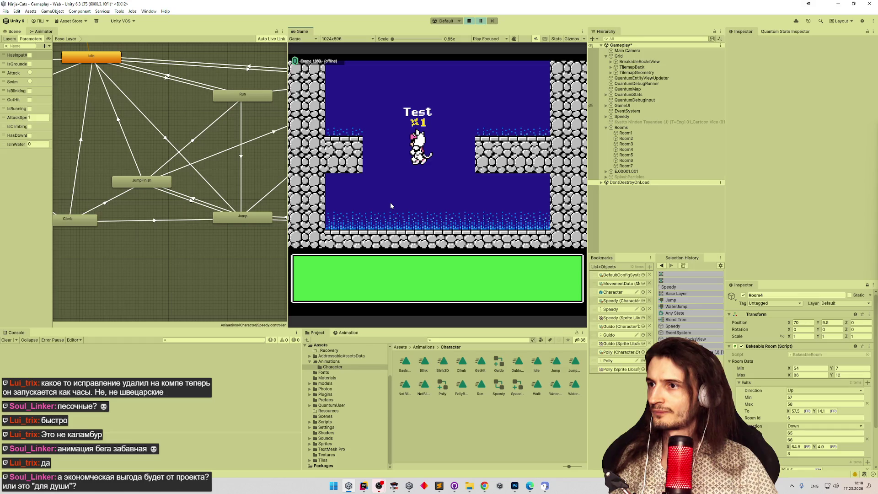
Make the cat jump in Play mode so the console logs both trigger debug messages.
{"action": "key", "text": "x"}
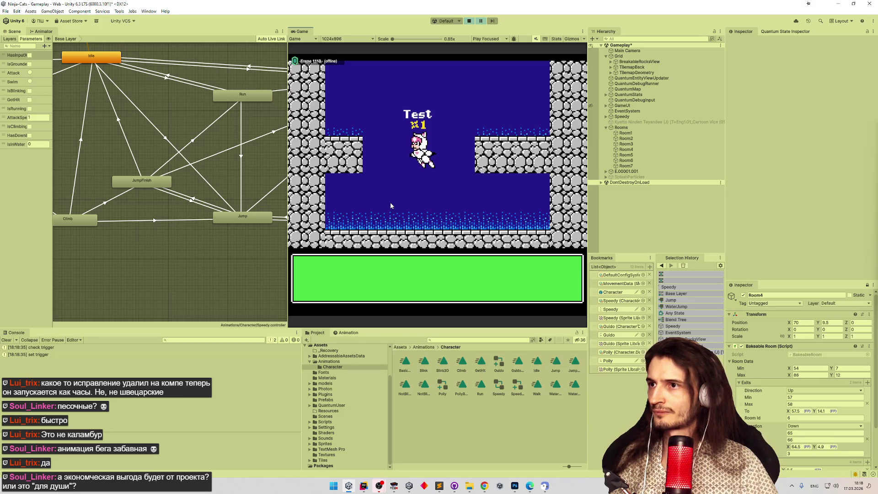
{"action": "left_click", "coordinate": [364, 486]}
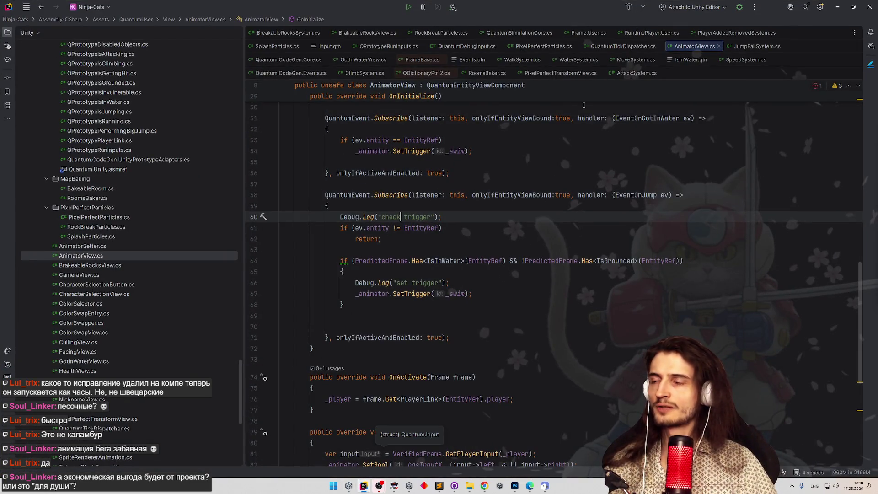
In JumpFallSystem.cs, remove the OnJump event call from the OnRemoved method.
{"action": "left_click", "coordinate": [500, 148]}
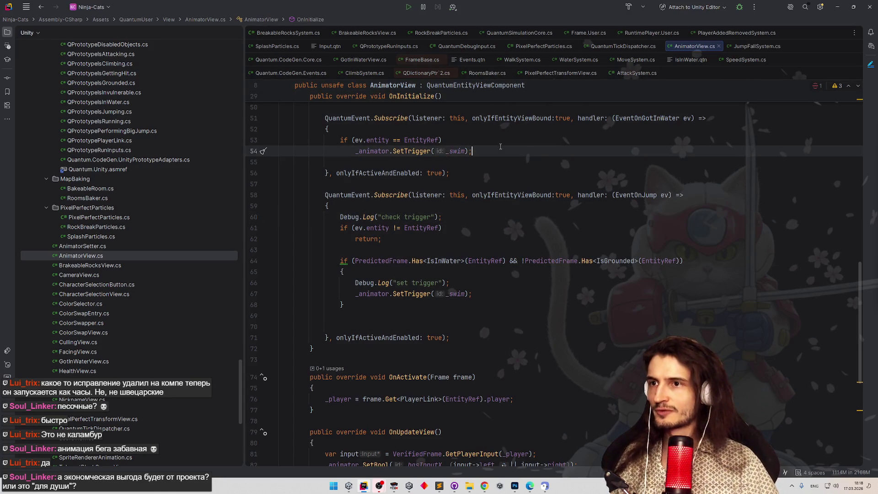
{"action": "left_click", "coordinate": [753, 48]}
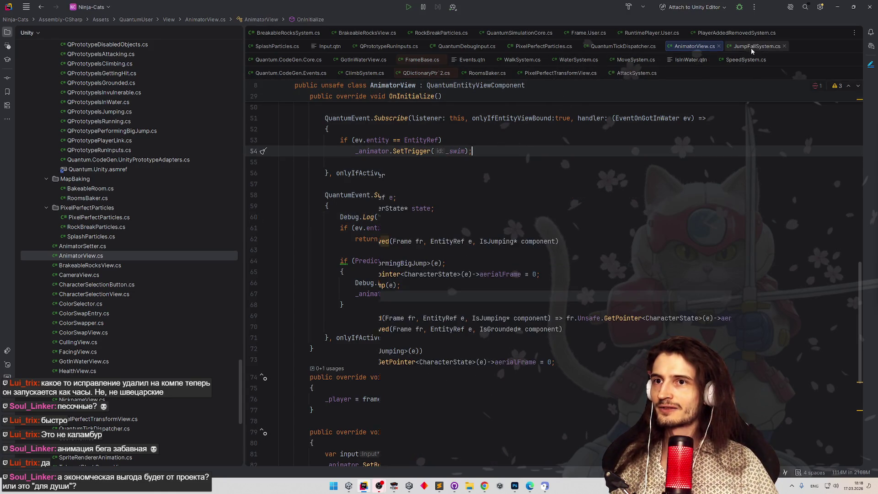
{"action": "left_click_drag", "start_coordinate": [311, 285], "coordinate": [400, 284]}
{"action": "key", "text": "BackSpace"}
{"action": "key", "text": "BackSpace"}
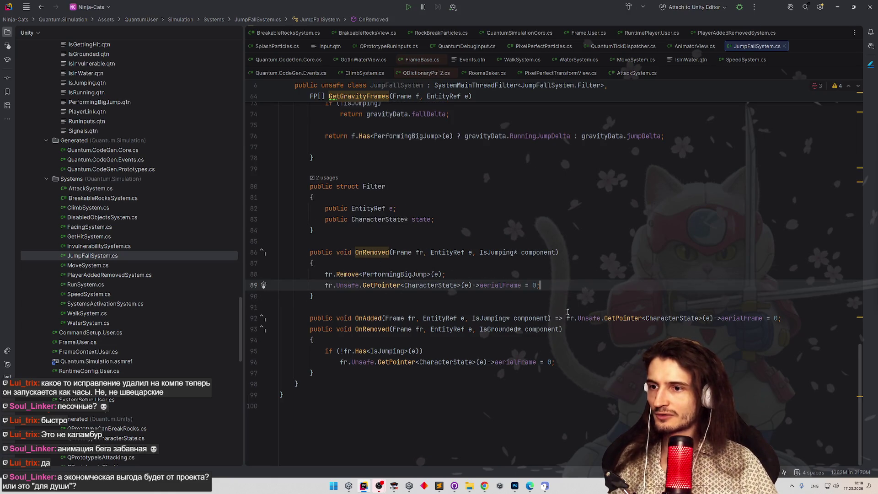
Convert OnAdded to a block body and paste the OnJump call into it.
{"action": "left_click", "coordinate": [568, 314]}
{"action": "key", "text": "alt+Return"}
{"action": "key", "text": "Return"}
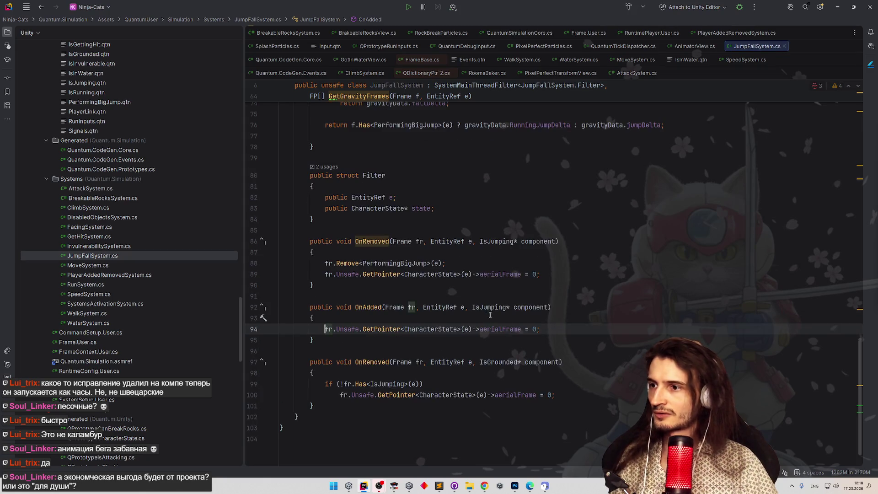
{"action": "key", "text": "Return"}
{"action": "type", "text": "fr.Events.OnJump(e);"}
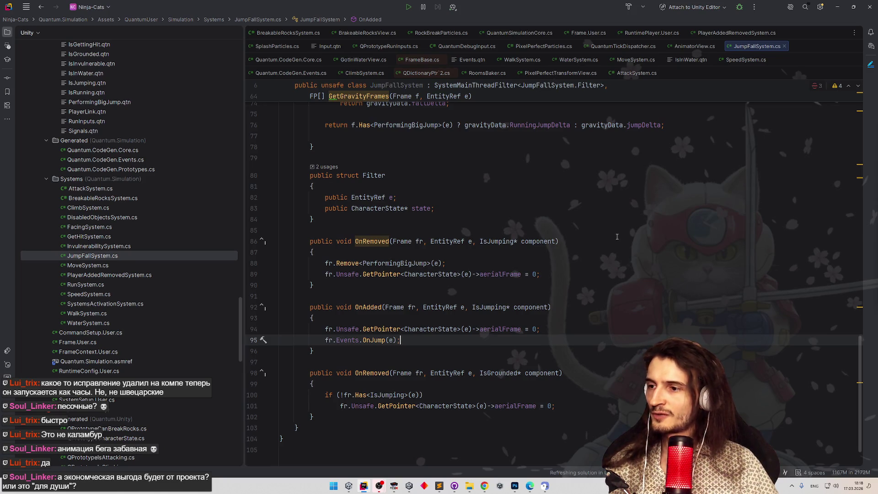
Let Unity recompile the change, glance over the Update method, and return to Unity.
{"action": "key", "text": "alt+Tab"}
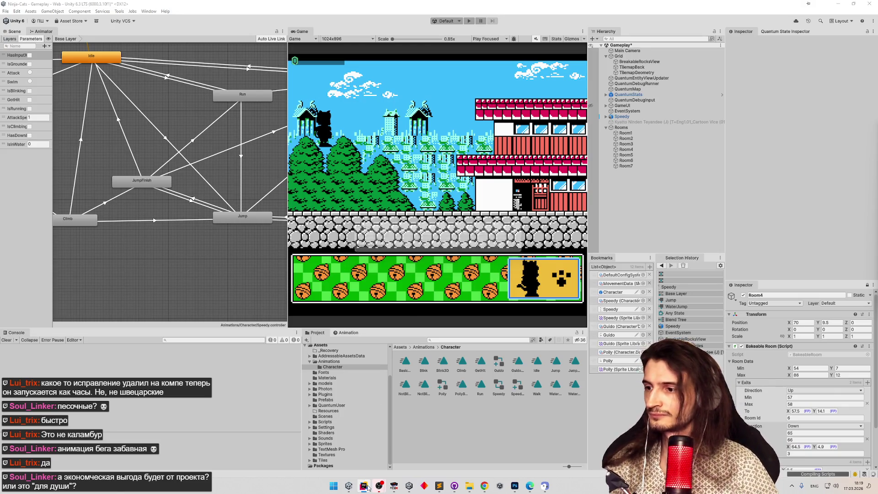
{"action": "key", "text": "alt+Tab"}
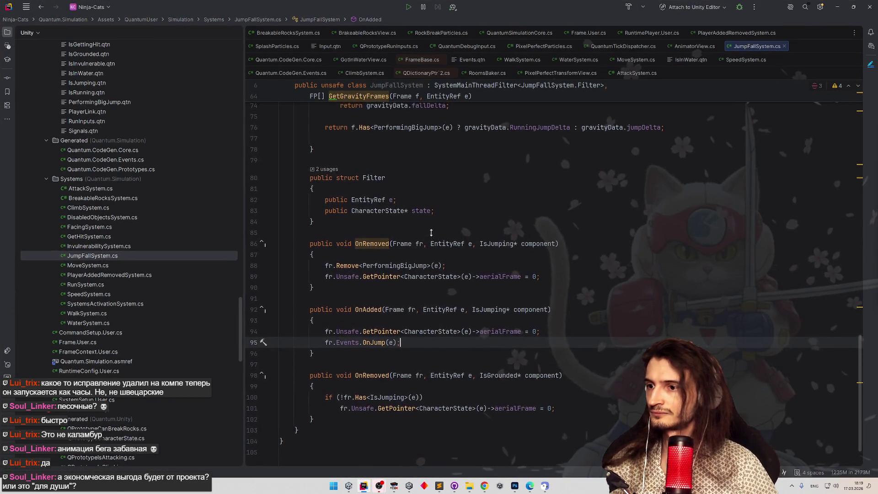
{"action": "scroll", "coordinate": [431, 235], "scroll_direction": "up", "scroll_amount": 3}
{"action": "scroll", "coordinate": [441, 234], "scroll_direction": "up", "scroll_amount": 4}
{"action": "scroll", "coordinate": [441, 234], "scroll_direction": "up", "scroll_amount": 8}
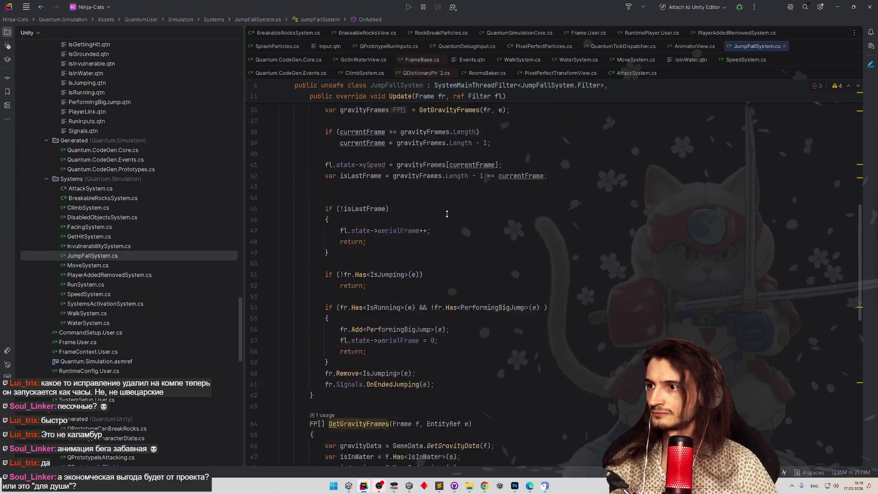
{"action": "scroll", "coordinate": [447, 237], "scroll_direction": "up", "scroll_amount": 2}
{"action": "scroll", "coordinate": [463, 240], "scroll_direction": "up", "scroll_amount": 5}
{"action": "scroll", "coordinate": [467, 241], "scroll_direction": "up", "scroll_amount": 1}
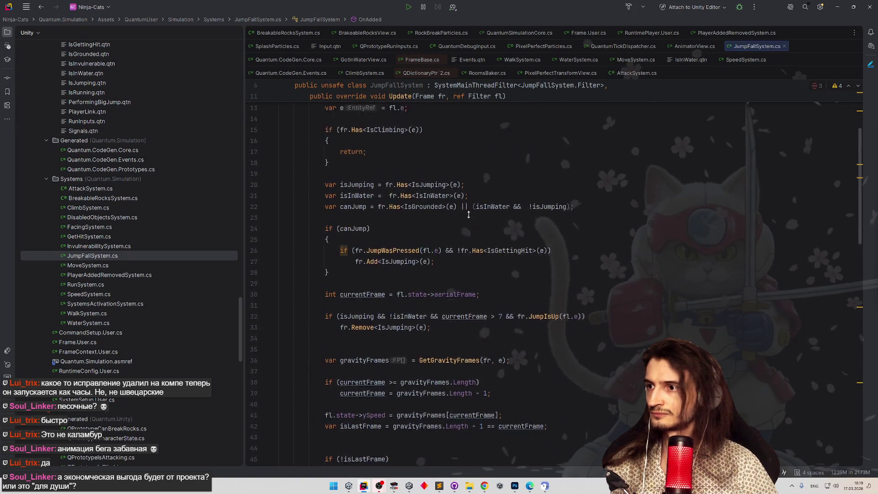
{"action": "scroll", "coordinate": [467, 242], "scroll_direction": "up", "scroll_amount": 1}
{"action": "left_click", "coordinate": [480, 219]}
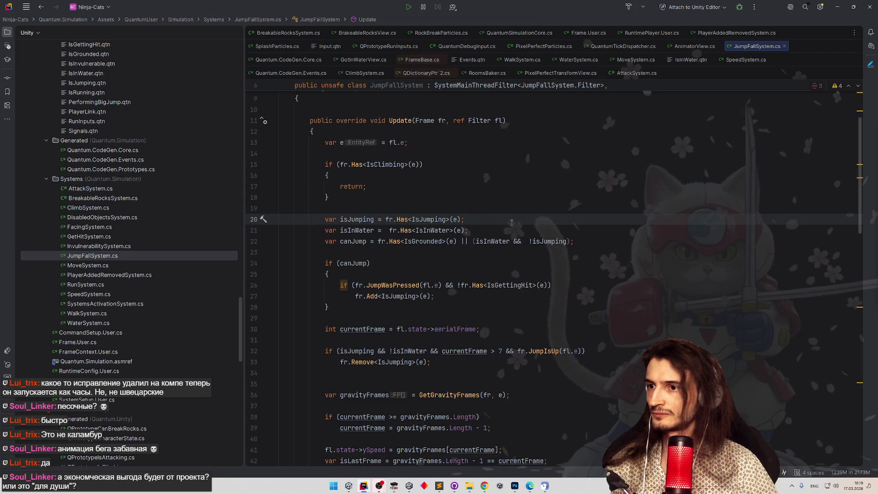
{"action": "key", "text": "Up"}
{"action": "key", "text": "Up"}
{"action": "left_click", "coordinate": [364, 486]}
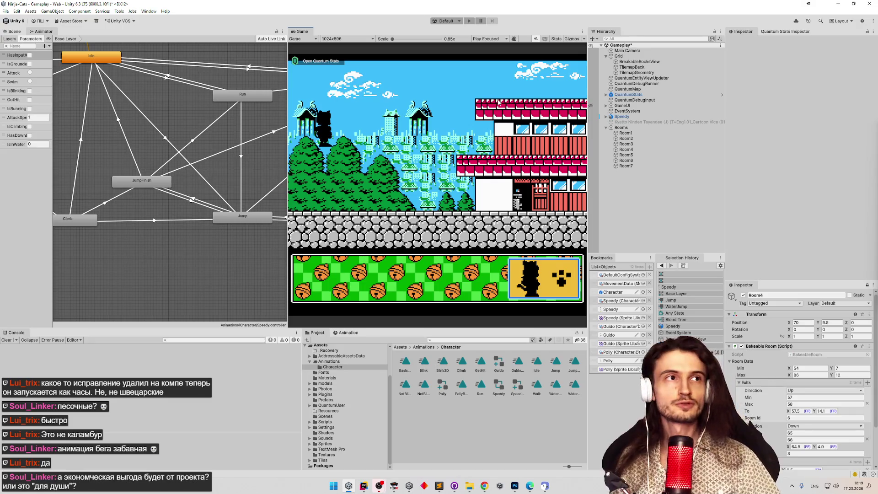
Play the game maximized, swim and jump around the water room, then stop playing.
{"action": "key", "text": "ctrl+p"}
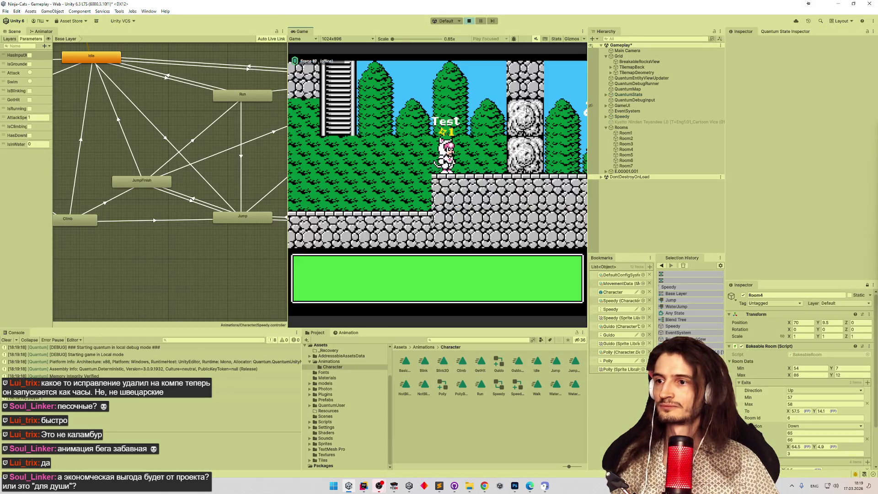
{"action": "key", "text": "shift+space"}
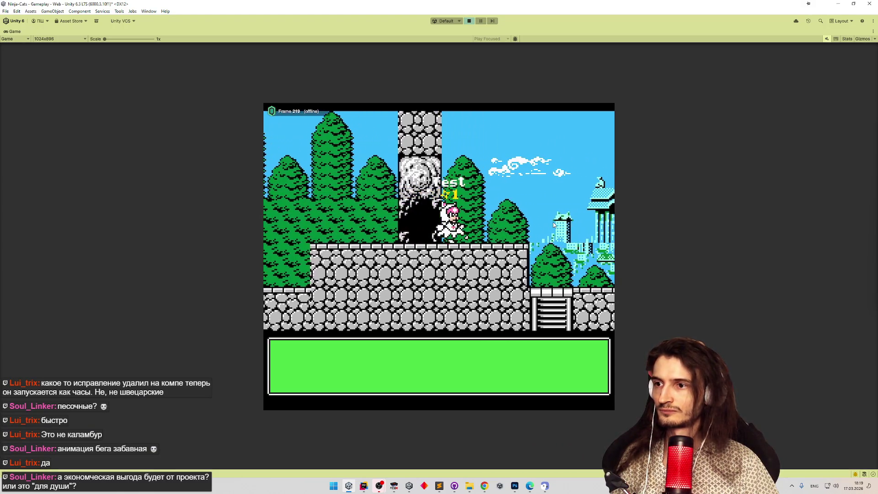
{"action": "key", "text": "Down"}
{"action": "key", "text": "Down"}
{"action": "key", "text": "Down"}
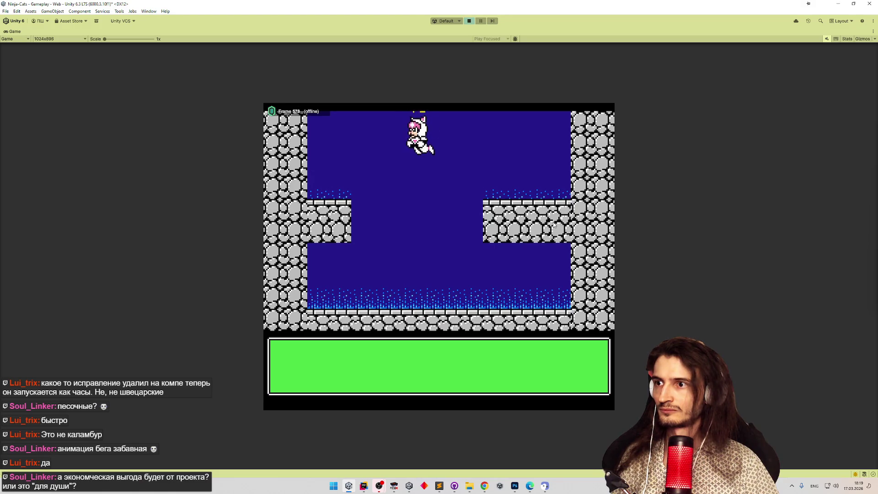
{"action": "key", "text": "Right"}
{"action": "key", "text": "Left"}
{"action": "key", "text": "Left"}
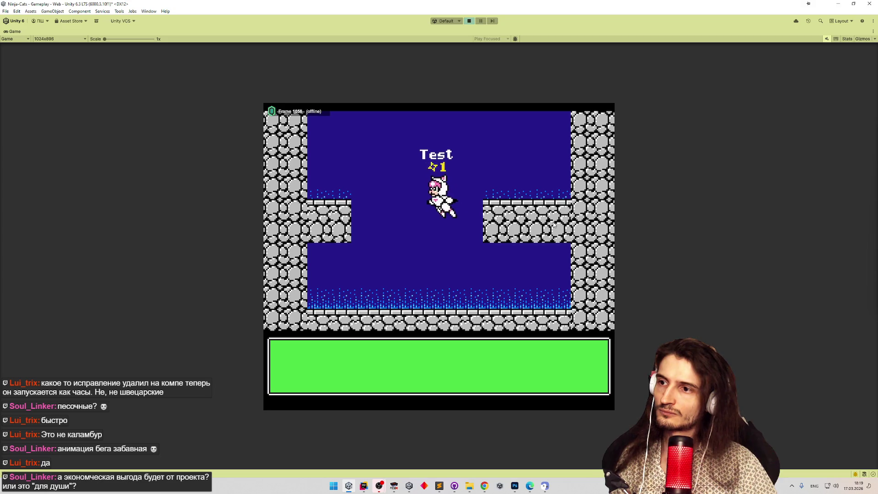
{"action": "key", "text": "Right"}
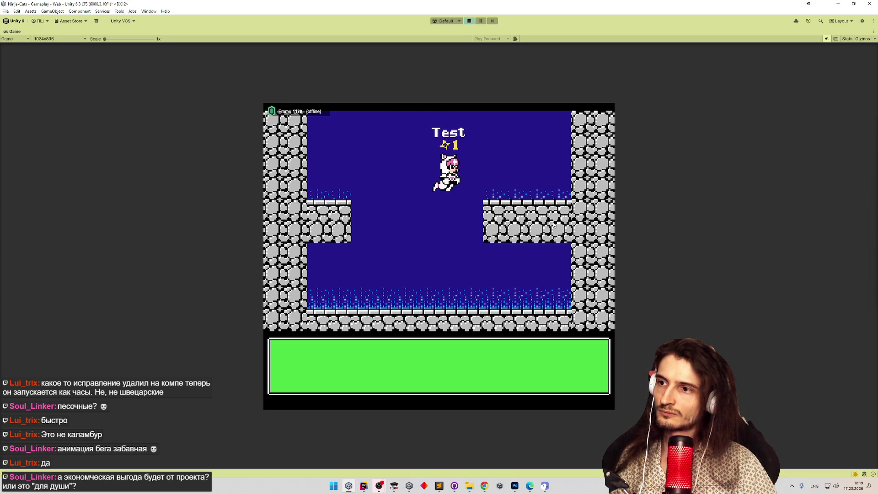
{"action": "key", "text": "Left"}
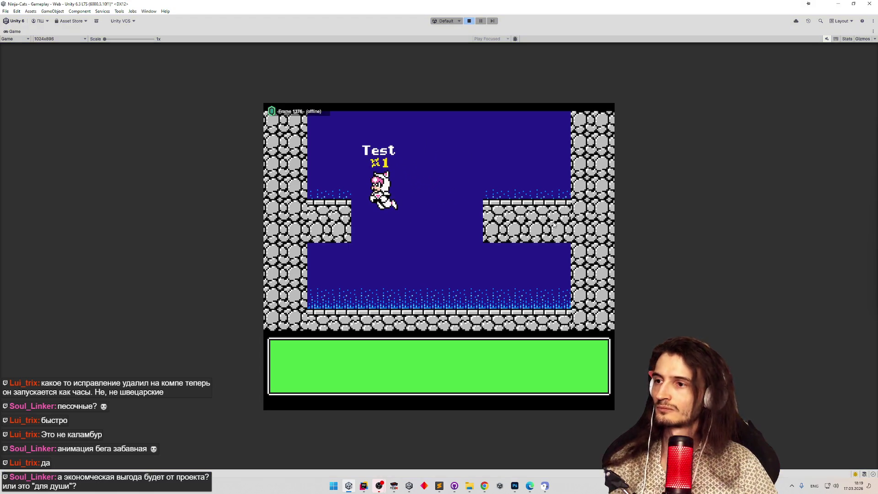
{"action": "key", "text": "ctrl+p"}
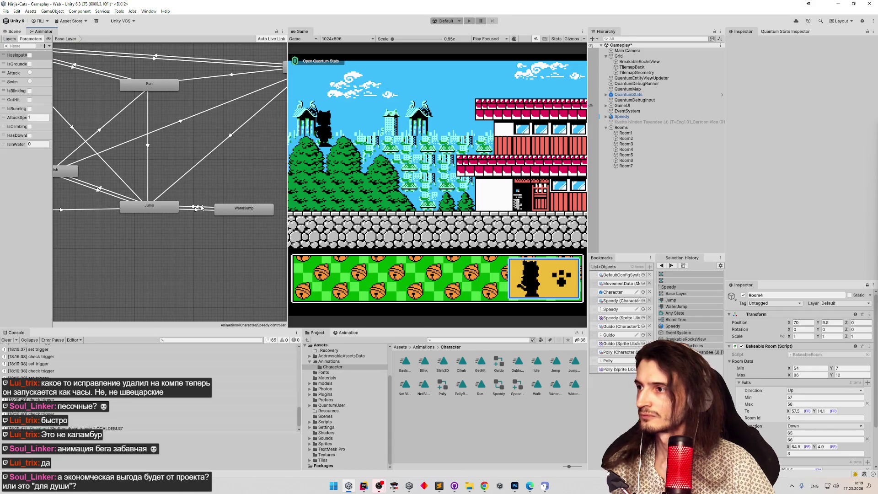
Inspect the Jump–WaterJump transition's IsInWater condition, then go back to Rider.
{"action": "left_click", "coordinate": [197, 207]}
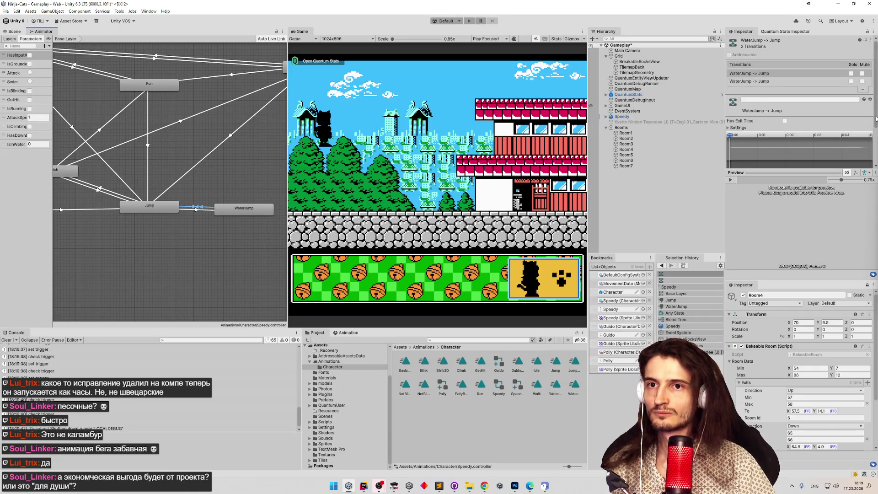
{"action": "scroll", "coordinate": [877, 119], "scroll_direction": "down", "scroll_amount": 3}
{"action": "scroll", "coordinate": [870, 107], "scroll_direction": "up", "scroll_amount": 3}
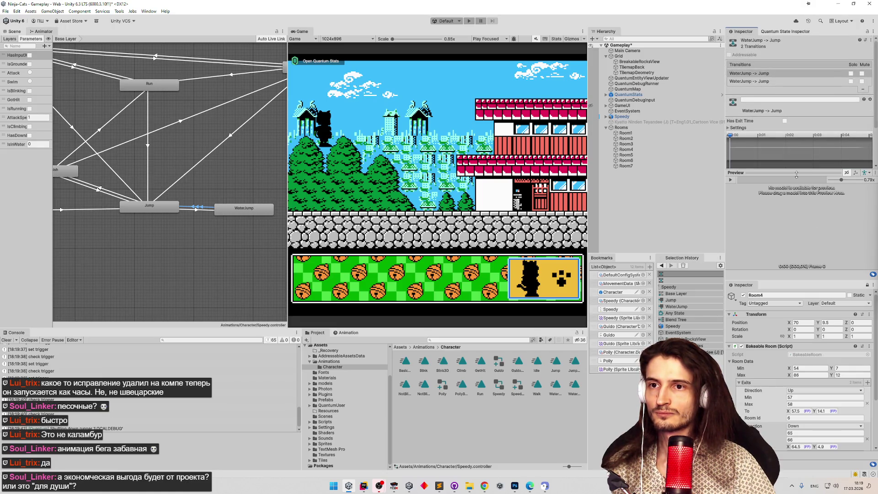
{"action": "left_click_drag", "start_coordinate": [797, 173], "coordinate": [805, 232]}
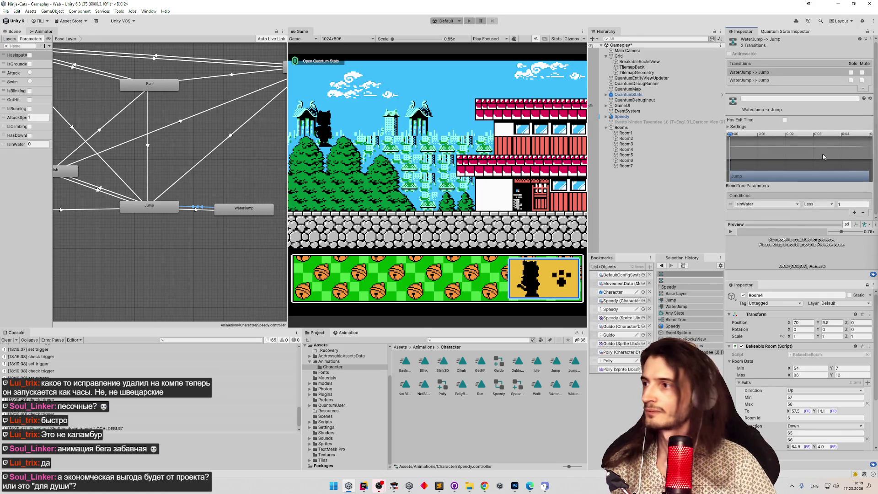
{"action": "left_click", "coordinate": [364, 486]}
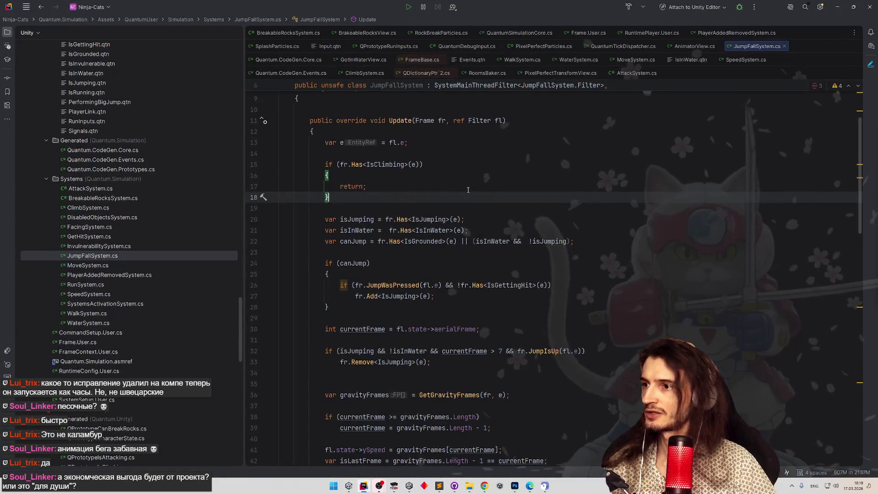
{"action": "scroll", "coordinate": [412, 343], "scroll_direction": "down", "scroll_amount": 10}
{"action": "scroll", "coordinate": [473, 282], "scroll_direction": "down", "scroll_amount": 10}
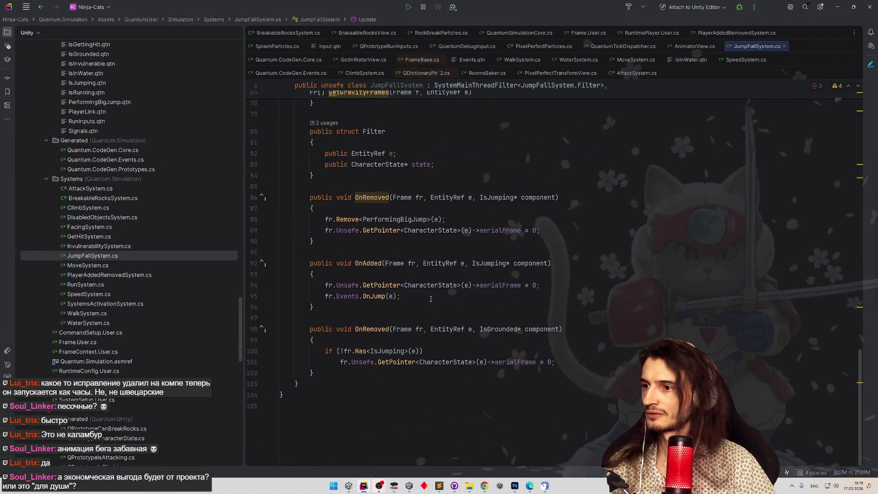
{"action": "scroll", "coordinate": [431, 300], "scroll_direction": "up", "scroll_amount": 15}
{"action": "scroll", "coordinate": [453, 227], "scroll_direction": "up", "scroll_amount": 3}
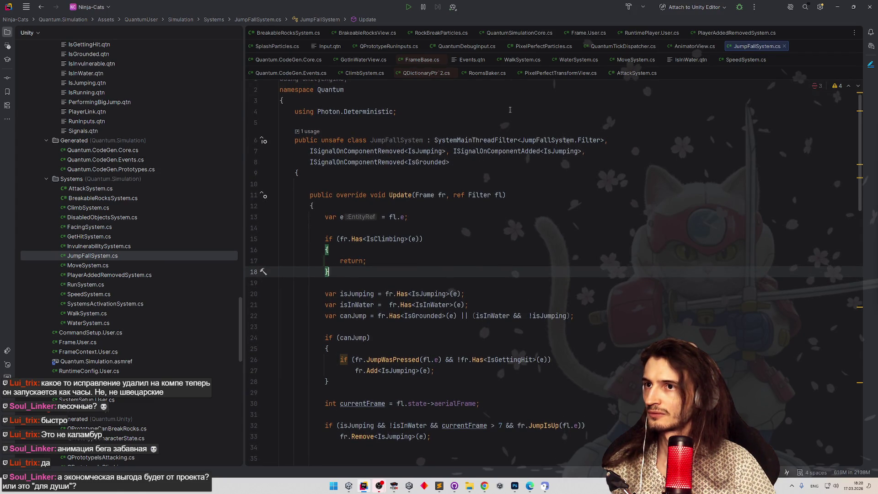
{"action": "scroll", "coordinate": [512, 109], "scroll_direction": "down", "scroll_amount": 2}
Navigate between the isJumping line in Update and the OnJump call in OnAdded, then start Search Everywhere.
{"action": "key", "text": "Down"}
{"action": "key", "text": "Down"}
{"action": "key", "text": "End"}
{"action": "key", "text": "ctrl+alt+Left"}
{"action": "key", "text": "ctrl+alt+Right"}
{"action": "key", "text": "ctrl+alt+Left"}
{"action": "scroll", "coordinate": [526, 169], "scroll_direction": "down", "scroll_amount": 1}
{"action": "scroll", "coordinate": [526, 169], "scroll_direction": "down", "scroll_amount": 1}
{"action": "scroll", "coordinate": [526, 169], "scroll_direction": "down", "scroll_amount": 1}
{"action": "scroll", "coordinate": [526, 169], "scroll_direction": "down", "scroll_amount": 1}
{"action": "scroll", "coordinate": [526, 170], "scroll_direction": "down", "scroll_amount": 1}
{"action": "scroll", "coordinate": [526, 169], "scroll_direction": "down", "scroll_amount": 1}
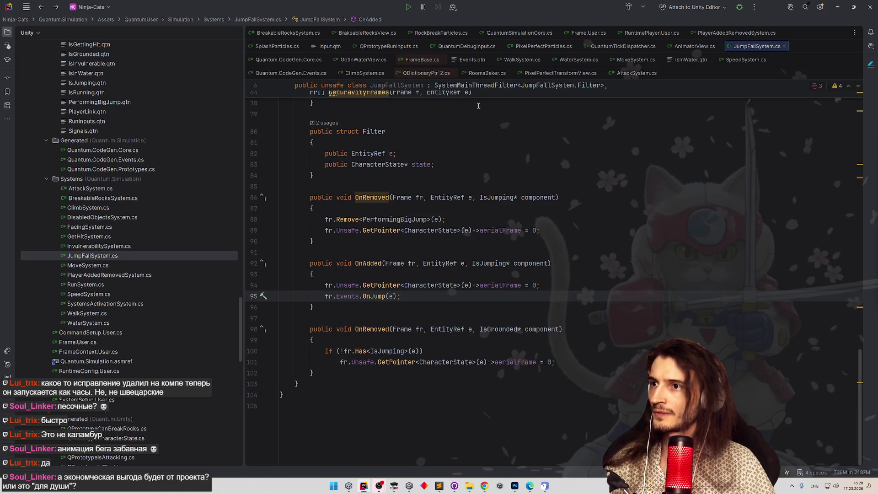
{"action": "key", "text": "ctrl+alt+Left"}
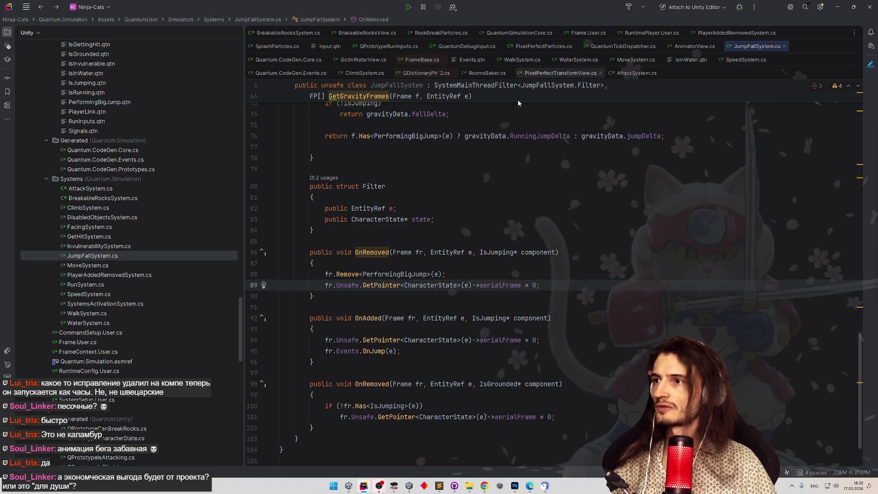
{"action": "key", "text": "shift"}
{"action": "key", "text": "shift"}
{"action": "type", "text": "animt"}
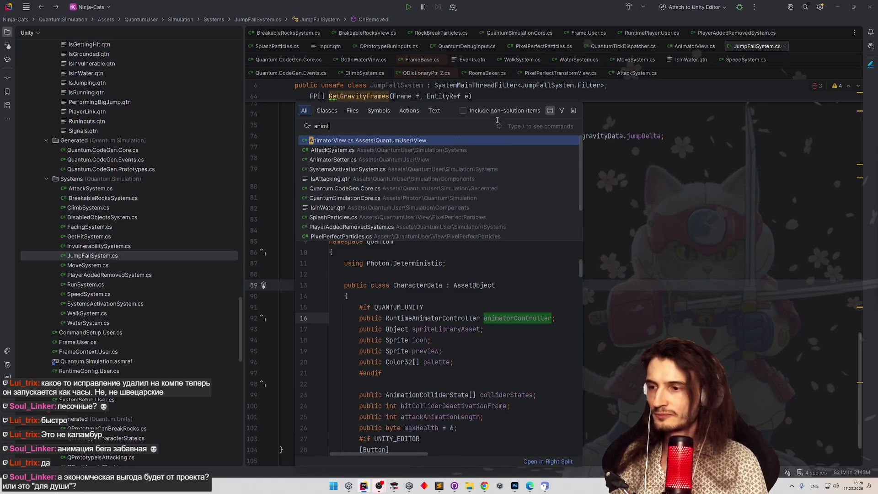
{"action": "key", "text": "shift"}
{"action": "key", "text": "shift"}
{"action": "type", "text": "orvv"}
{"action": "key", "text": "Return"}
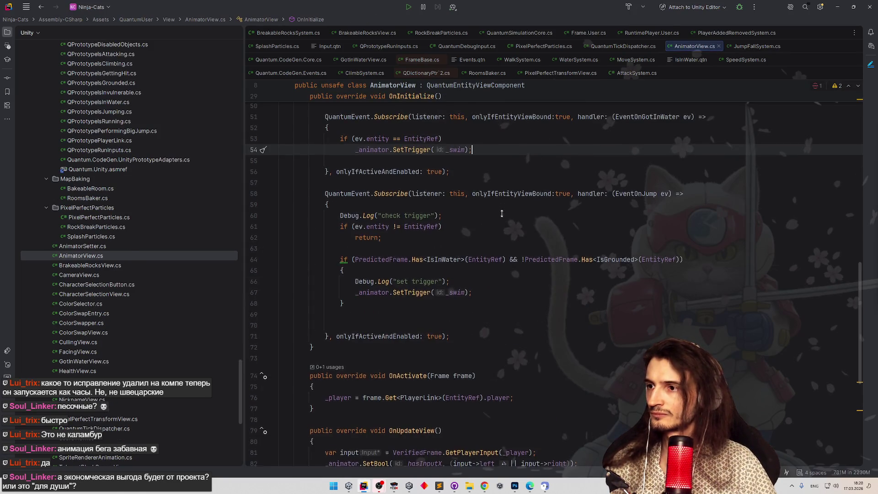
{"action": "scroll", "coordinate": [500, 217], "scroll_direction": "down", "scroll_amount": 1}
{"action": "left_click_drag", "start_coordinate": [356, 267], "coordinate": [431, 268]}
{"action": "key", "text": "ctrl+c"}
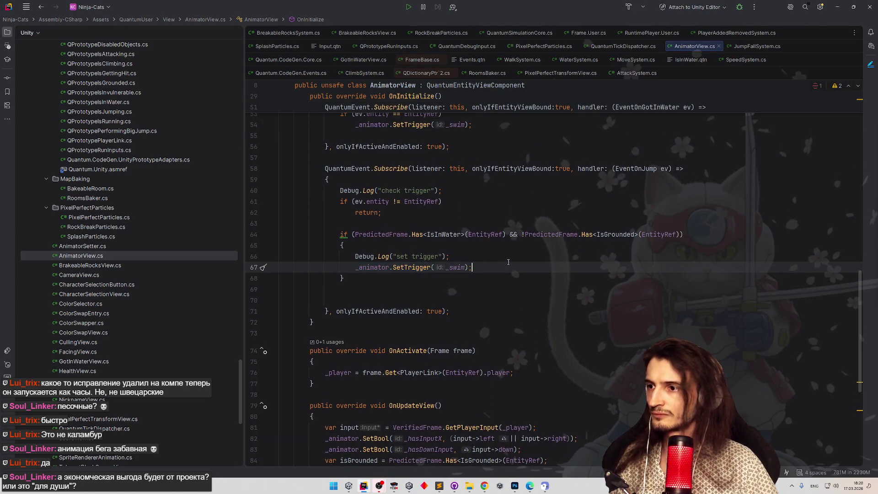
{"action": "left_click", "coordinate": [509, 264]}
{"action": "key", "text": "Return"}
{"action": "key", "text": "ctrl+v"}
{"action": "key", "text": "BackSpace"}
{"action": "key", "text": "BackSpace"}
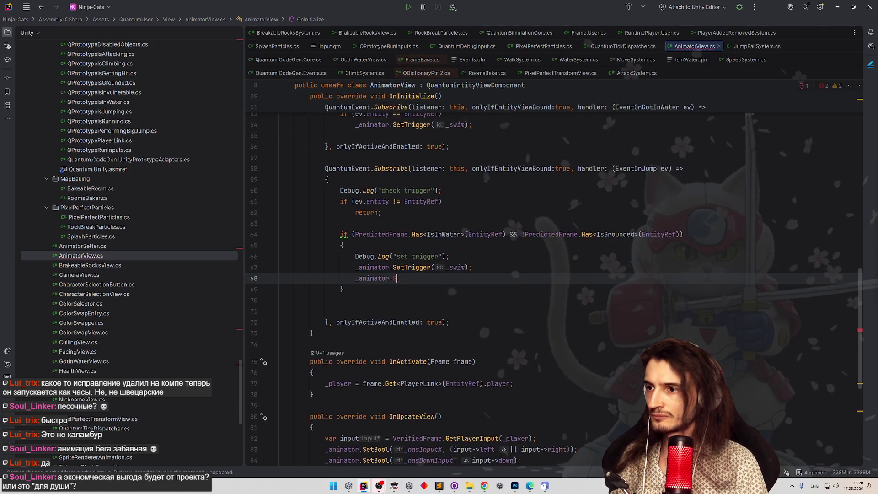
{"action": "type", "text": "trigg"}
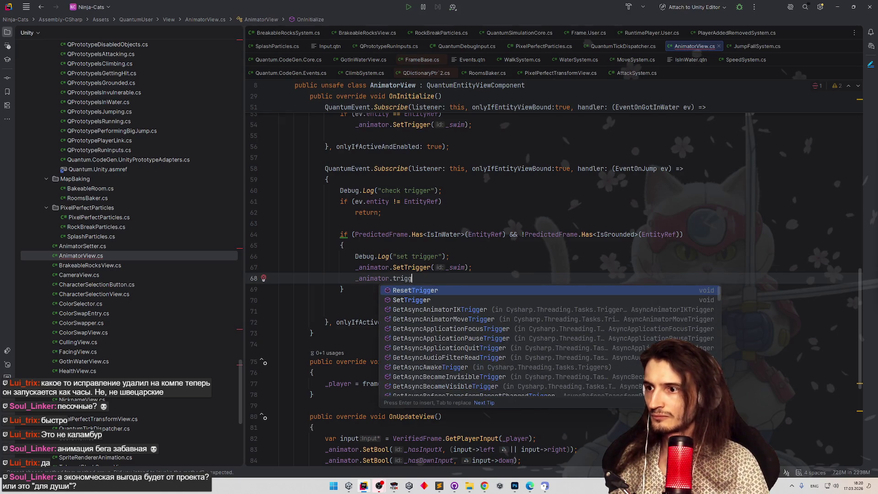
{"action": "key", "text": "ctrl+BackSpace"}
{"action": "key", "text": "ctrl+BackSpace"}
{"action": "key", "text": "ctrl+BackSpace"}
{"action": "key", "text": "BackSpace"}
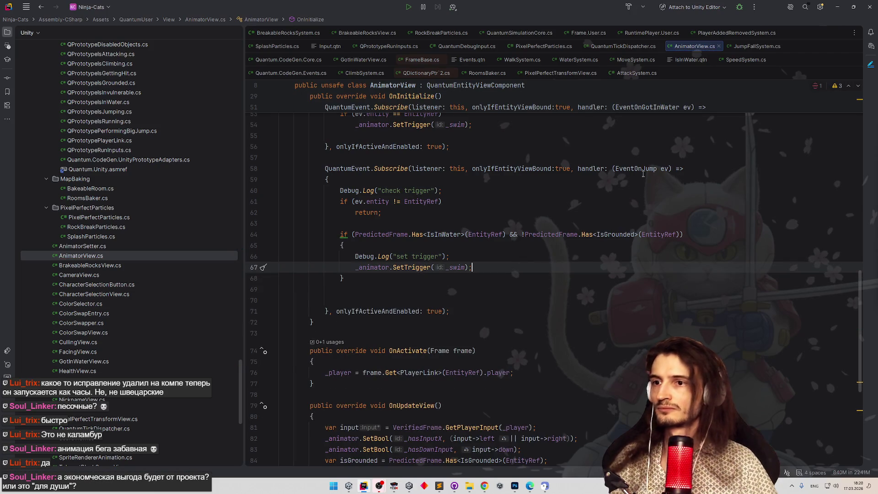
{"action": "left_click", "coordinate": [835, 9]}
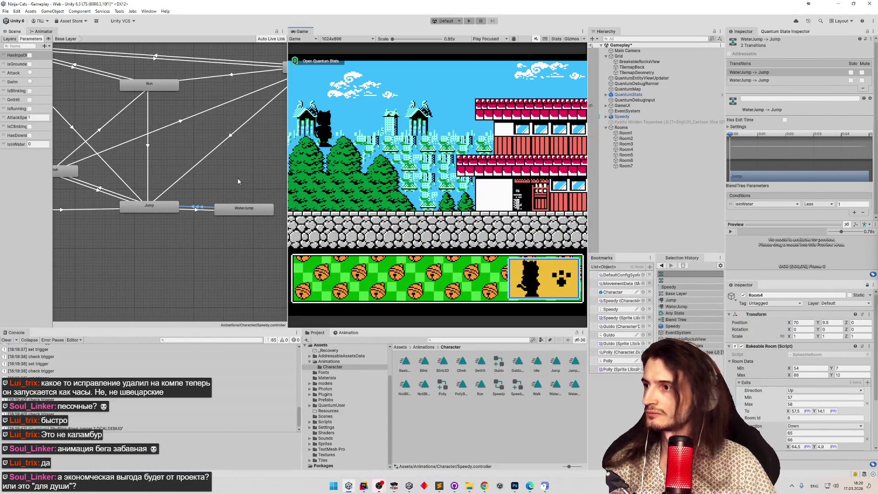
Add a new behaviour script named ResetTriggerOnStateExit to the WaterJump animator state.
{"action": "left_click", "coordinate": [240, 209]}
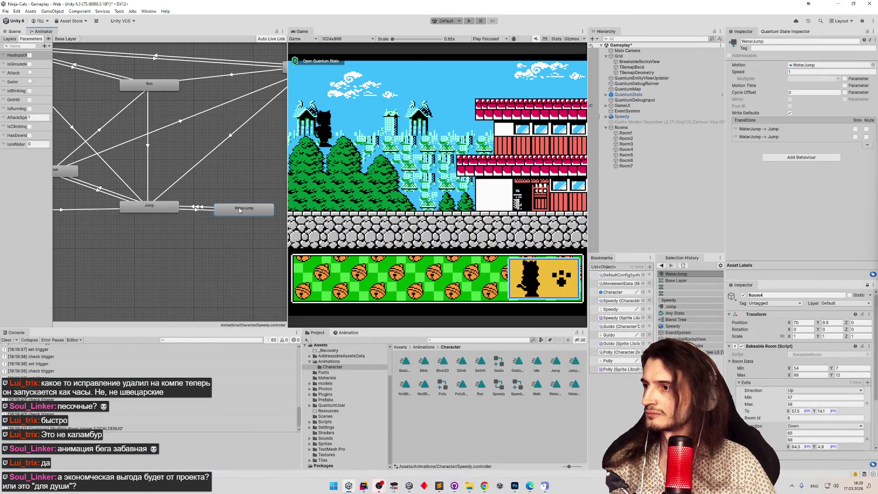
{"action": "left_click", "coordinate": [811, 157]}
{"action": "left_click", "coordinate": [799, 186]}
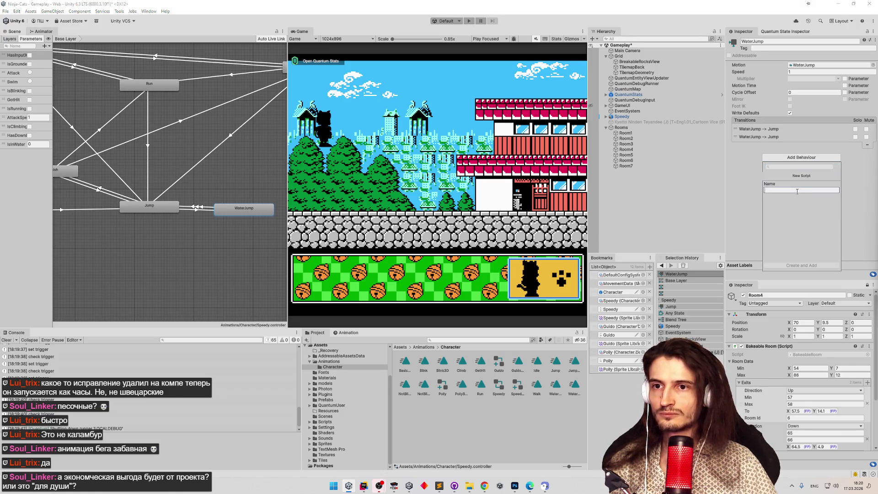
{"action": "type", "text": "ResetTriggerOnStateExit"}
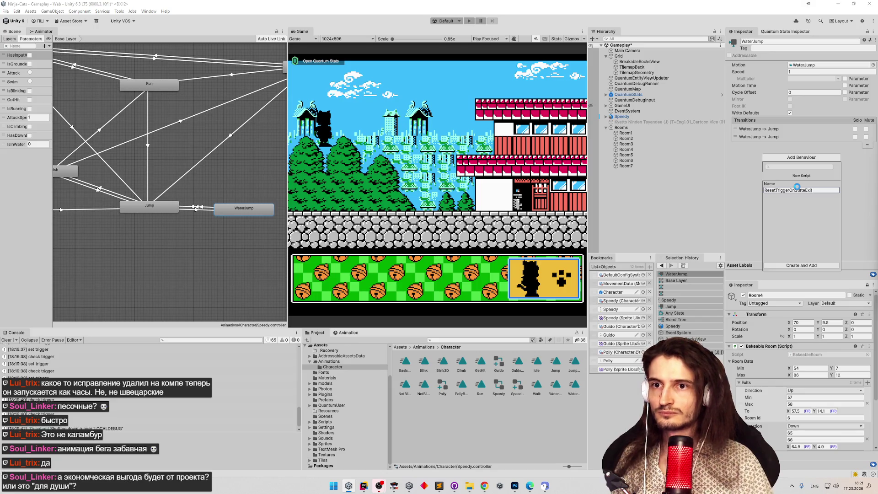
{"action": "key", "text": "Return"}
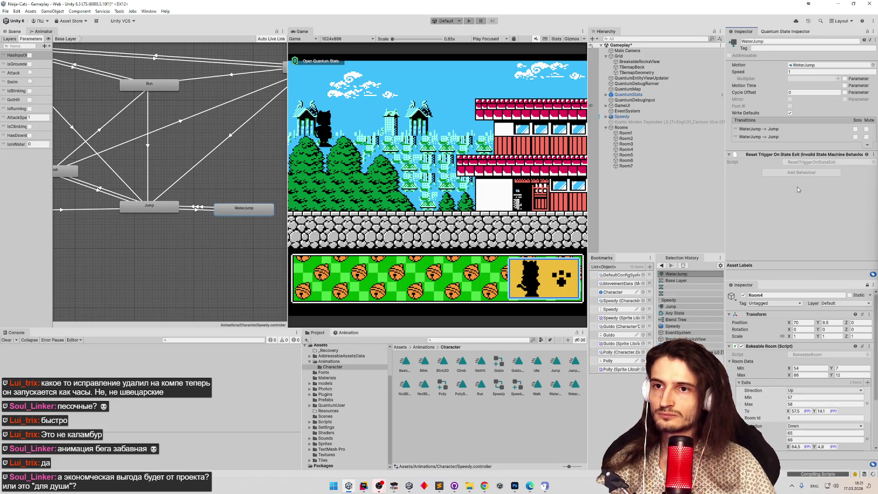
{"action": "left_click", "coordinate": [364, 487]}
{"action": "scroll", "coordinate": [460, 251], "scroll_direction": "up", "scroll_amount": 5}
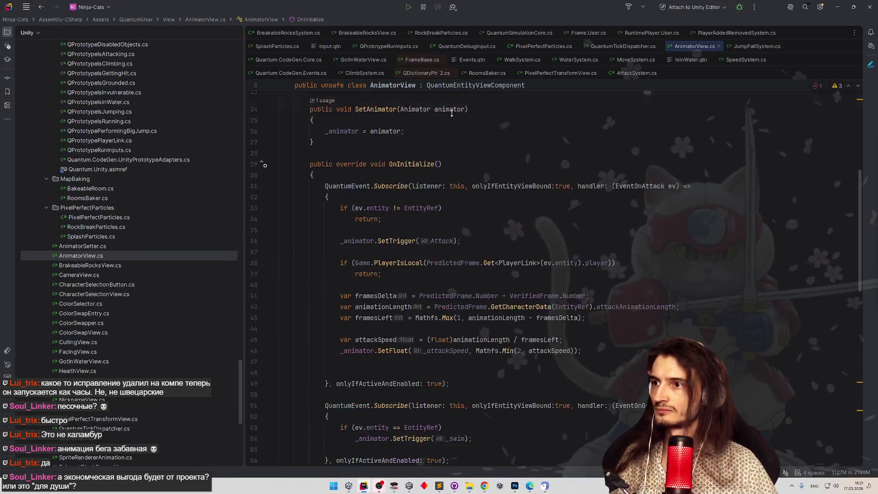
{"action": "scroll", "coordinate": [459, 250], "scroll_direction": "up", "scroll_amount": 5}
Select the _swim trigger hash declaration in AnimatorView.cs, then clear Unity's console.
{"action": "left_click_drag", "start_coordinate": [554, 289], "coordinate": [291, 289]}
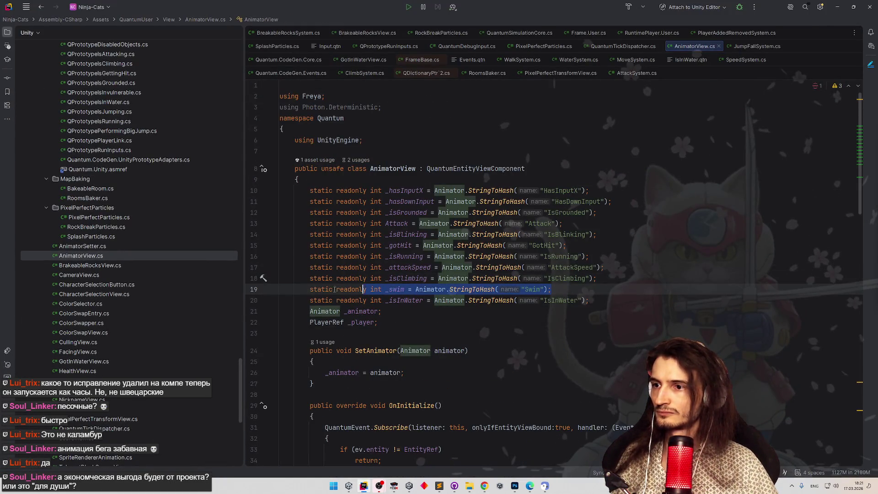
{"action": "left_click", "coordinate": [838, 6]}
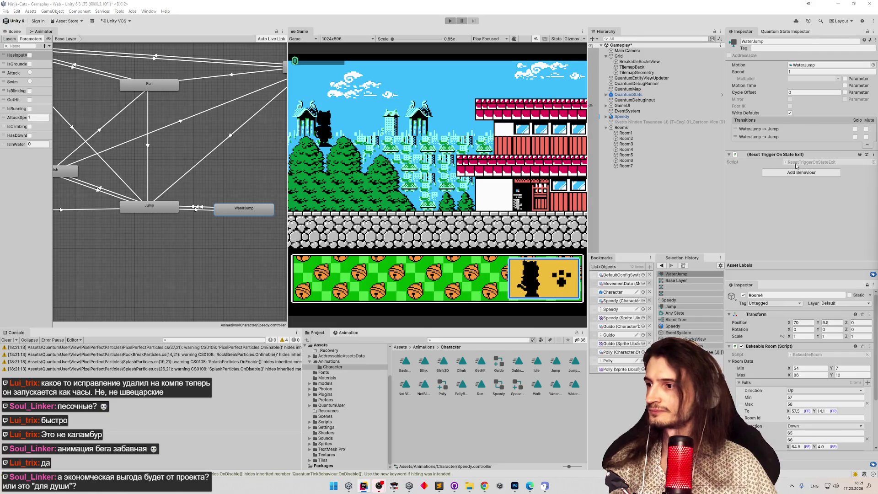
{"action": "left_click", "coordinate": [7, 340]}
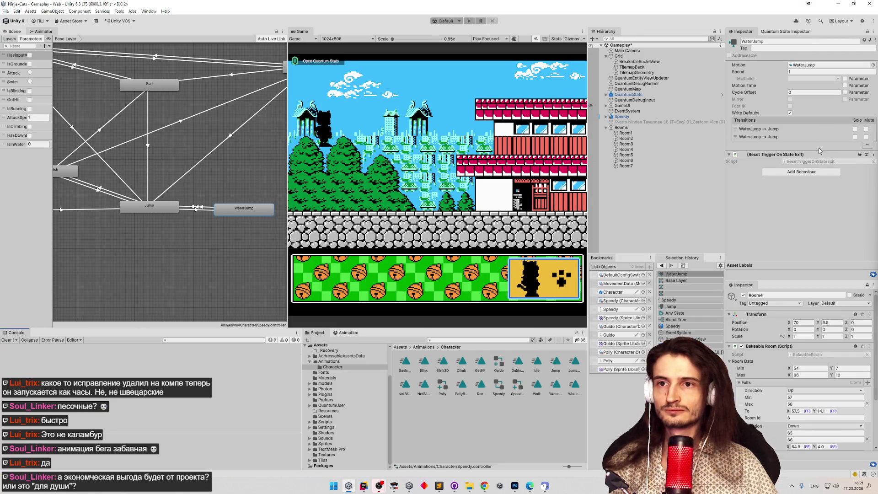
In ResetTriggerOnStateExit.cs, uncomment the OnStateExit override and delete its description line.
{"action": "double_click", "coordinate": [815, 161]}
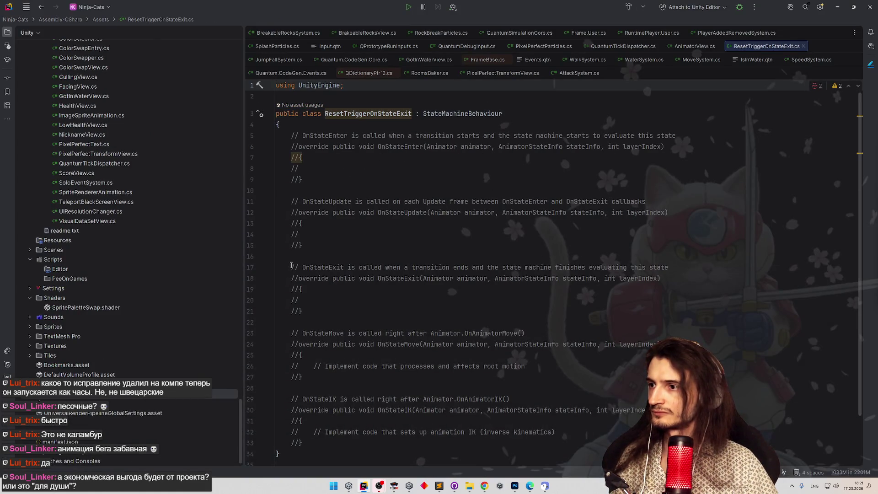
{"action": "left_click_drag", "start_coordinate": [291, 266], "coordinate": [313, 311]}
{"action": "key", "text": "ctrl+slash"}
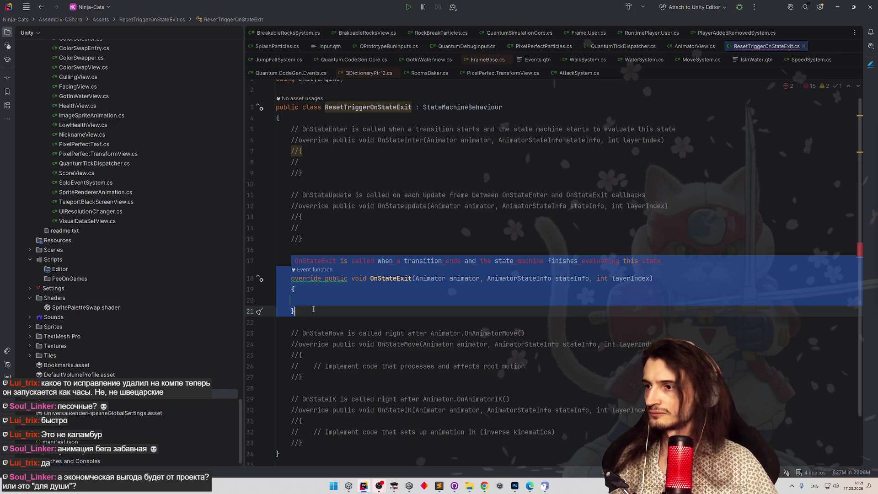
{"action": "left_click_drag", "start_coordinate": [573, 268], "coordinate": [249, 271]}
{"action": "key", "text": "BackSpace"}
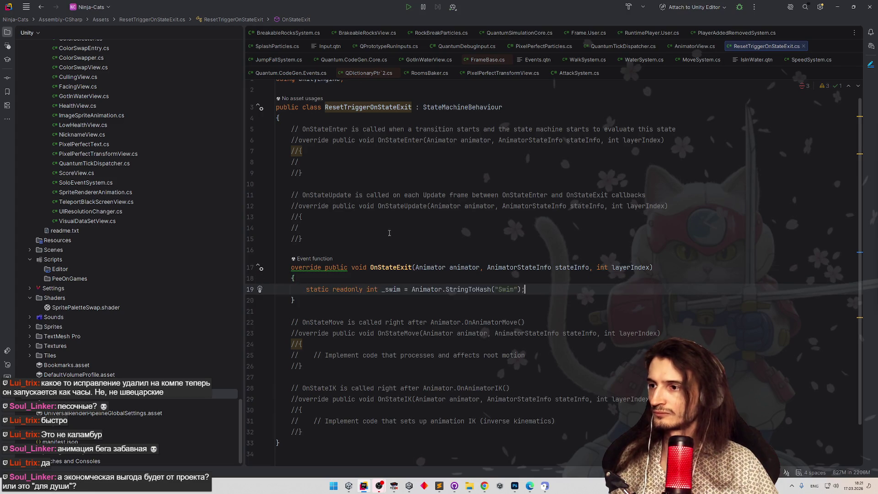
Declare the _swim hash in the class and call animator.ResetTrigger(_swim) in OnStateExit.
{"action": "left_click", "coordinate": [356, 245]}
{"action": "key", "text": "ctrl+v"}
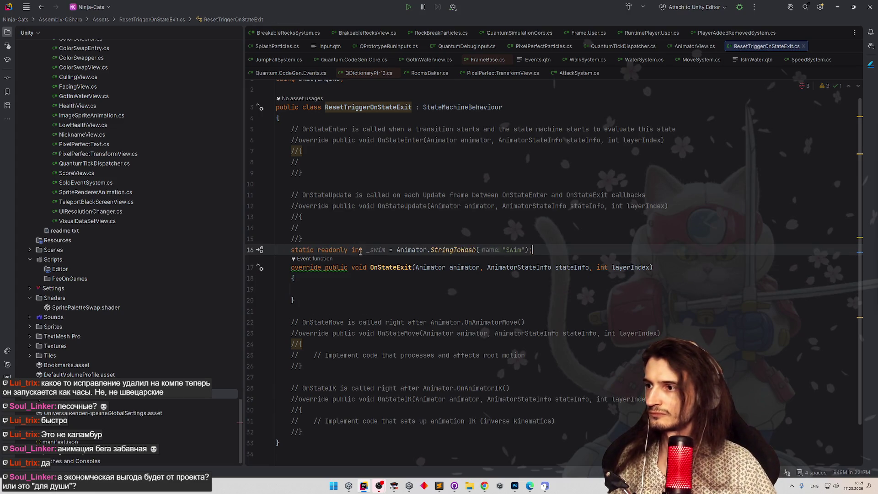
{"action": "left_click", "coordinate": [446, 288]}
{"action": "type", "text": "animator"}
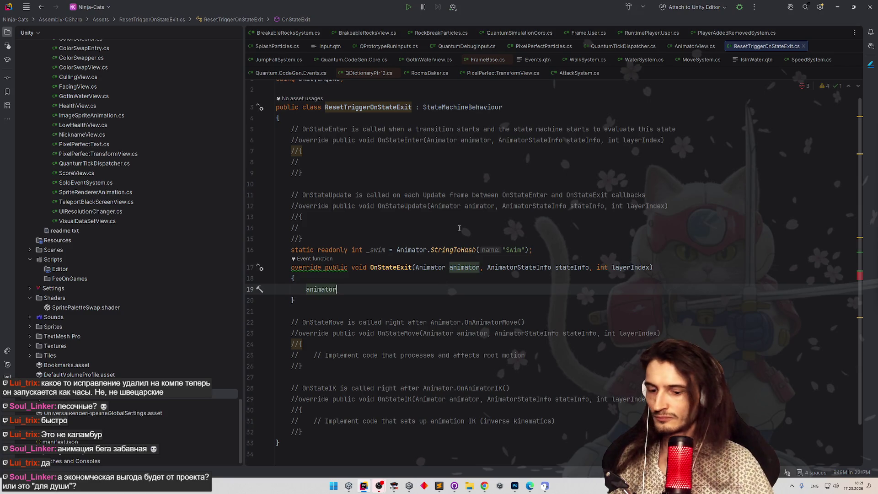
{"action": "type", "text": ".Rese"}
{"action": "key", "text": "Return"}
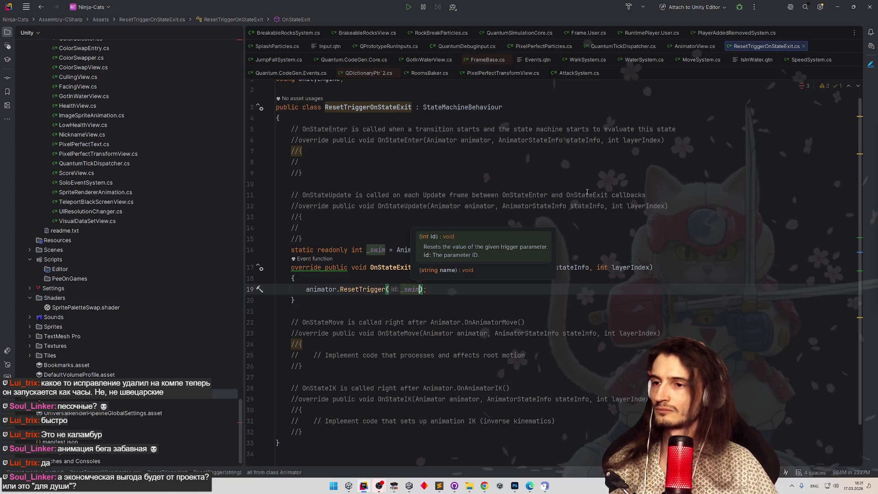
{"action": "left_click", "coordinate": [336, 121]}
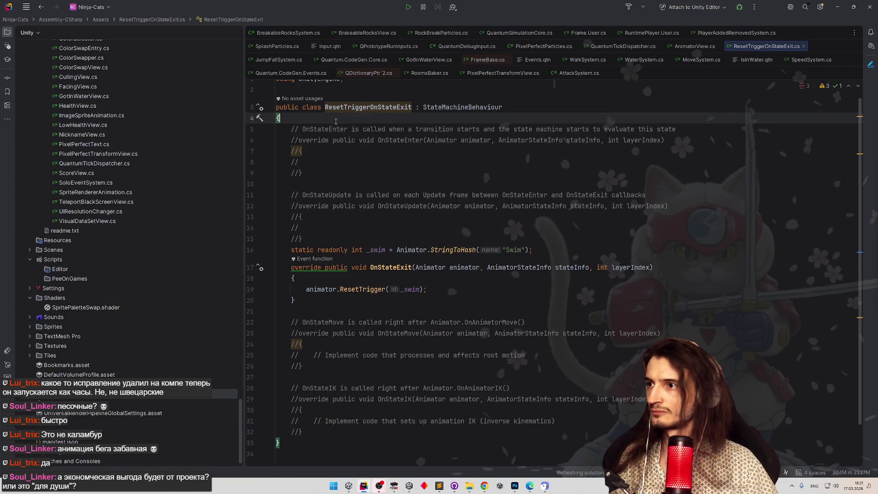
{"action": "key", "text": "Return"}
{"action": "key", "text": "BackSpace"}
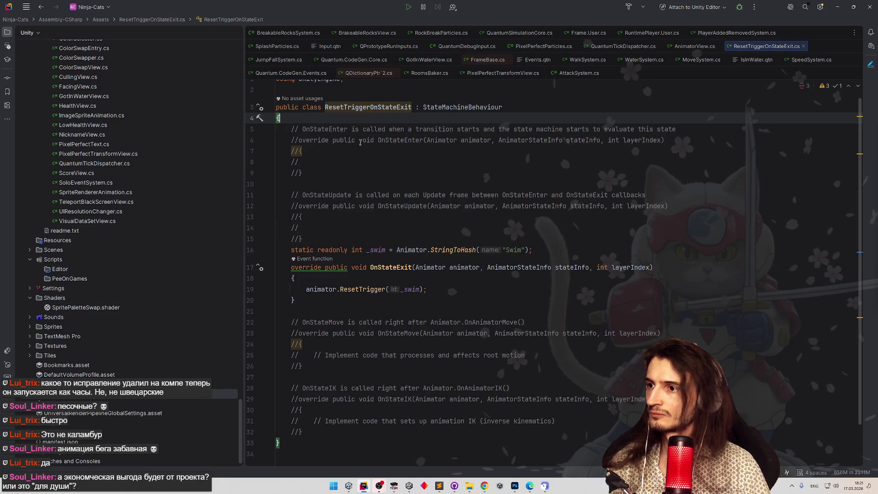
Add a serialized string _triggerName field and strip the static readonly modifiers from the _swim line.
{"action": "key", "text": "Return"}
{"action": "type", "text": "sf"}
{"action": "key", "text": "Return"}
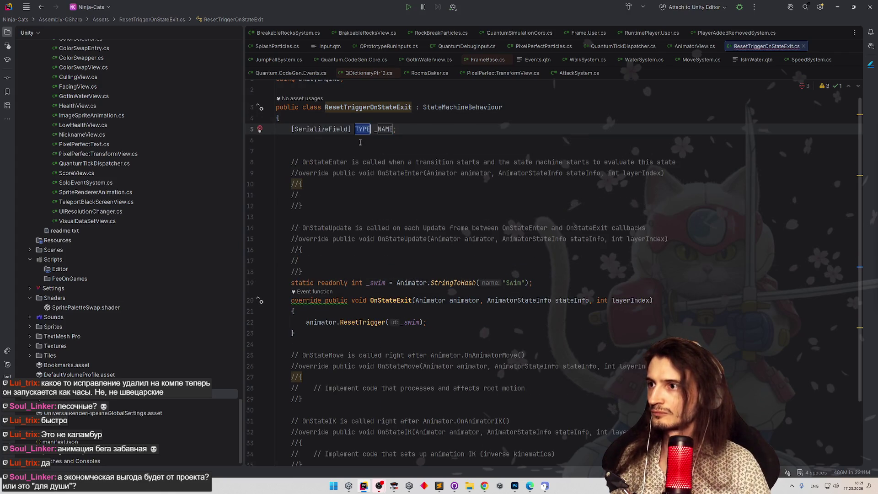
{"action": "type", "text": "stri"}
{"action": "key", "text": "Return"}
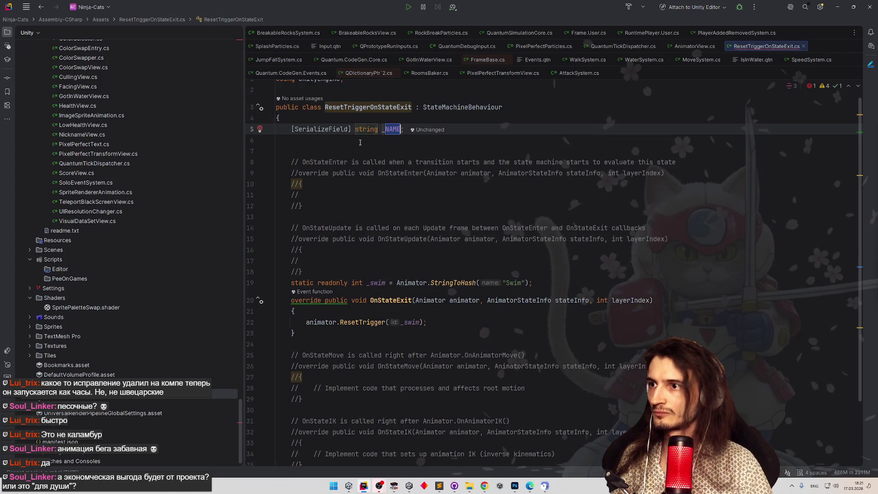
{"action": "type", "text": "tr"}
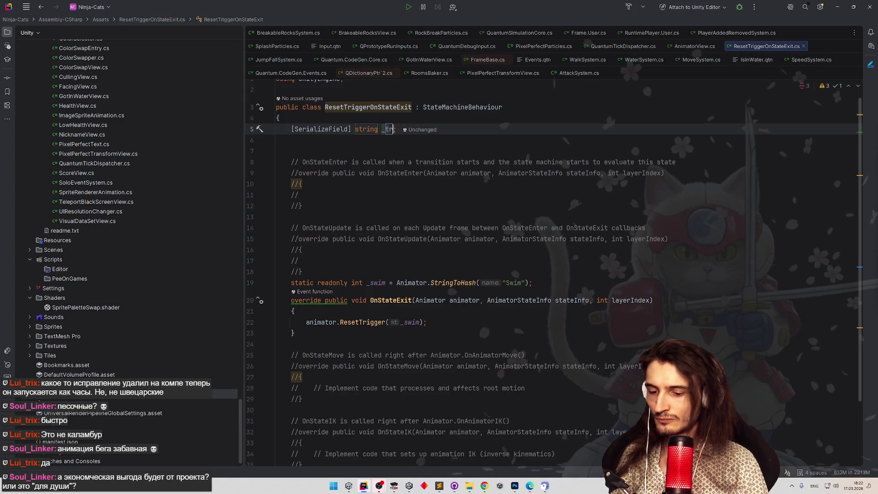
{"action": "type", "text": "ame"}
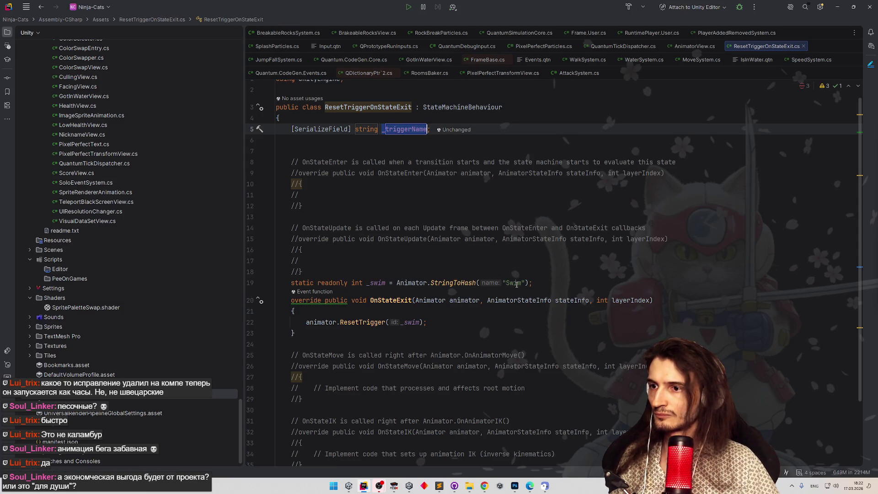
{"action": "left_click", "coordinate": [523, 271]}
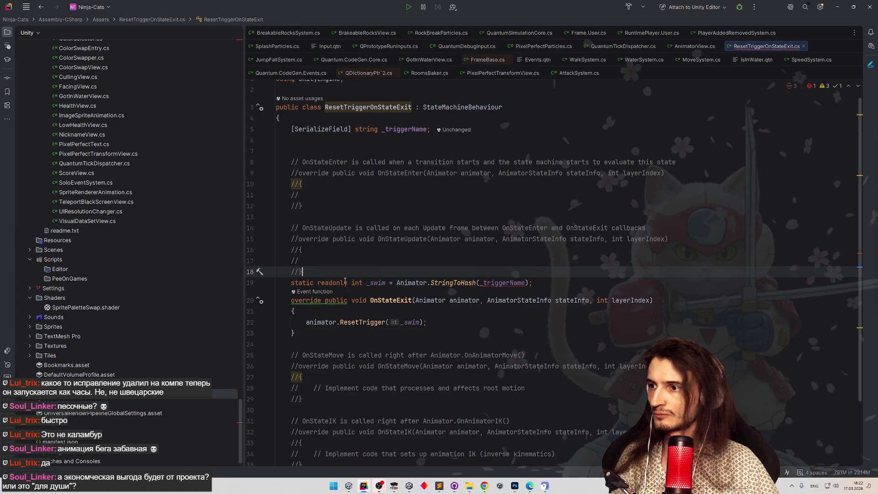
{"action": "left_click", "coordinate": [340, 284]}
{"action": "left_click_drag", "start_coordinate": [318, 282], "coordinate": [306, 284]}
{"action": "key", "text": "BackSpace"}
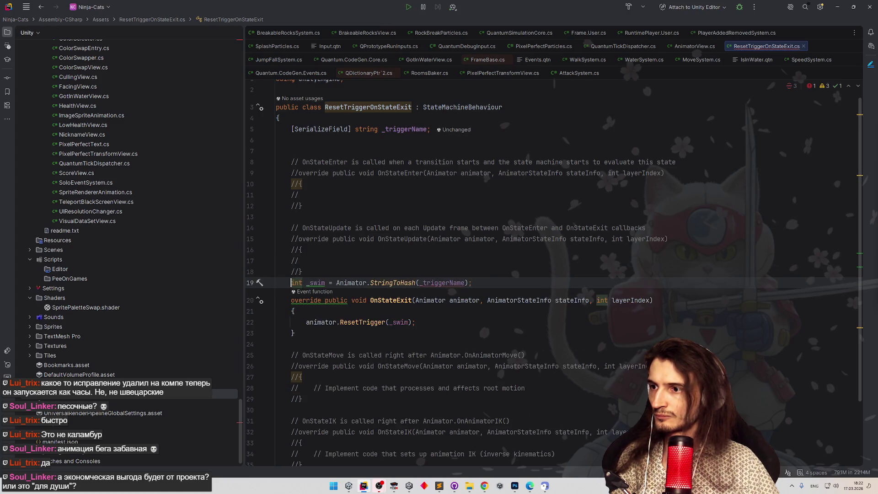
{"action": "left_click", "coordinate": [446, 261]}
{"action": "mouse_move", "coordinate": [444, 283]}
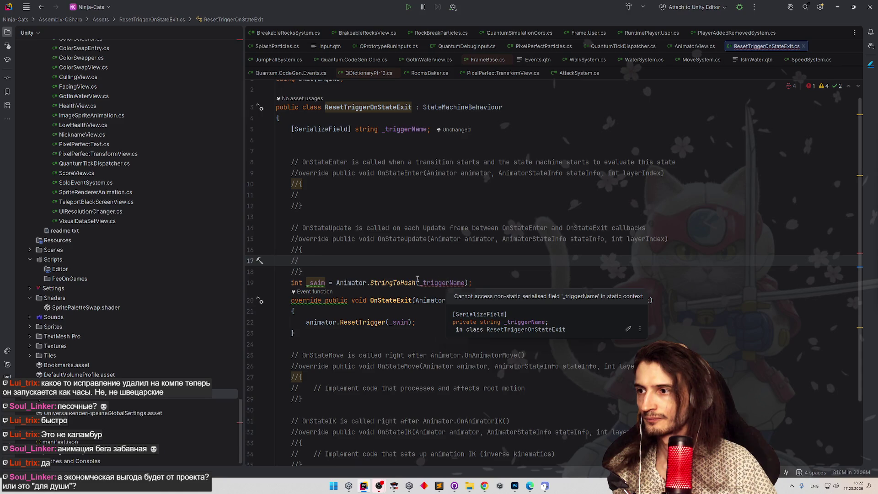
Reset _triggerName instead of _swim in OnStateExit and delete the unused _swim hash line.
{"action": "left_click", "coordinate": [452, 283]}
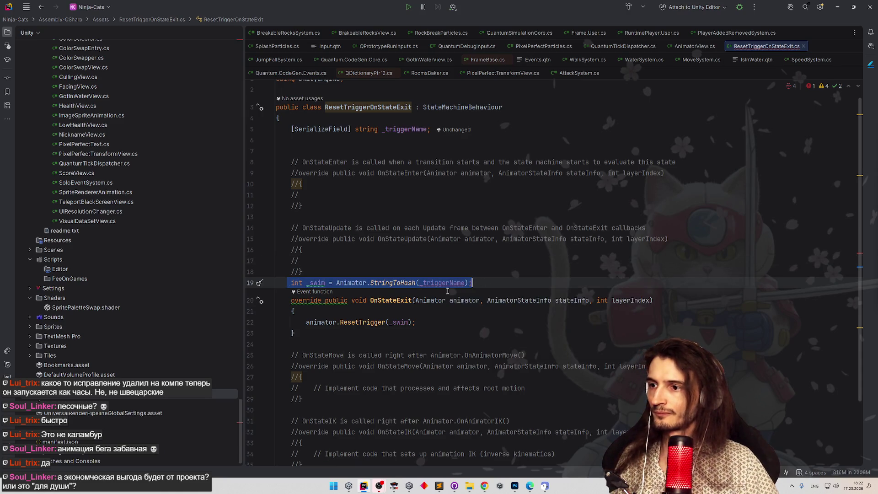
{"action": "left_click", "coordinate": [447, 292]}
{"action": "double_click", "coordinate": [401, 322]}
{"action": "key", "text": "ctrl+v"}
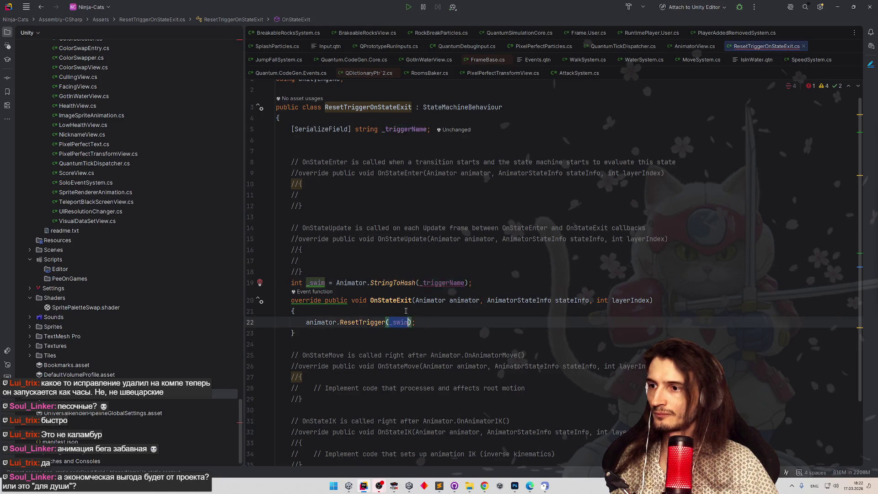
{"action": "left_click_drag", "start_coordinate": [472, 283], "coordinate": [250, 282]}
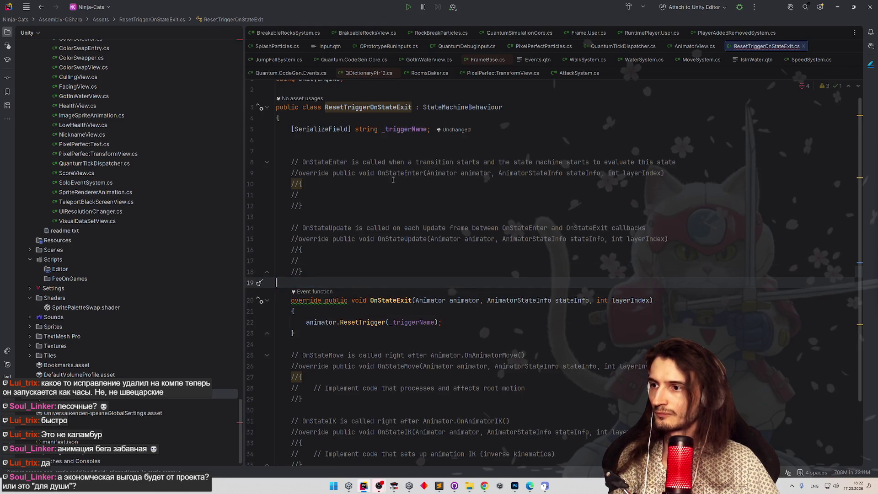
{"action": "key", "text": "BackSpace"}
{"action": "key", "text": "BackSpace"}
{"action": "left_click_drag", "start_coordinate": [525, 132], "coordinate": [252, 131]}
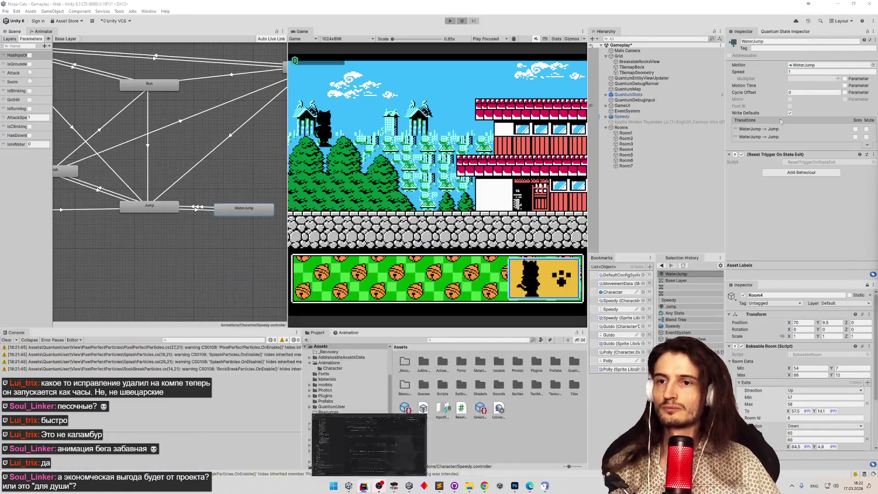
Enter Swim as the Trigger Name on the WaterJump state's ResetTriggerOnStateExit behaviour.
{"action": "key", "text": "alt+Tab"}
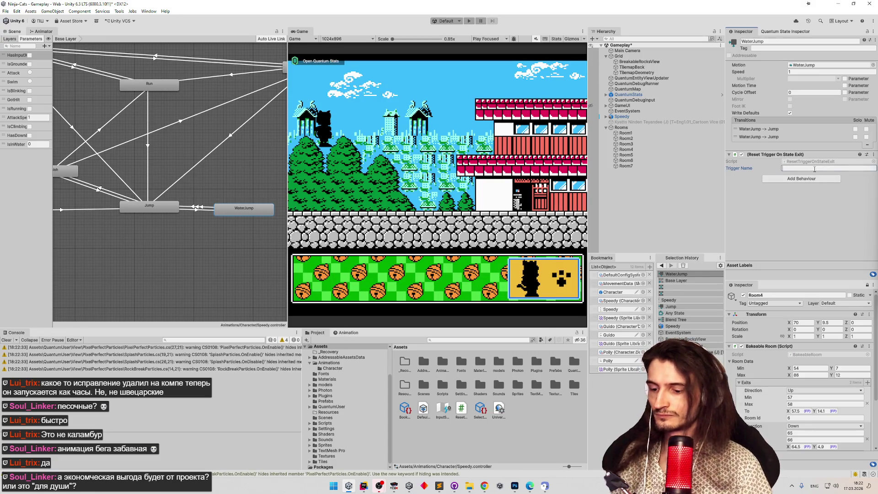
{"action": "type", "text": "Swim"}
{"action": "key", "text": "Return"}
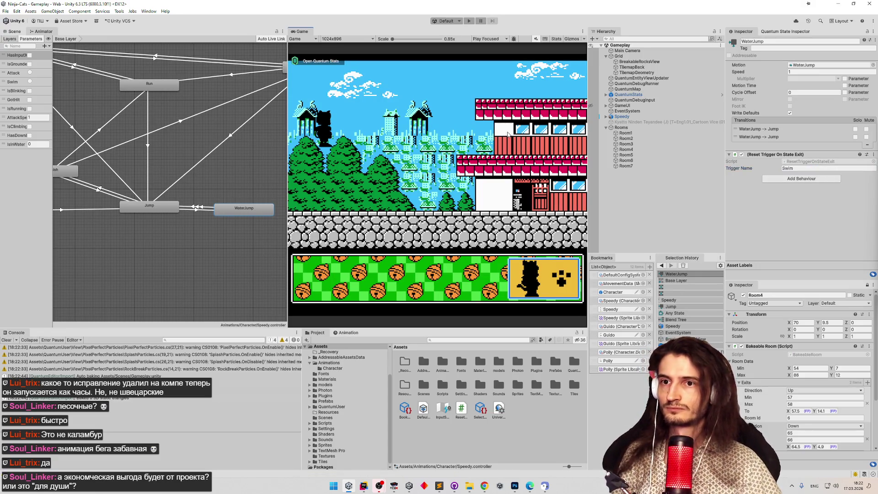
Enter play mode and take the character right, down the ladder and into the water room.
{"action": "key", "text": "ctrl+p"}
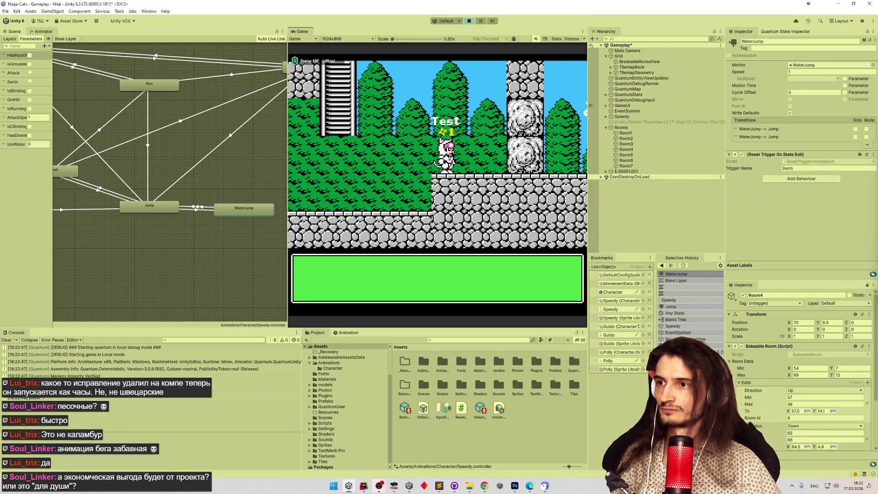
{"action": "key", "text": "Right"}
{"action": "key", "text": "Right"}
{"action": "key", "text": "Down"}
{"action": "key", "text": "Left"}
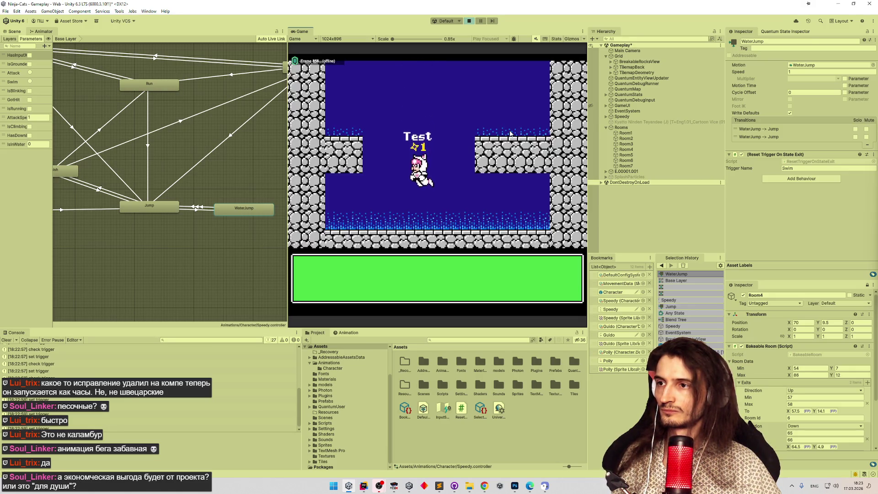
Test swimming in a maximized Game view, restore the layout, attempt a save and stop play.
{"action": "key", "text": "shift+space"}
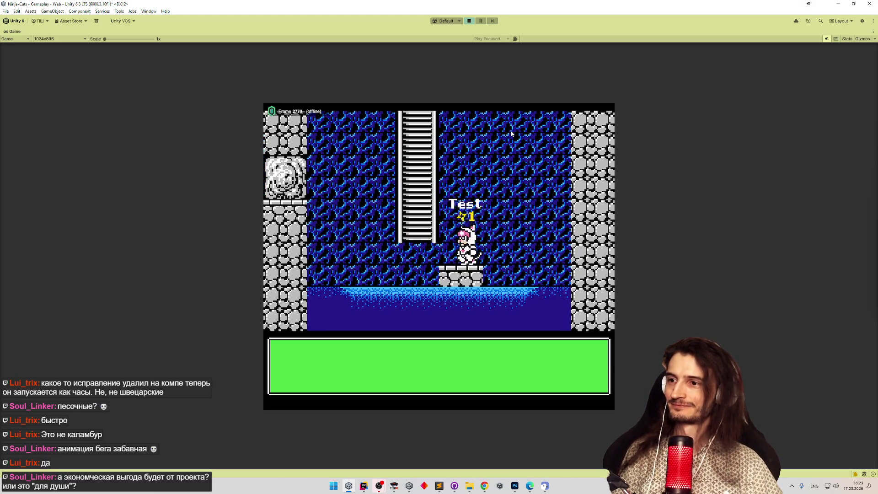
{"action": "key", "text": "shift+space"}
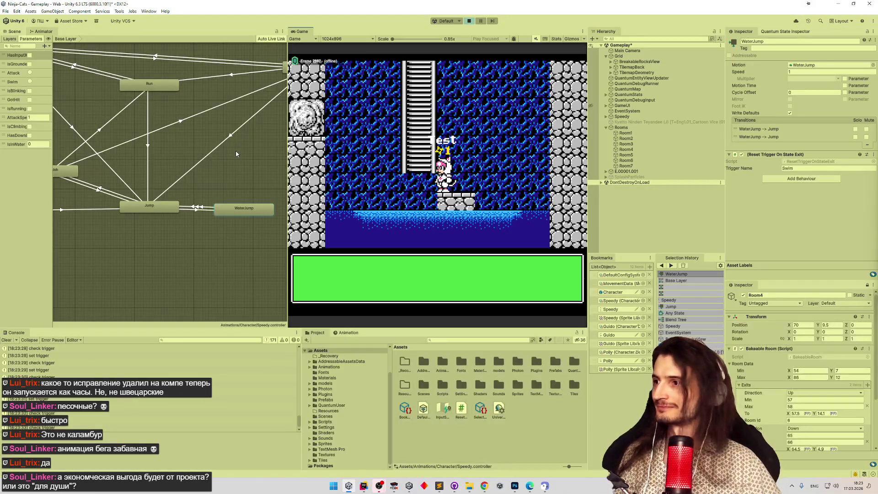
{"action": "key", "text": "ctrl+s"}
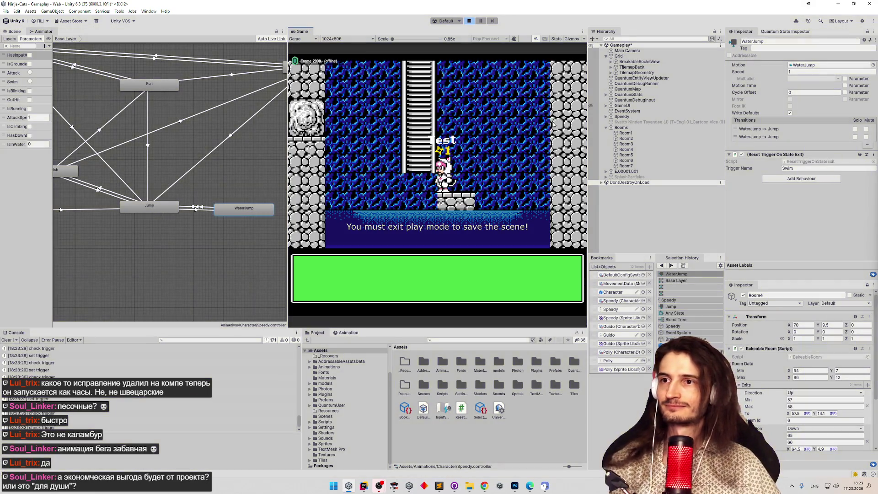
{"action": "left_click", "coordinate": [623, 72]}
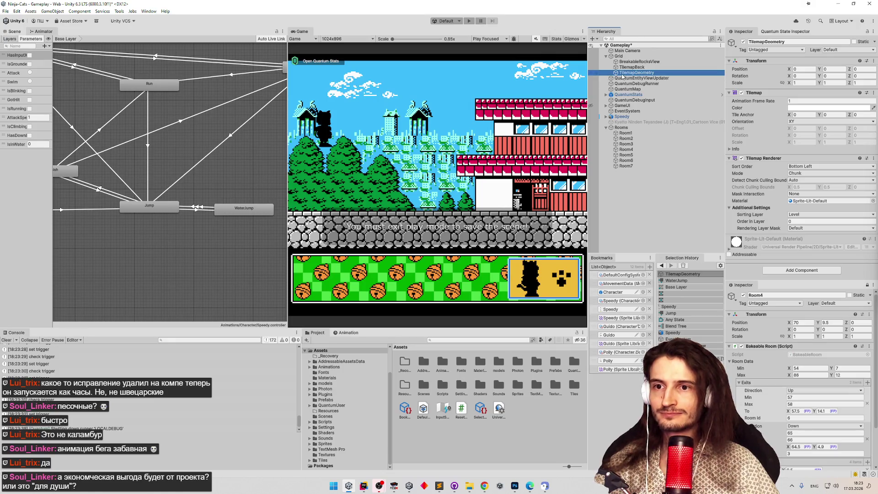
Check the background tilemap's available sorting layers and clear the Console log.
{"action": "left_click", "coordinate": [626, 67]}
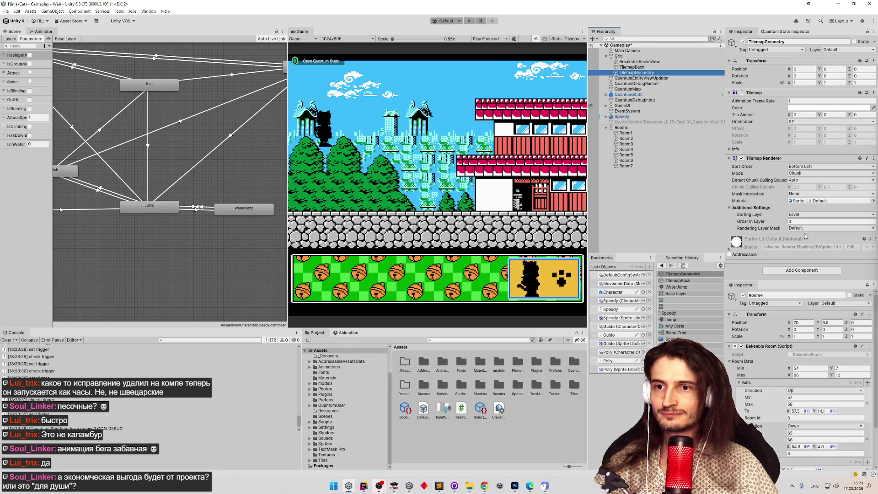
{"action": "left_click", "coordinate": [814, 216]}
{"action": "left_click", "coordinate": [646, 193]}
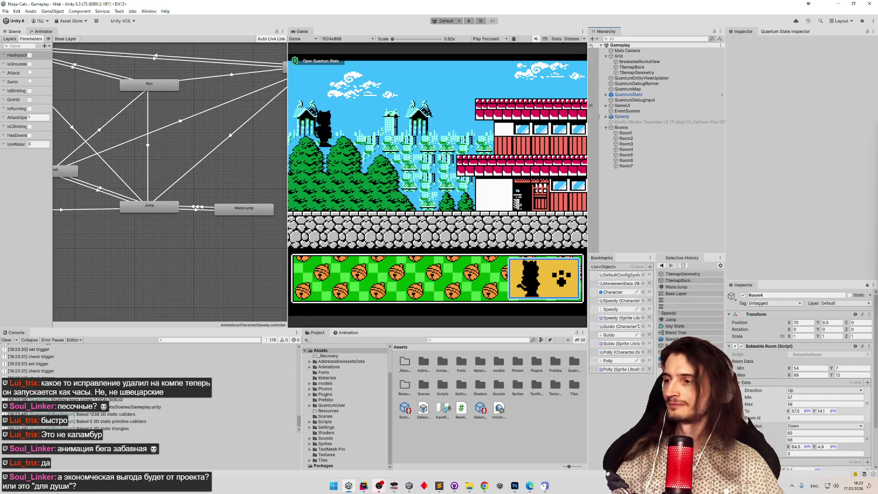
{"action": "left_click", "coordinate": [7, 340]}
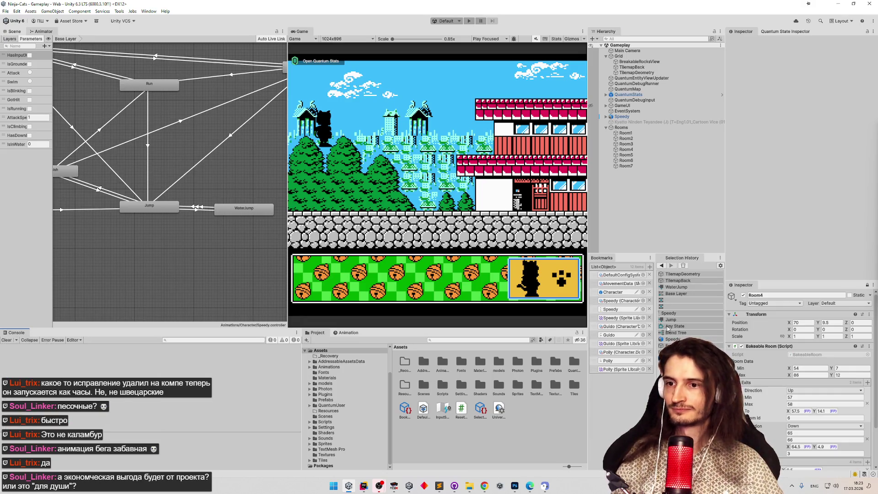
Edit the Character prefab's MainSprite and choose Add Sorting Layer from its Sorting Layer list.
{"action": "left_click", "coordinate": [622, 293]}
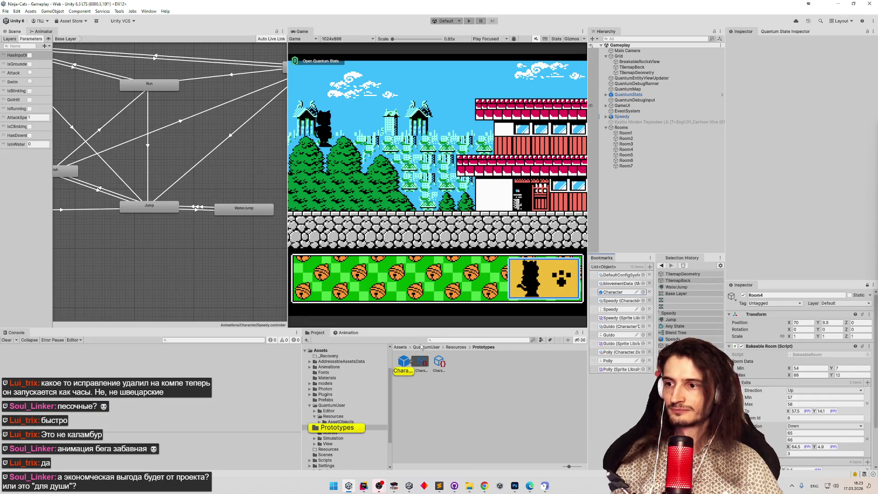
{"action": "double_click", "coordinate": [621, 293]}
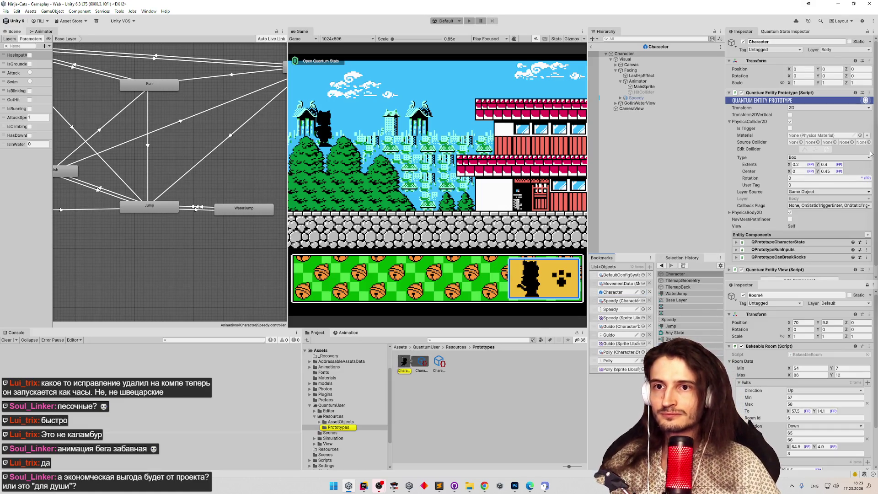
{"action": "left_click", "coordinate": [644, 87]}
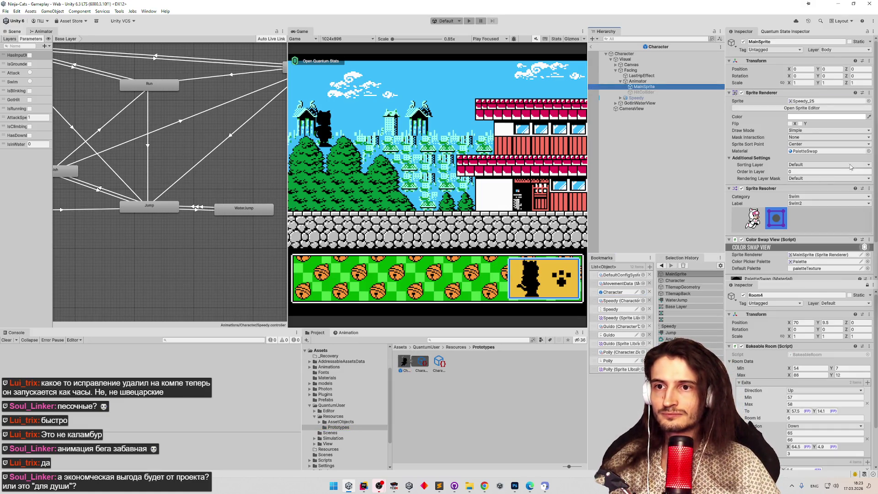
{"action": "left_click", "coordinate": [856, 165]}
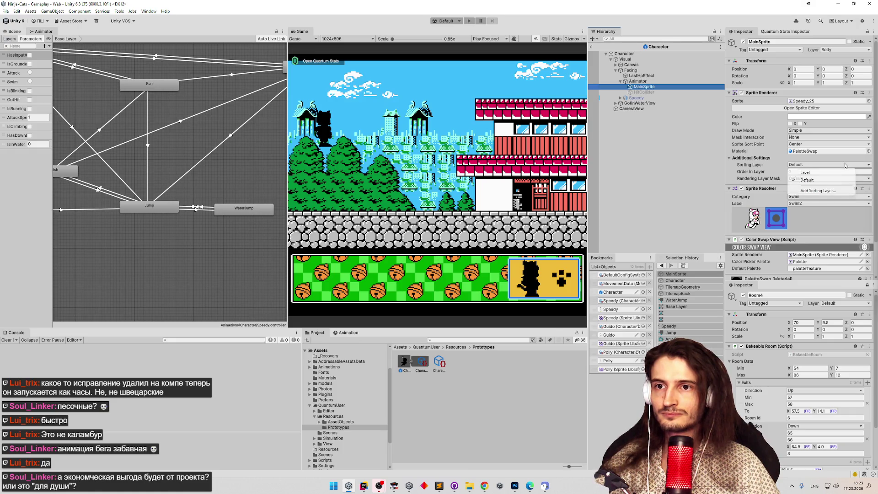
{"action": "left_click", "coordinate": [829, 191]}
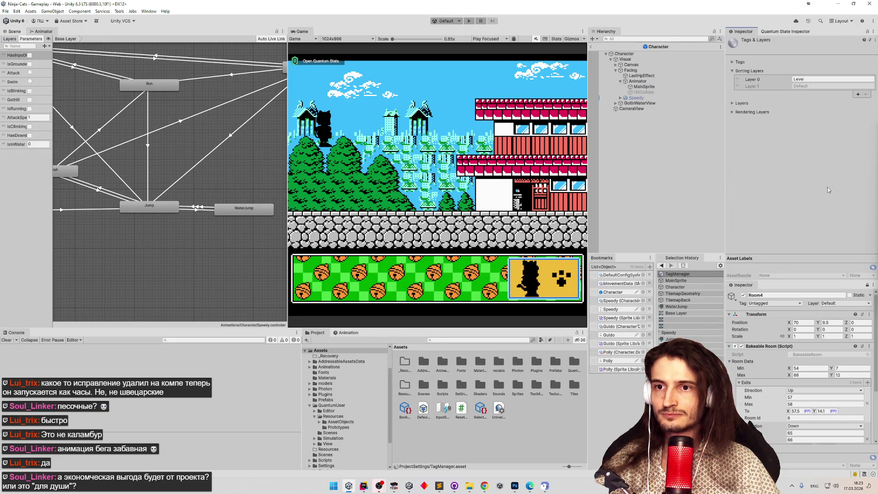
Create a sorting layer named Characters and return to the Character prefab's root object.
{"action": "left_click", "coordinate": [857, 94]}
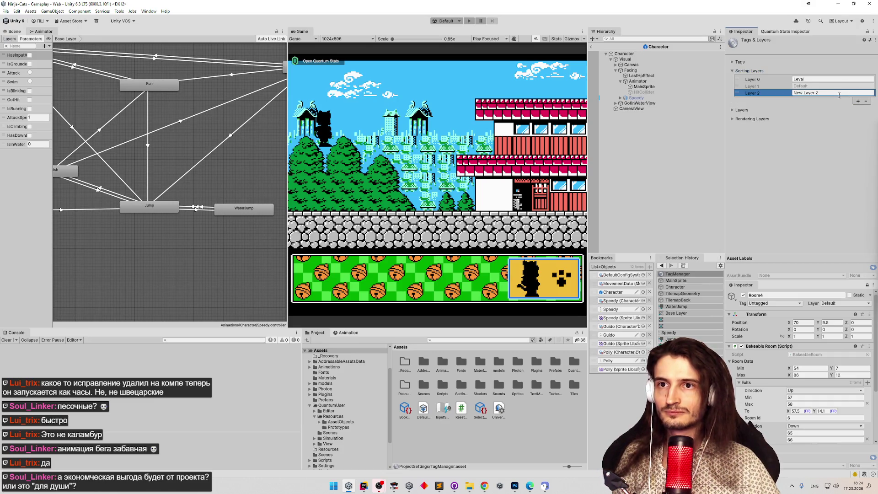
{"action": "type", "text": "Characters"}
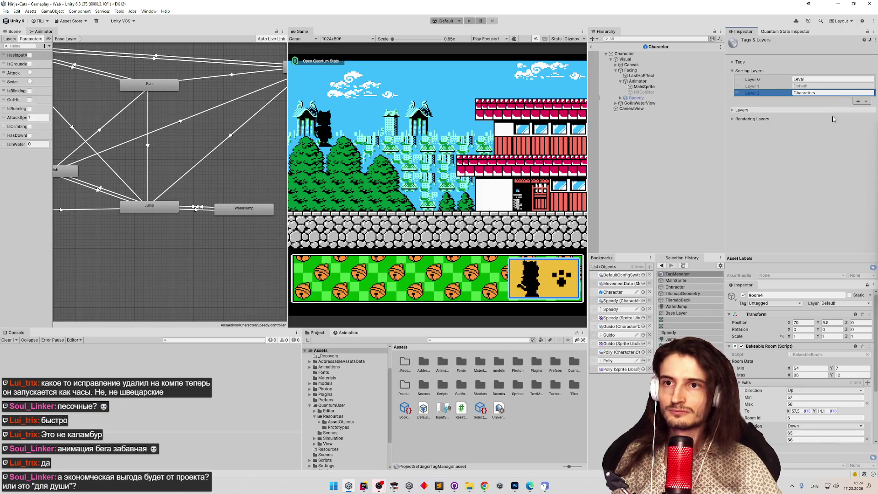
{"action": "left_click", "coordinate": [751, 119]}
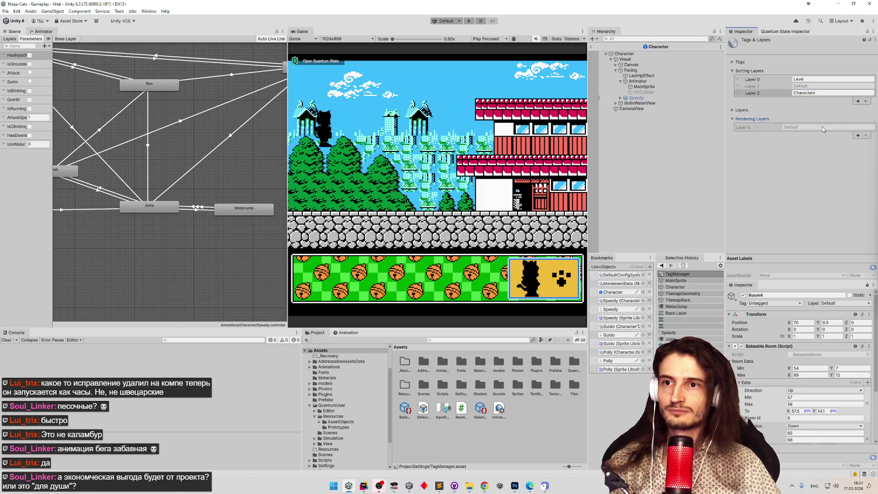
{"action": "left_click", "coordinate": [638, 54]}
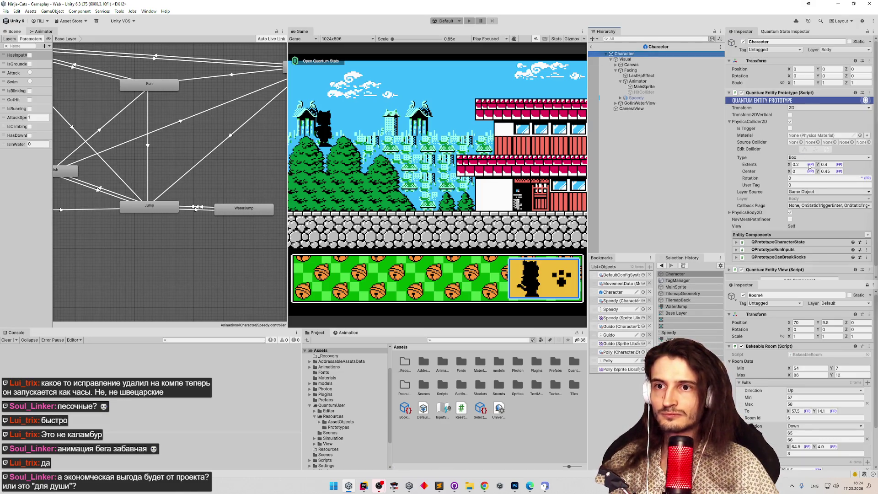
{"action": "scroll", "coordinate": [875, 161], "scroll_direction": "down", "scroll_amount": 1}
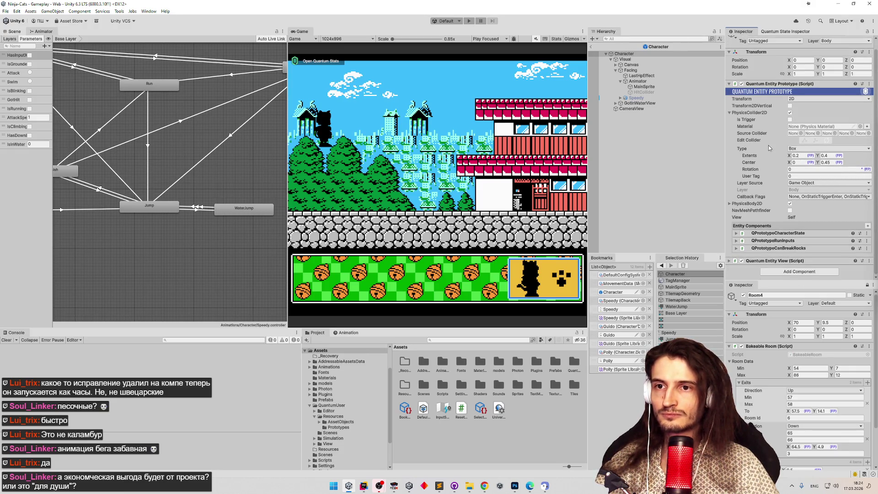
Set MainSprite's Sprite Renderer sorting layer from Default to Characters.
{"action": "left_click", "coordinate": [630, 70]}
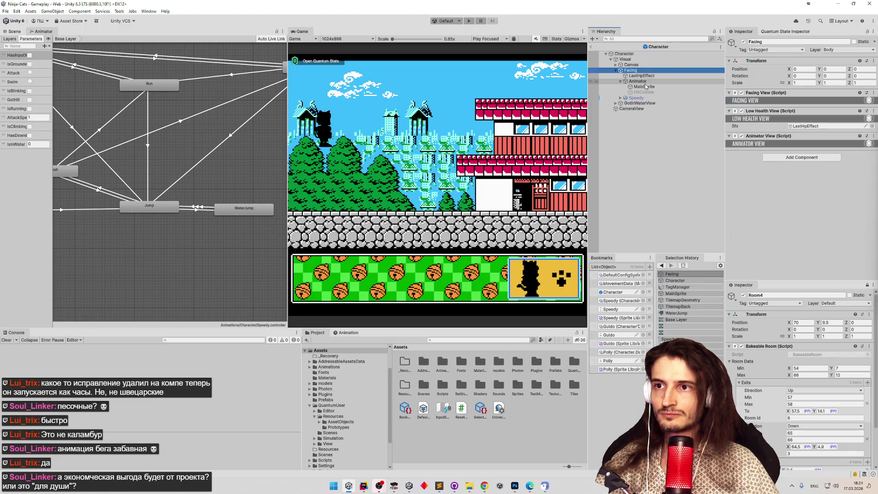
{"action": "left_click", "coordinate": [644, 86]}
{"action": "left_click", "coordinate": [810, 178]}
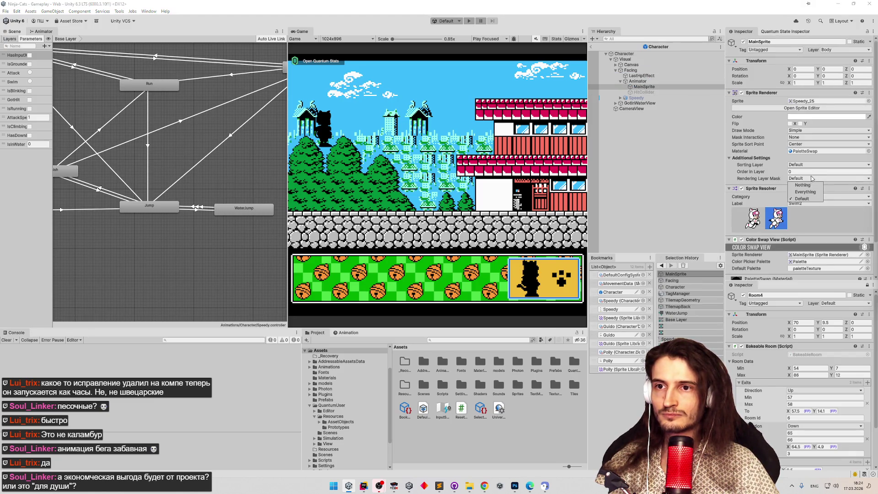
{"action": "left_click", "coordinate": [815, 165]}
{"action": "left_click", "coordinate": [810, 182]}
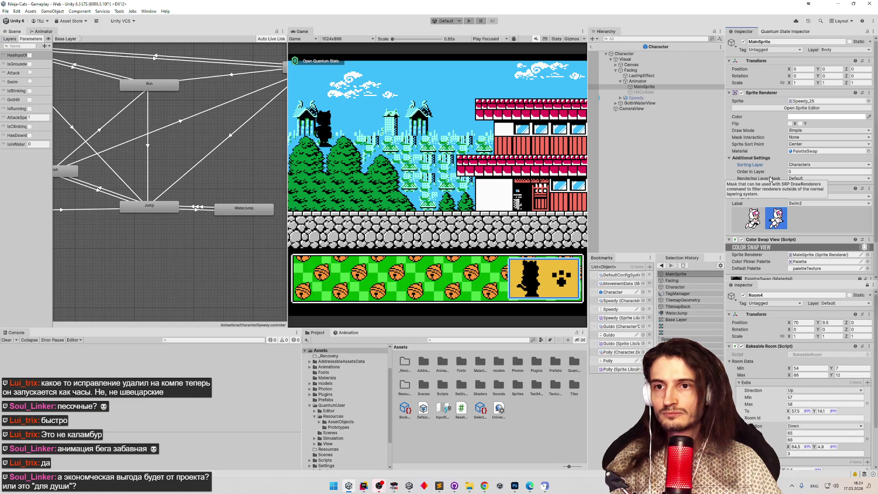
Start play mode, choosing Exit Prefab Mode in the modification warning.
{"action": "key", "text": "ctrl+p"}
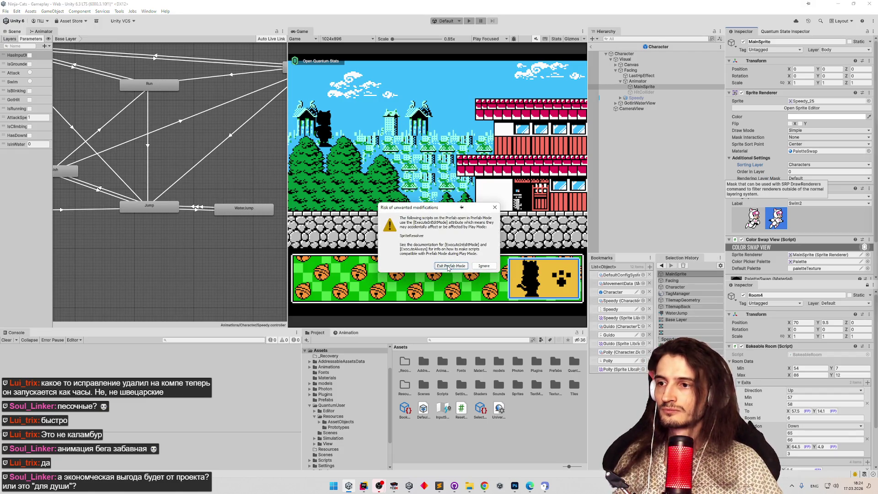
{"action": "left_click", "coordinate": [450, 267]}
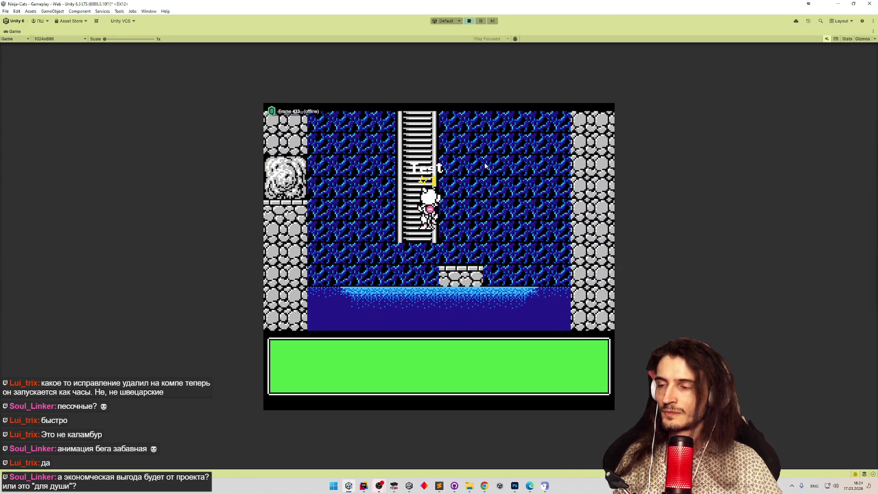
Mark the swim animation task done in the Sublime Text todo list.
{"action": "left_click", "coordinate": [439, 484]}
{"action": "left_click", "coordinate": [375, 251]}
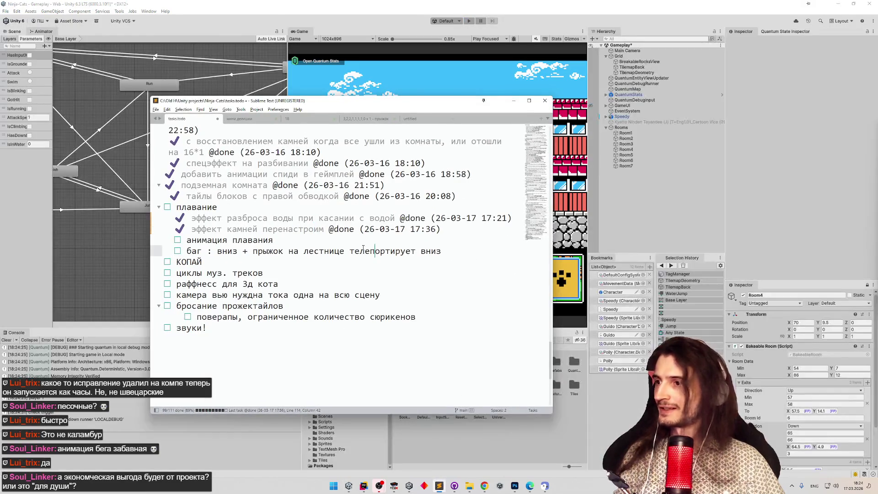
{"action": "key", "text": "ctrl+d"}
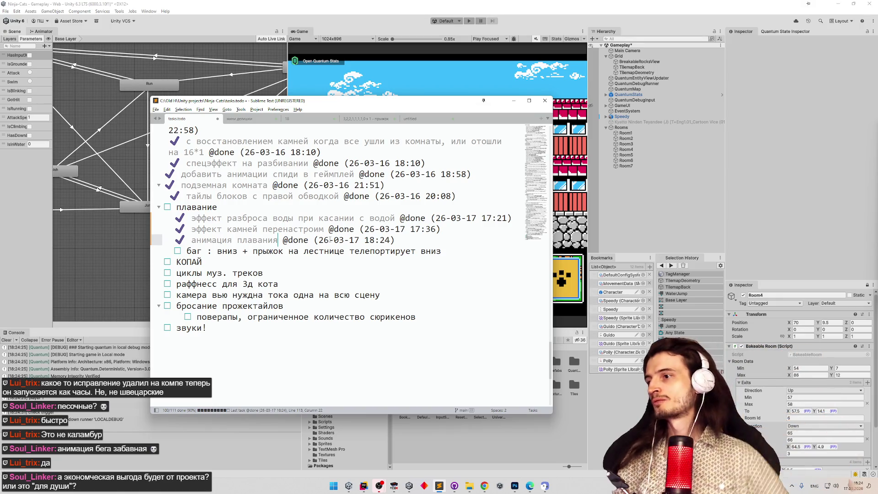
Minimize the todo list and bring the FCEUX emulator to the front.
{"action": "left_click", "coordinate": [514, 100]}
{"action": "left_click", "coordinate": [364, 487]}
{"action": "left_click", "coordinate": [395, 486]}
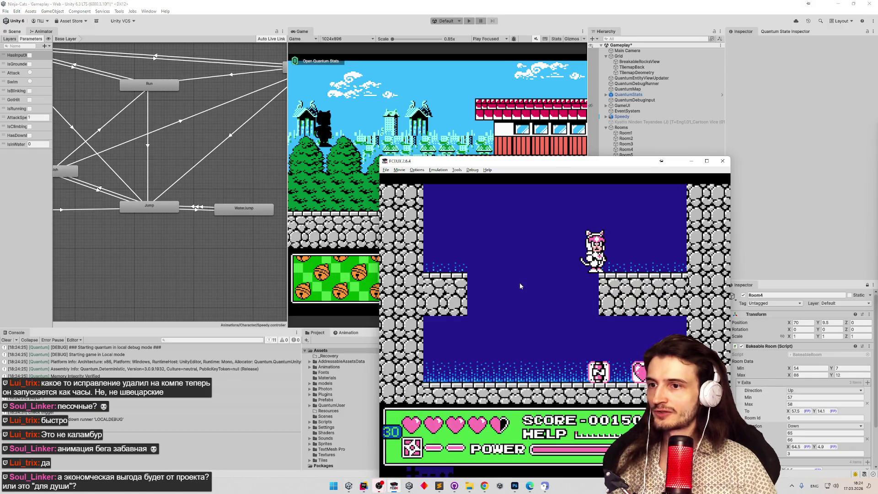
Climb the NES cat up and down the water-room ladder, then switch to Rider.
{"action": "key", "text": "f"}
{"action": "key", "text": "Up"}
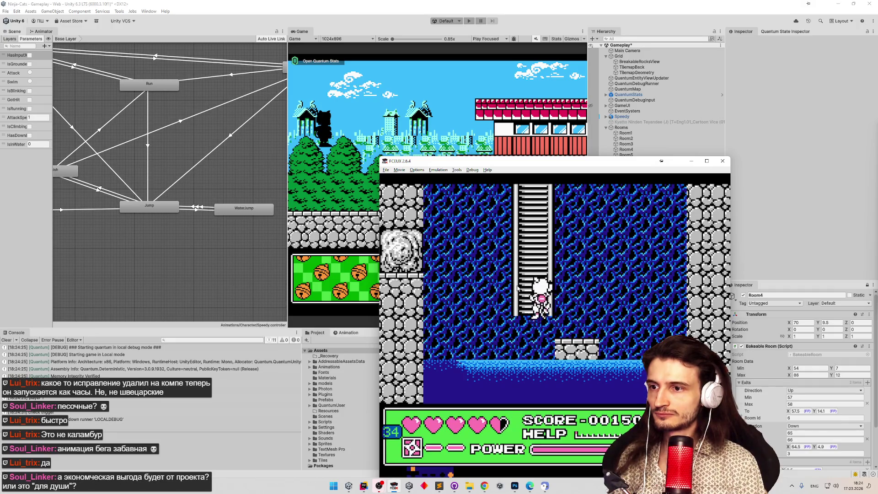
{"action": "key", "text": "Down"}
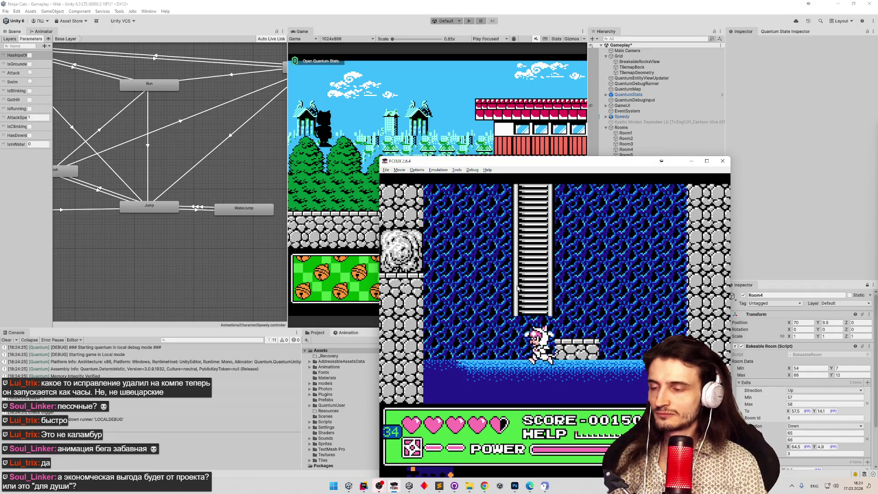
{"action": "key", "text": "Up"}
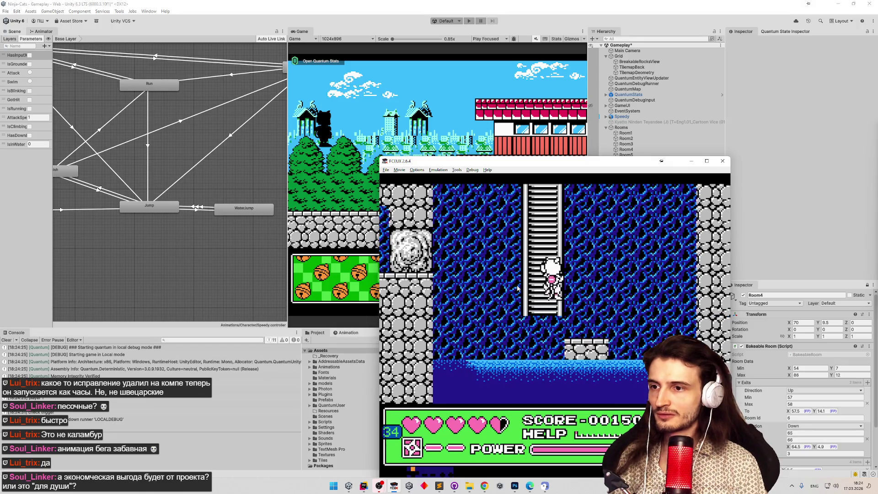
{"action": "key", "text": "Down"}
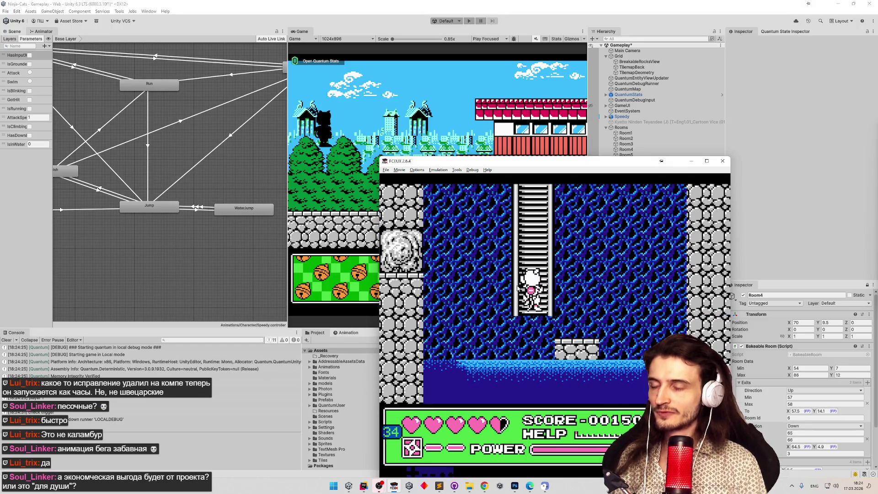
{"action": "key", "text": "alt+Tab"}
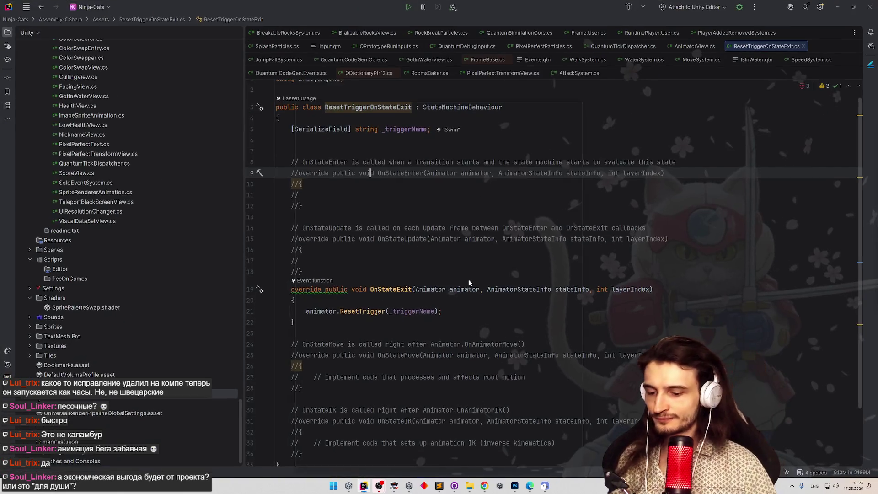
In ClimbSystem.cs add '&& !input->down' to the line-86 jump condition and return to Unity.
{"action": "key", "text": "shift"}
{"action": "key", "text": "shift"}
{"action": "type", "text": "climb"}
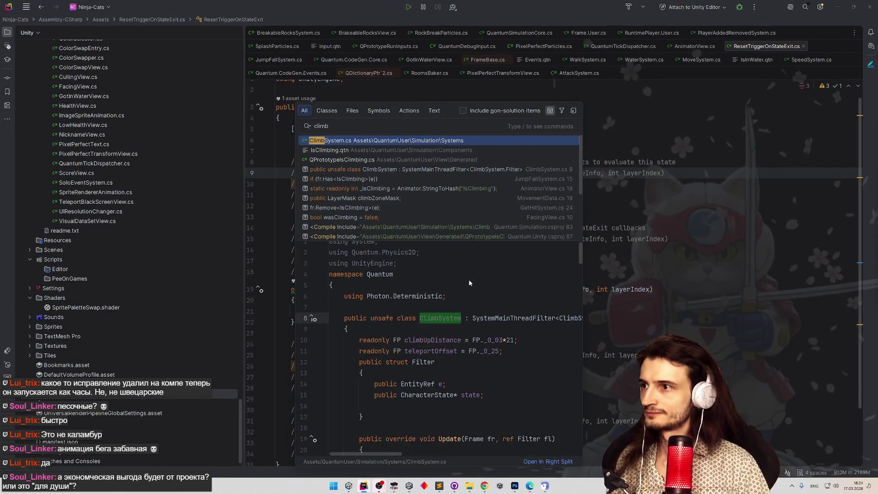
{"action": "key", "text": "Return"}
{"action": "scroll", "coordinate": [522, 262], "scroll_direction": "down", "scroll_amount": 3}
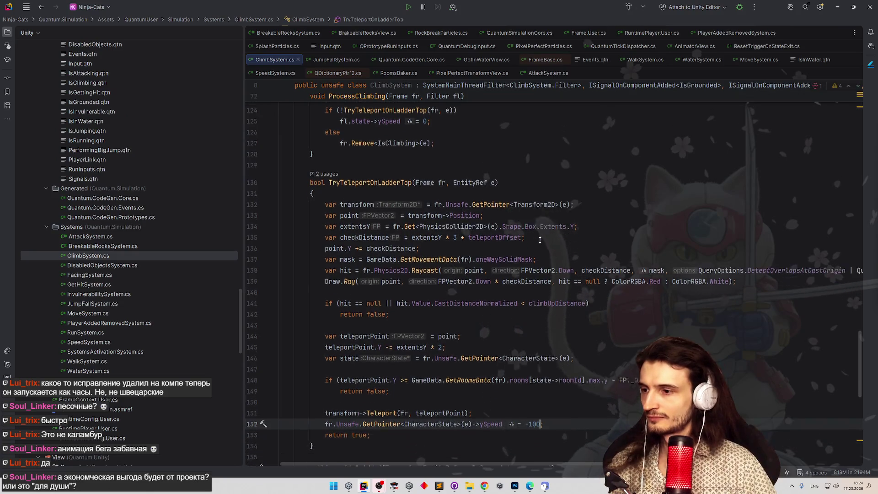
{"action": "mouse_move", "coordinate": [528, 224]}
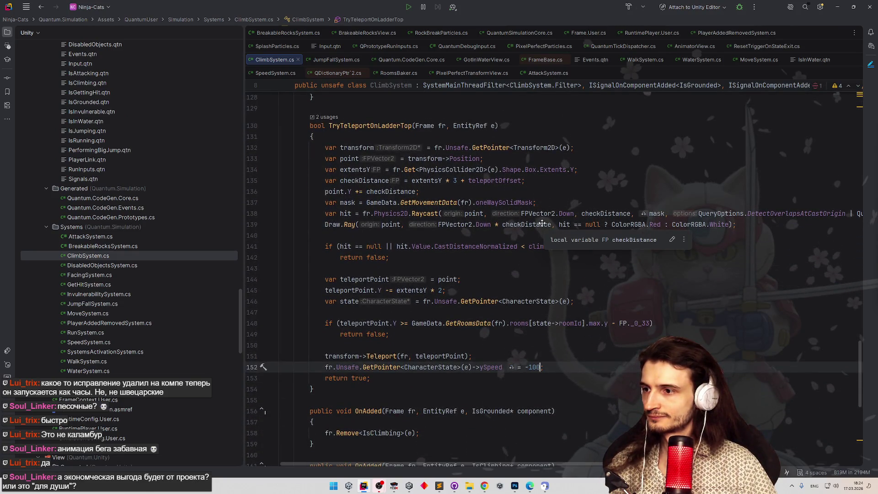
{"action": "scroll", "coordinate": [535, 247], "scroll_direction": "down", "scroll_amount": 6}
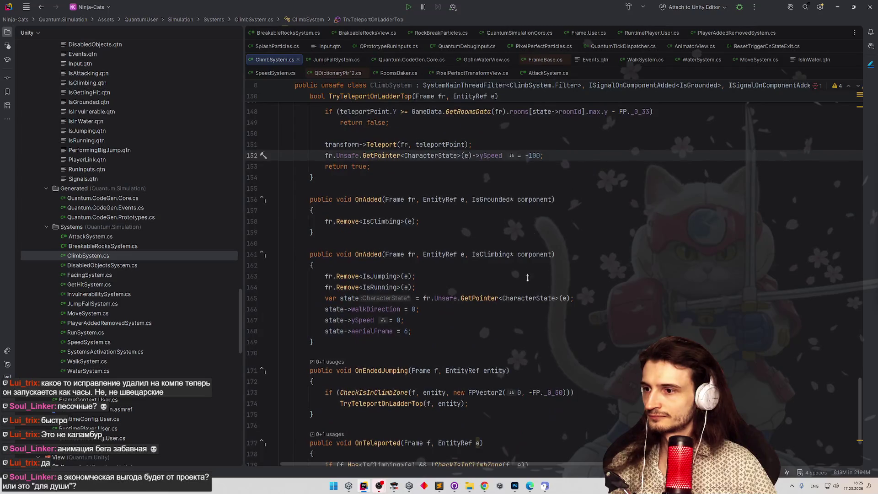
{"action": "scroll", "coordinate": [527, 277], "scroll_direction": "down", "scroll_amount": 5}
{"action": "scroll", "coordinate": [527, 206], "scroll_direction": "up", "scroll_amount": 10}
{"action": "scroll", "coordinate": [527, 209], "scroll_direction": "up", "scroll_amount": 3}
{"action": "scroll", "coordinate": [532, 215], "scroll_direction": "up", "scroll_amount": 6}
{"action": "scroll", "coordinate": [537, 219], "scroll_direction": "up", "scroll_amount": 2}
{"action": "scroll", "coordinate": [544, 222], "scroll_direction": "up", "scroll_amount": 2}
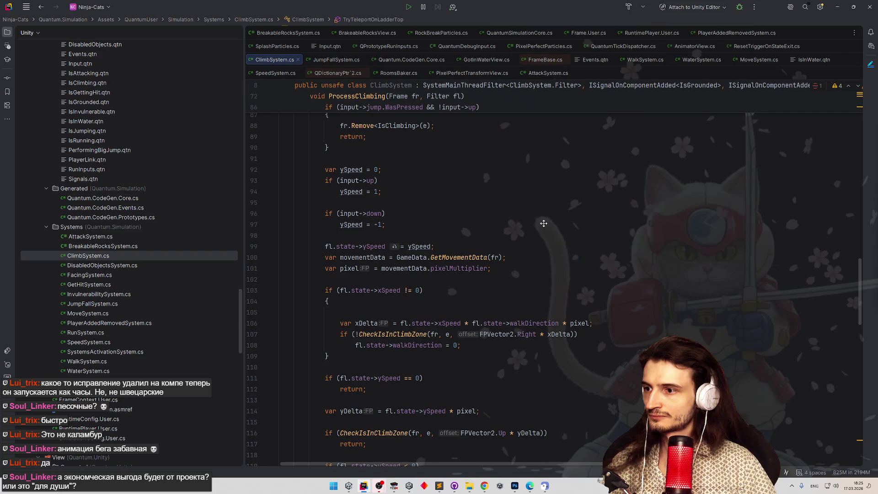
{"action": "scroll", "coordinate": [545, 222], "scroll_direction": "up", "scroll_amount": 3}
{"action": "scroll", "coordinate": [547, 226], "scroll_direction": "up", "scroll_amount": 3}
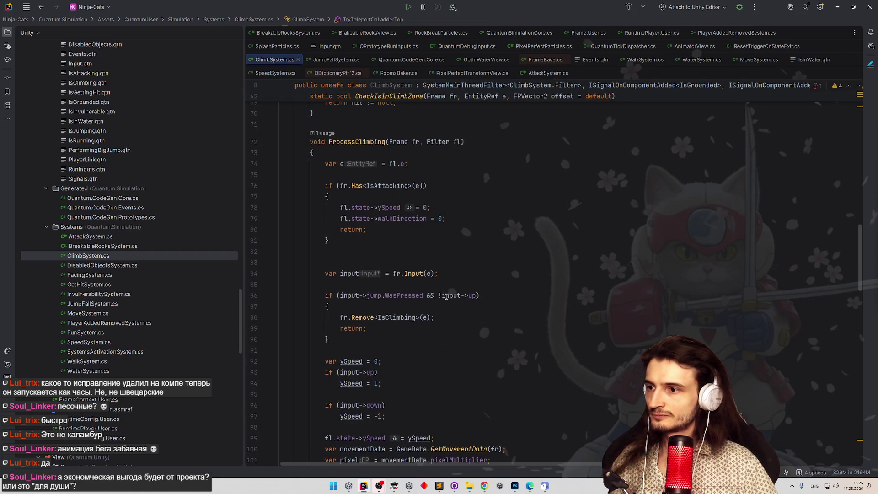
{"action": "left_click", "coordinate": [440, 295]}
{"action": "type", "text": "!"}
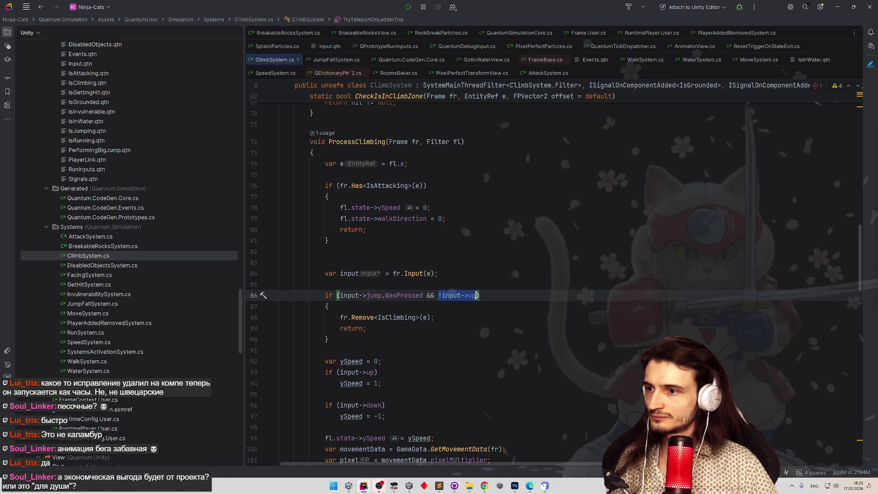
{"action": "type", "text": "&& !input->up"}
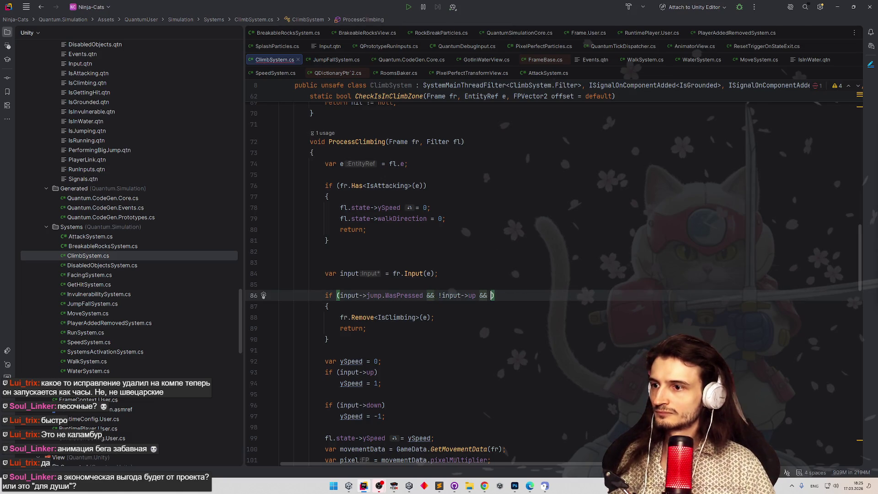
{"action": "key", "text": "BackSpace"}
{"action": "key", "text": "BackSpace"}
{"action": "type", "text": "down"}
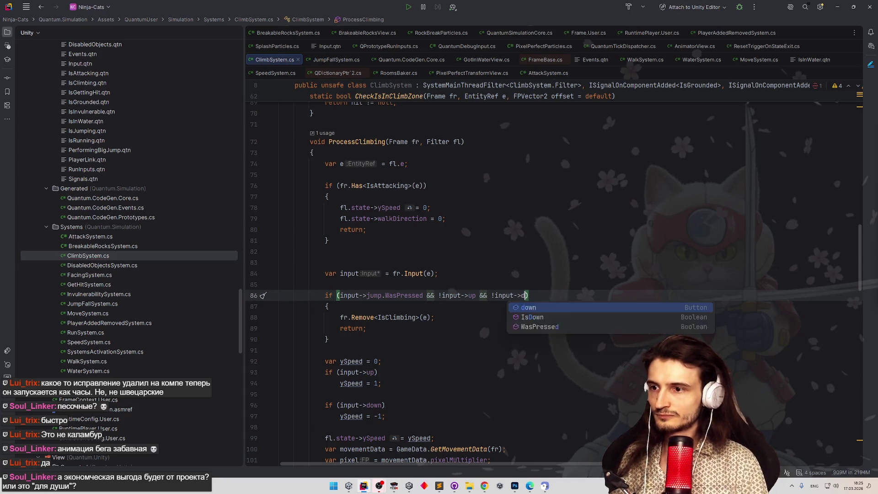
{"action": "left_click", "coordinate": [584, 242]}
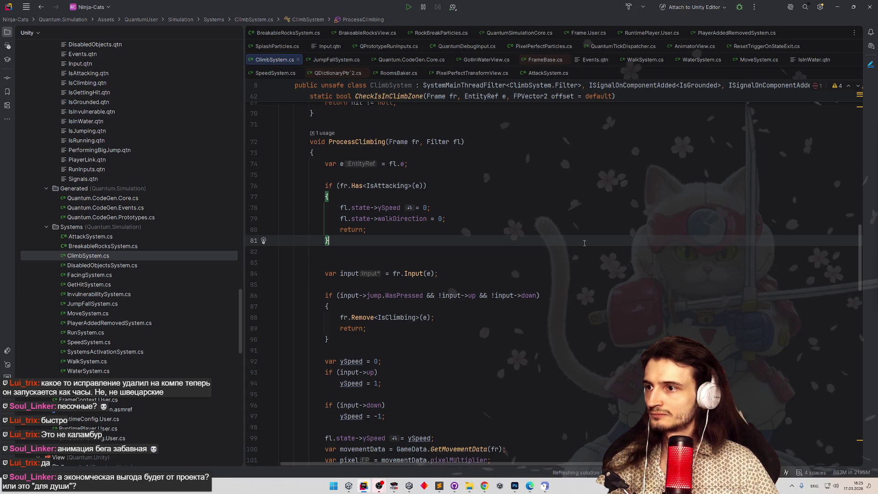
{"action": "left_click", "coordinate": [837, 7]}
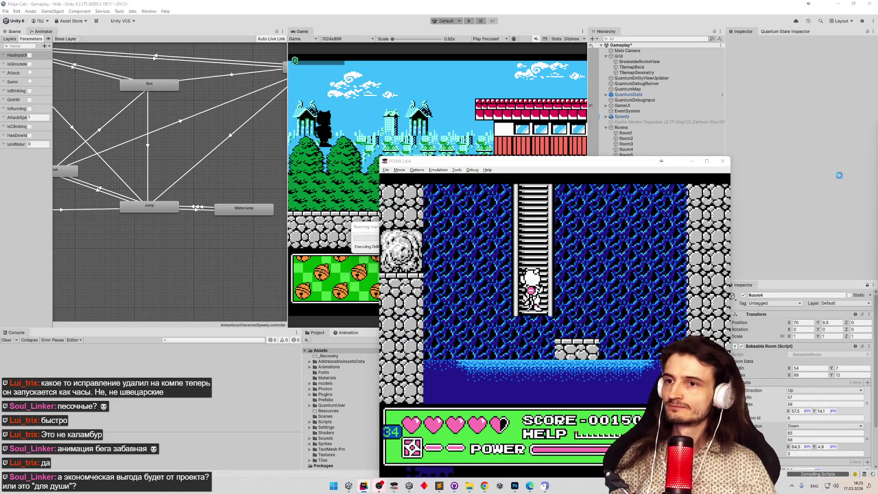
Start play mode and repeatedly climb the ladder up and down with the new jump rule.
{"action": "key", "text": "alt+Tab"}
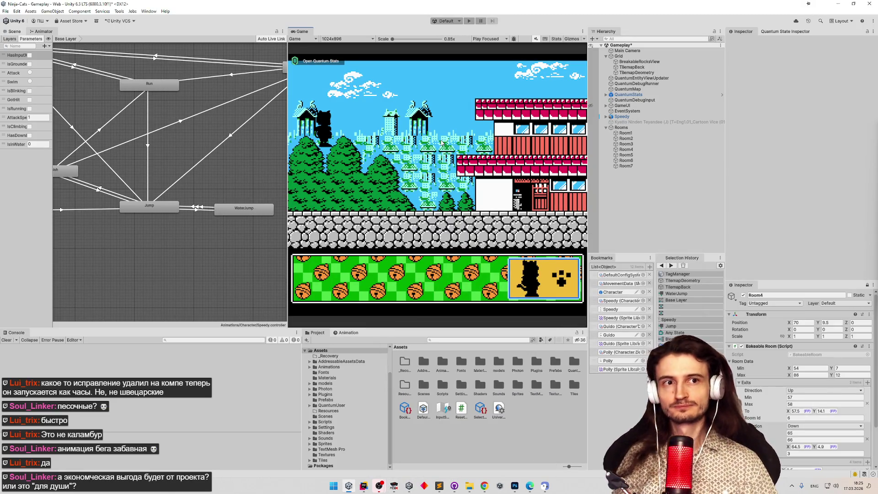
{"action": "key", "text": "shift+space"}
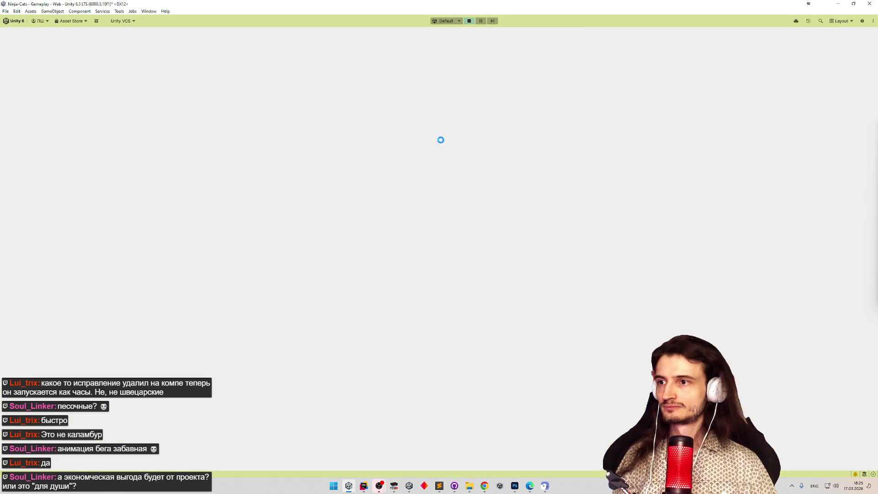
{"action": "key", "text": "Left"}
{"action": "key", "text": "Up"}
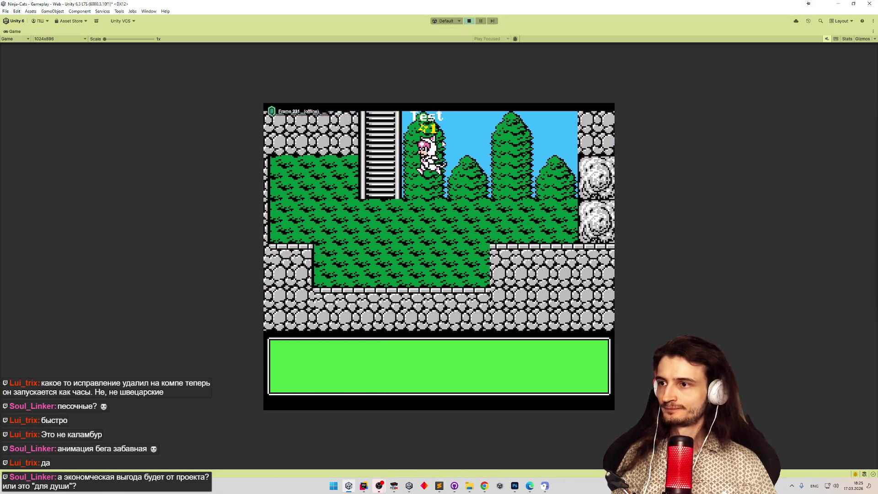
{"action": "key", "text": "Down"}
{"action": "key", "text": "Up"}
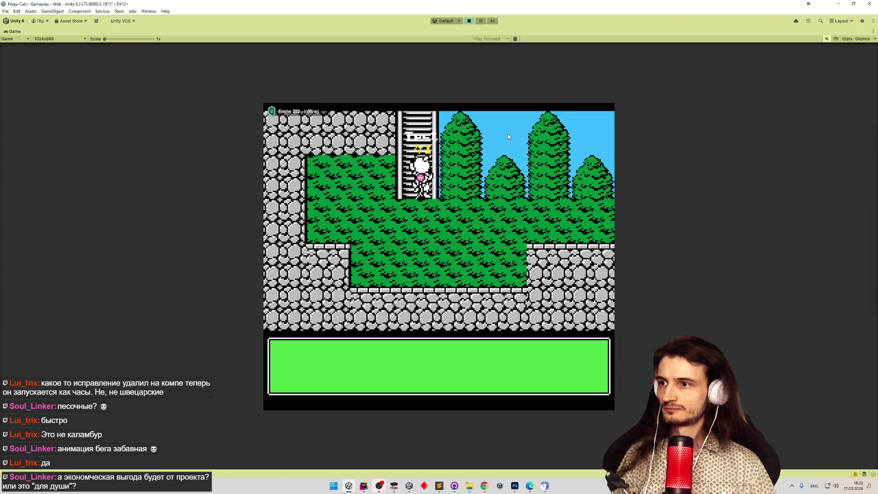
{"action": "key", "text": "Down"}
{"action": "key", "text": "Up"}
{"action": "key", "text": "Down"}
{"action": "key", "text": "Up"}
Step off onto the grass, climb out the ladder top, jump clear of it and stop play.
{"action": "key", "text": "Down"}
{"action": "key", "text": "Left"}
{"action": "key", "text": "Up"}
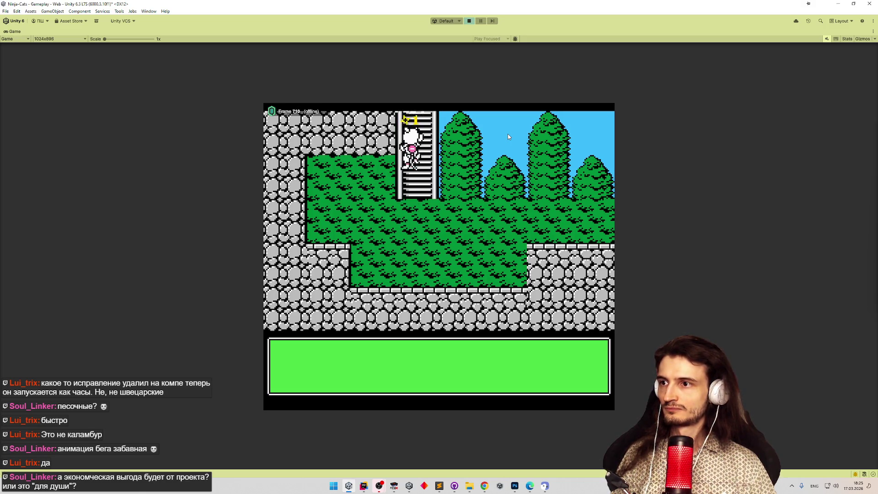
{"action": "key", "text": "Up"}
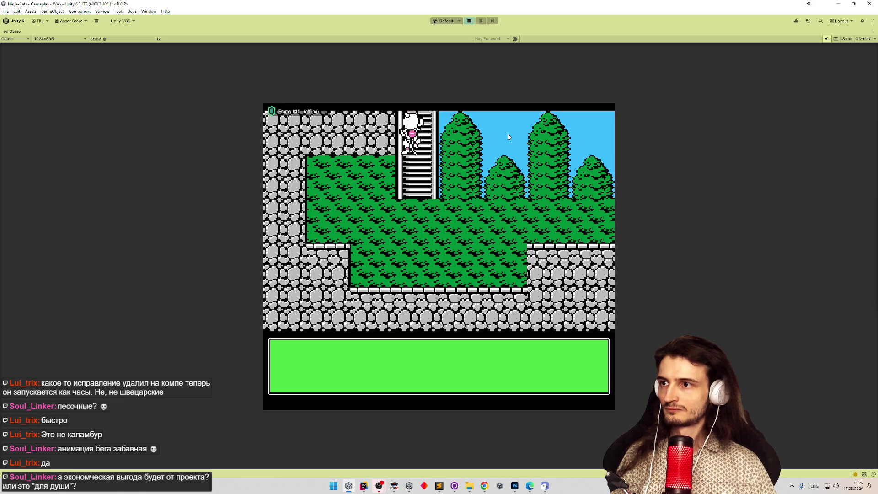
{"action": "key", "text": "Right"}
{"action": "key", "text": "space"}
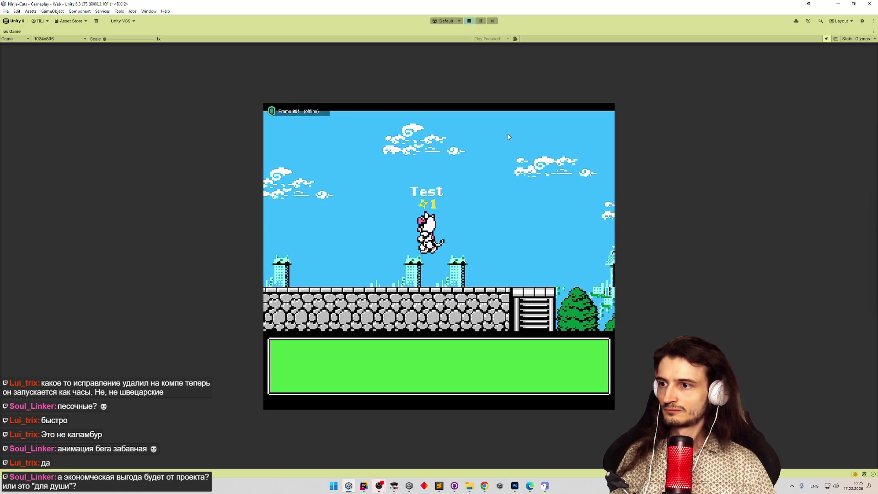
{"action": "key", "text": "ctrl+p"}
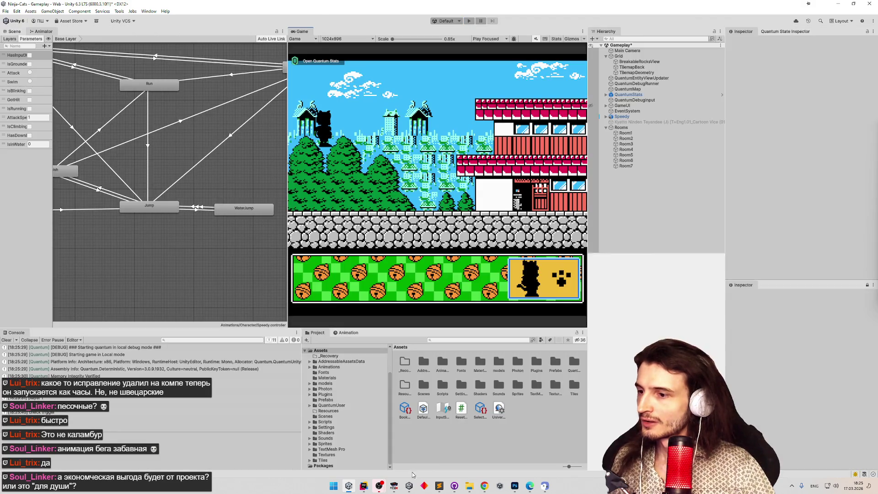
{"action": "left_click", "coordinate": [394, 485]}
{"action": "left_click", "coordinate": [395, 485]}
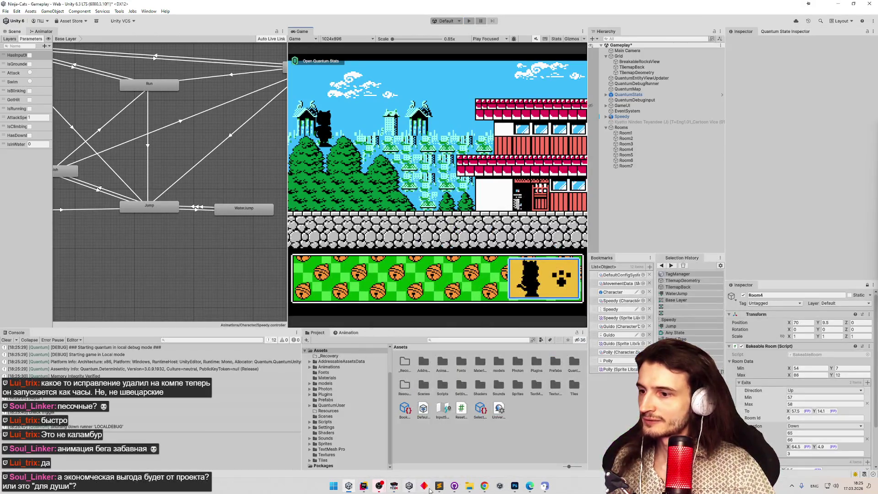
{"action": "left_click", "coordinate": [439, 486]}
{"action": "left_click", "coordinate": [362, 252]}
{"action": "key", "text": "ctrl+d"}
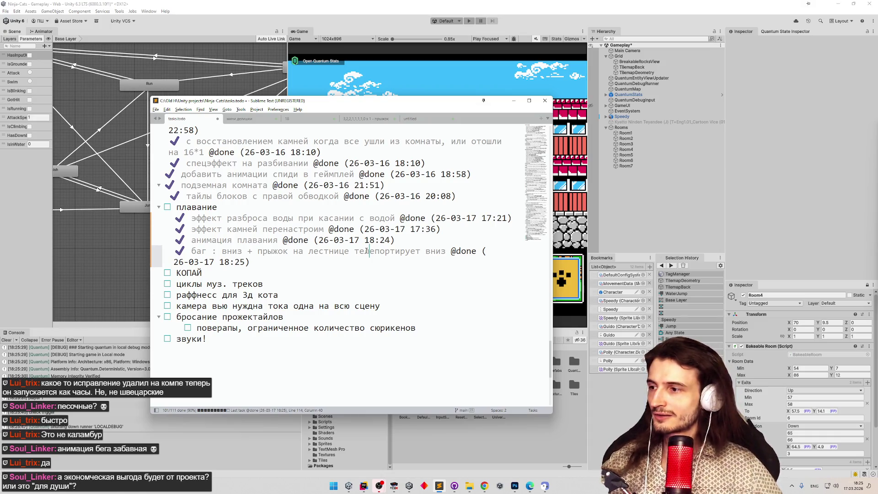
{"action": "left_click", "coordinate": [389, 269]}
{"action": "left_click", "coordinate": [214, 341]}
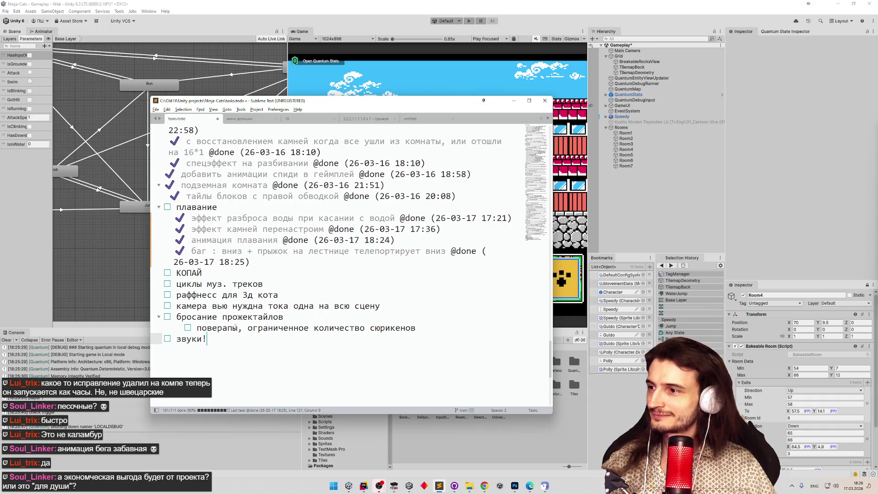
{"action": "left_click", "coordinate": [279, 294]}
{"action": "left_click_drag", "start_coordinate": [279, 294], "coordinate": [164, 294]}
{"action": "key", "text": "ctrl+x"}
{"action": "left_click", "coordinate": [216, 350]}
{"action": "key", "text": "Return"}
{"action": "key", "text": "ctrl+v"}
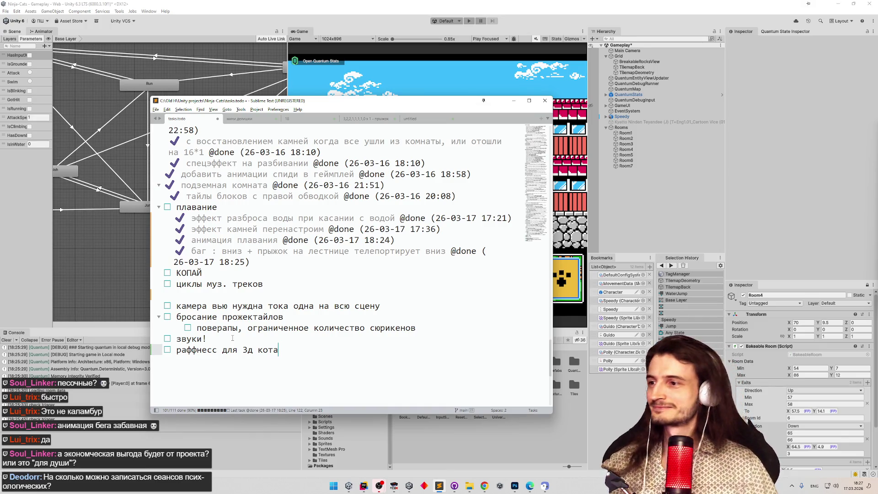
{"action": "left_click", "coordinate": [281, 283]}
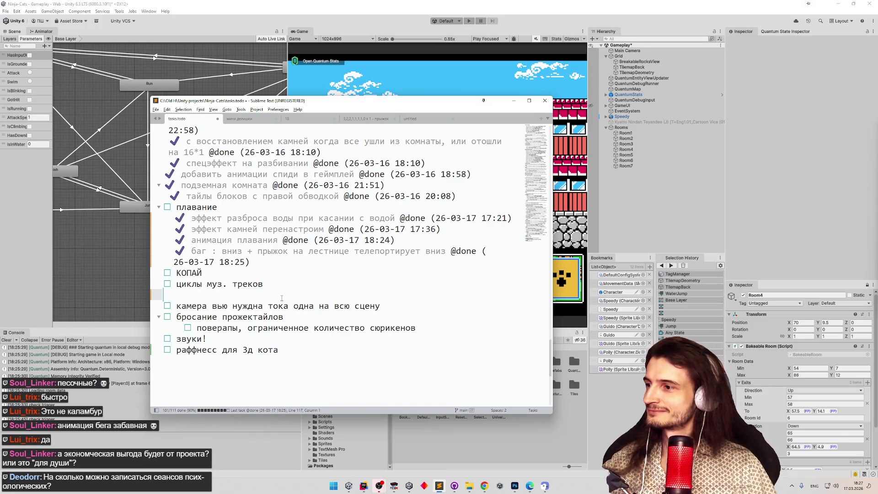
{"action": "left_click", "coordinate": [513, 100]}
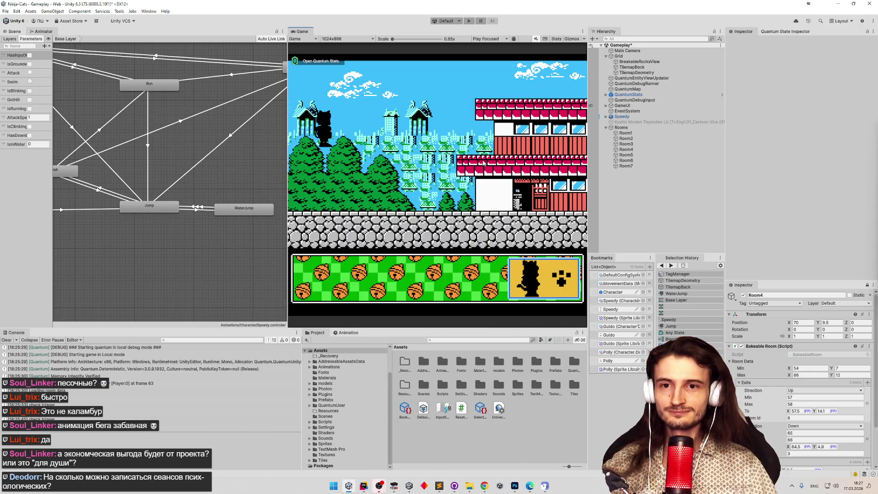
{"action": "left_click", "coordinate": [439, 486]}
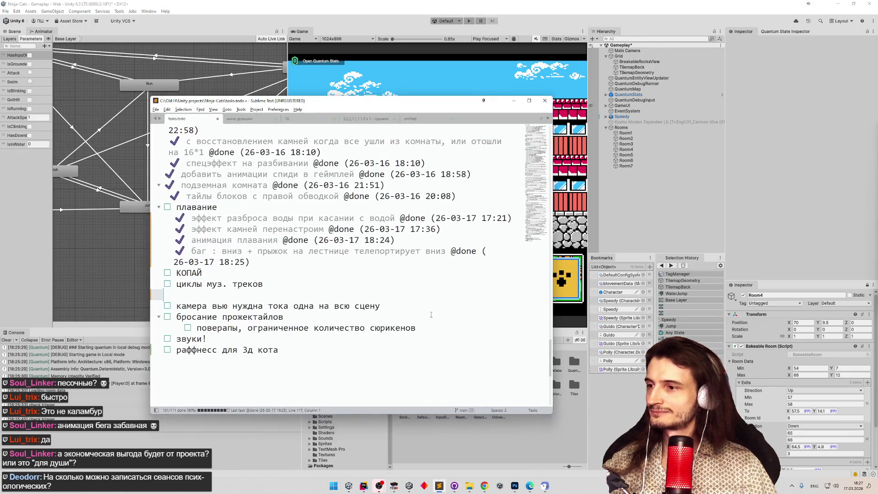
{"action": "left_click", "coordinate": [431, 313]}
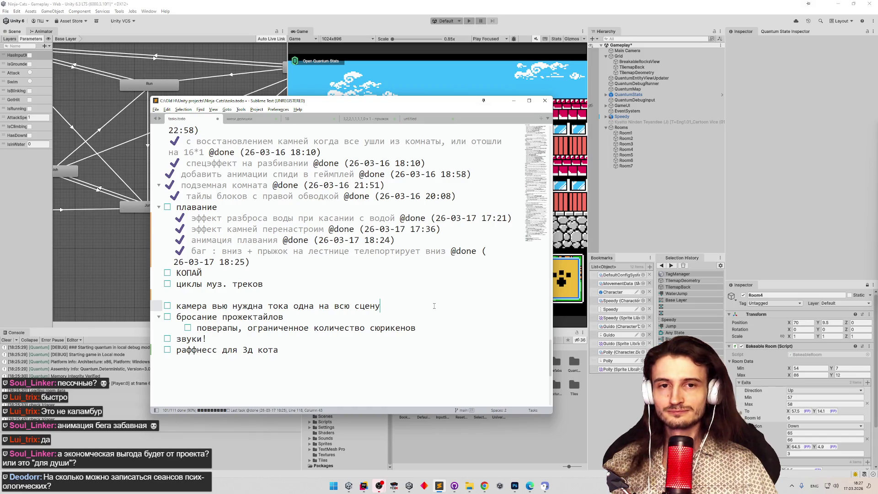
{"action": "key", "text": "Up"}
{"action": "key", "text": "Up"}
{"action": "key", "text": "Up"}
{"action": "left_click", "coordinate": [512, 102]}
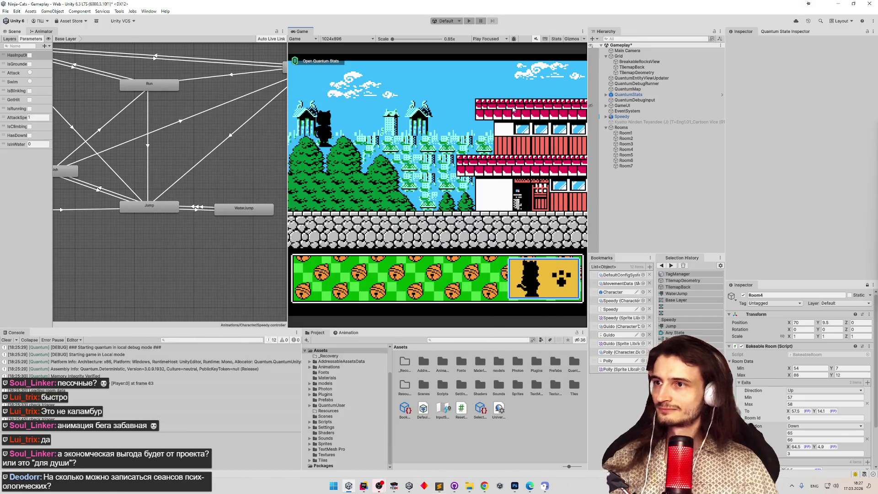
Glance at the todo list again, put it away and start a search in the project's assets.
{"action": "left_click", "coordinate": [440, 487]}
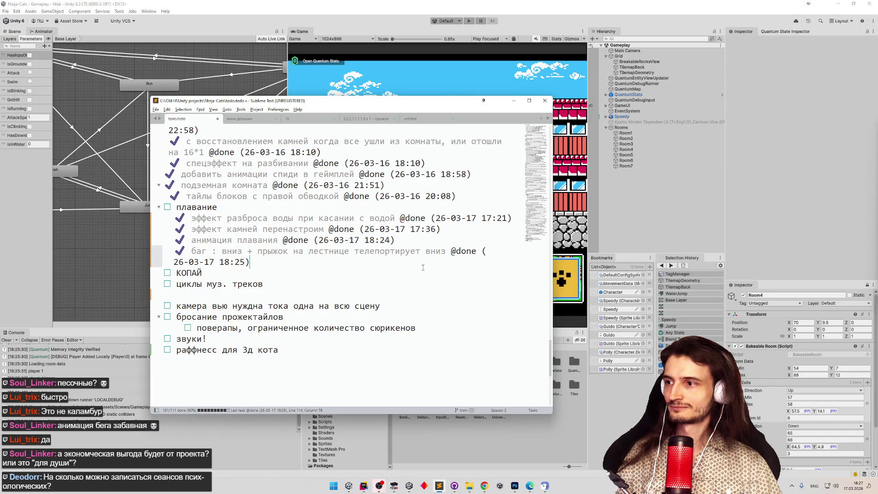
{"action": "left_click", "coordinate": [512, 102]}
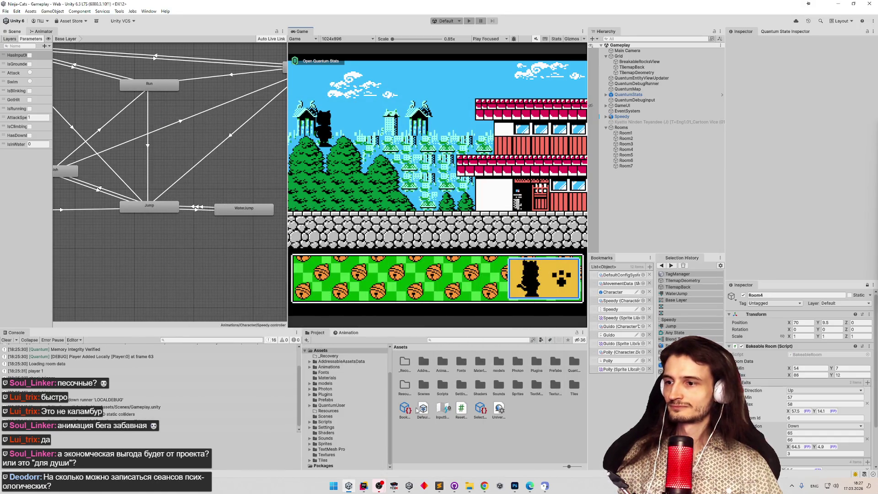
{"action": "left_click", "coordinate": [450, 340]}
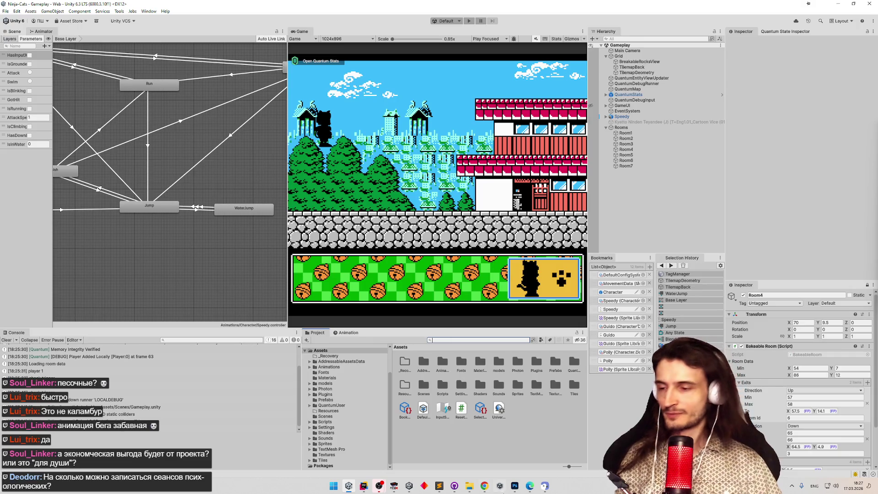
Bring Chrome up maximized on the YouTube home tab and close the Battletoads gameplay tab.
{"action": "left_click", "coordinate": [485, 485]}
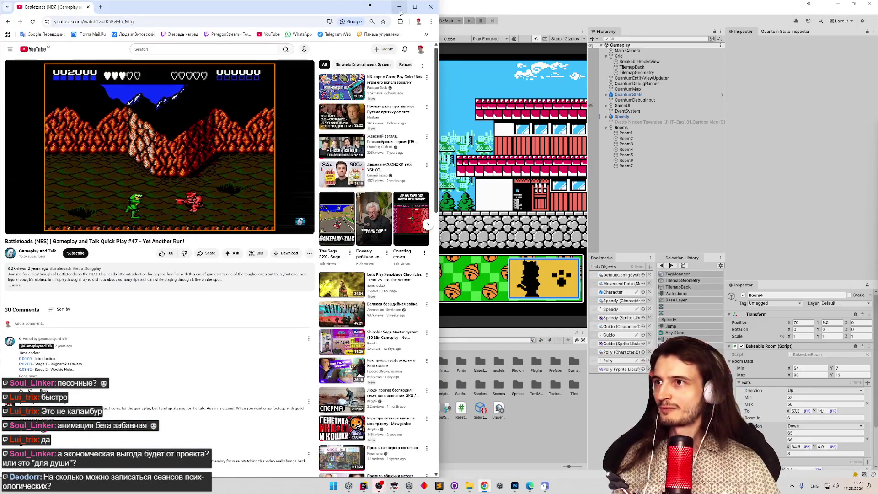
{"action": "left_click", "coordinate": [414, 7]}
{"action": "left_click", "coordinate": [164, 12]}
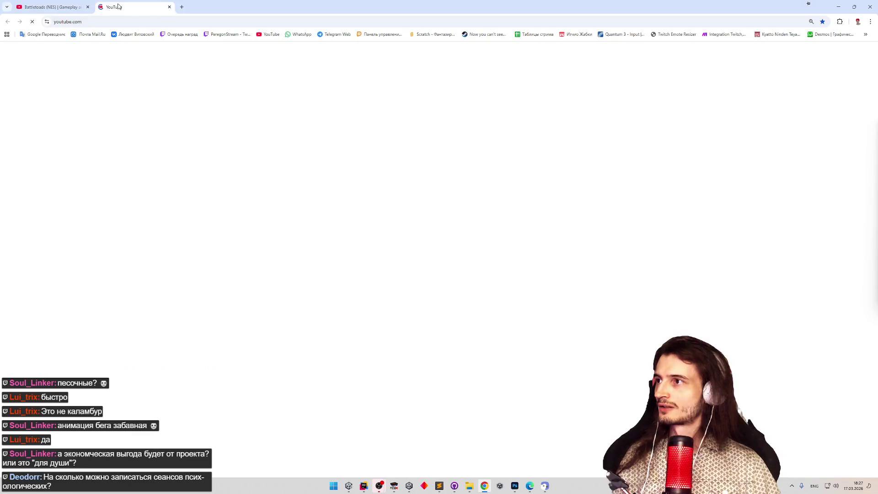
{"action": "left_click", "coordinate": [87, 7]}
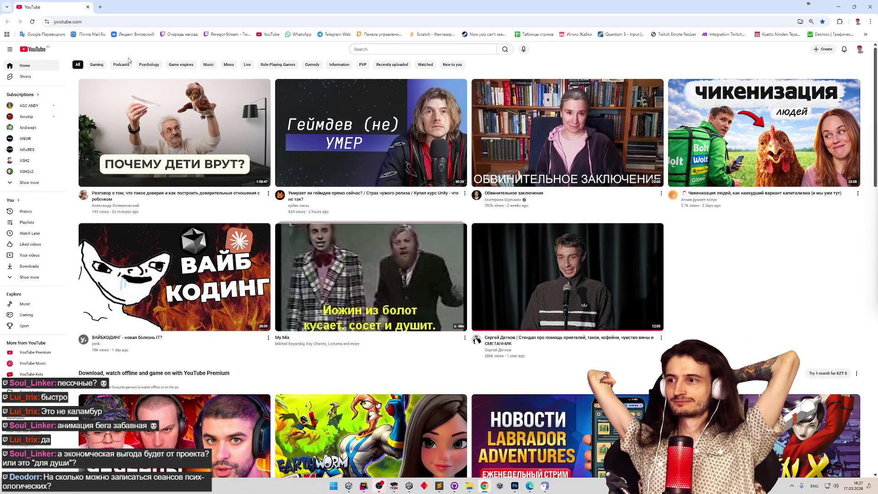
Open the 'Геймдев (не) умер' video from the home page and watch it fullscreen.
{"action": "left_click", "coordinate": [341, 113]}
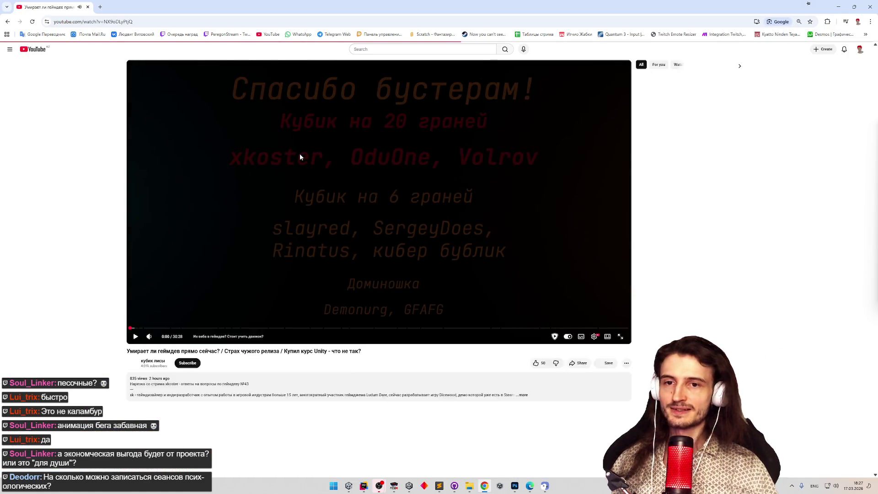
{"action": "key", "text": "f"}
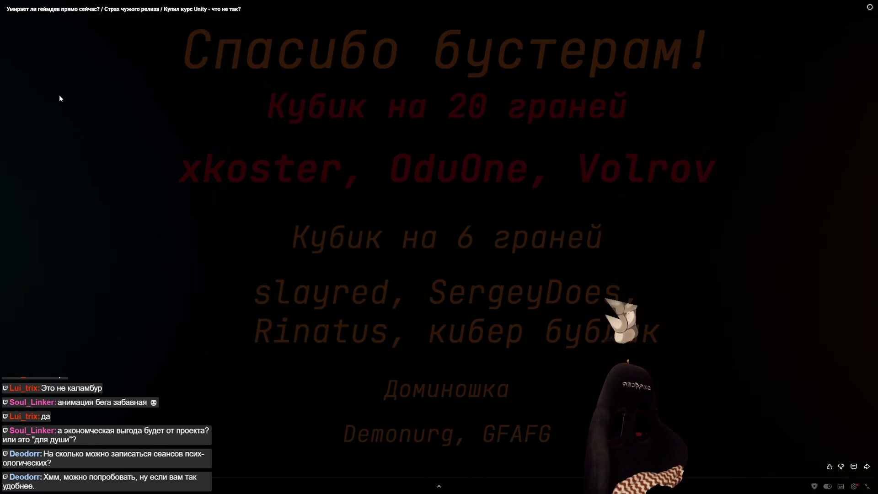
Resume playback of the paused fullscreen gamedev video.
{"action": "left_click", "coordinate": [268, 139]}
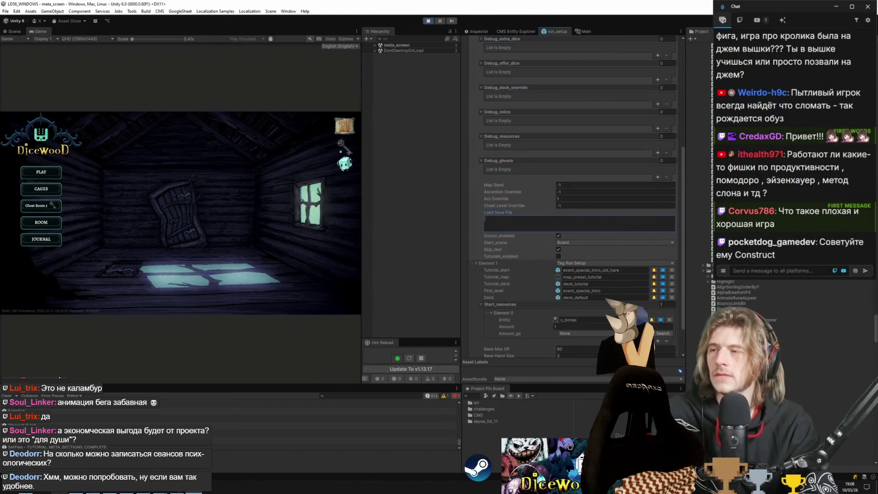
After checking the DiceWood Trello board, paste the save JSON into the Load Save File field and switch away.
{"action": "key", "text": "alt+Tab"}
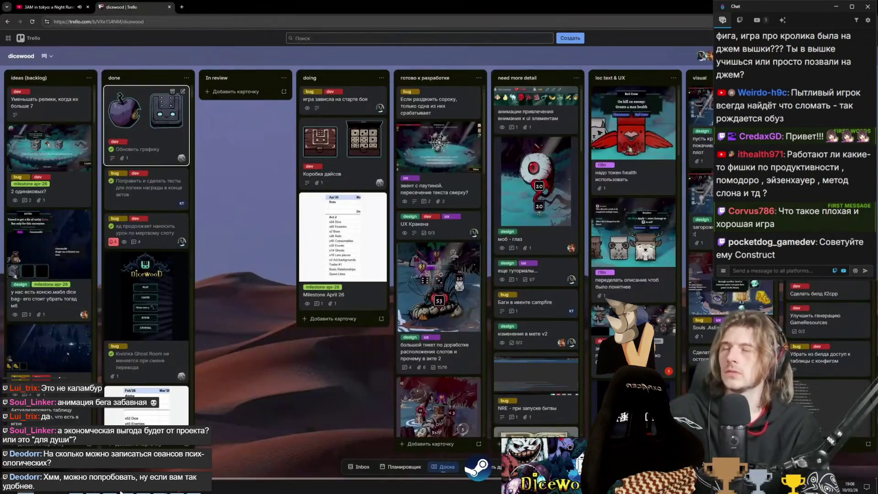
{"action": "key", "text": "alt+Tab"}
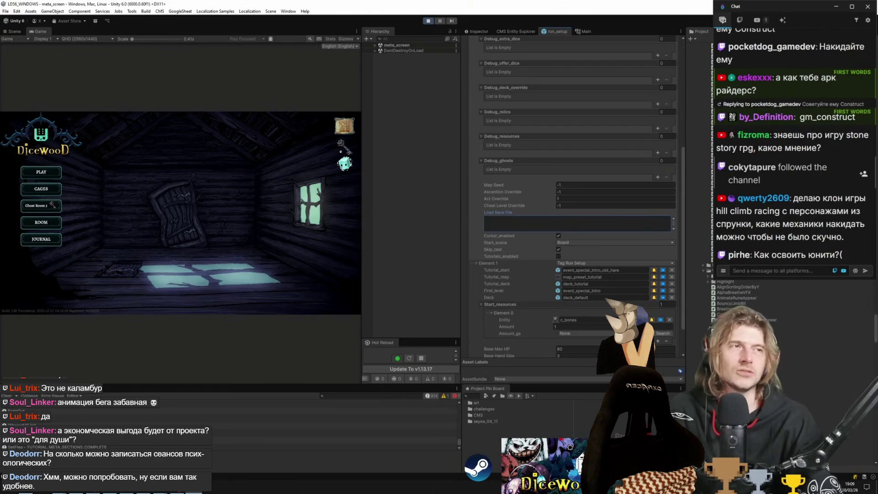
{"action": "left_click", "coordinate": [510, 222]}
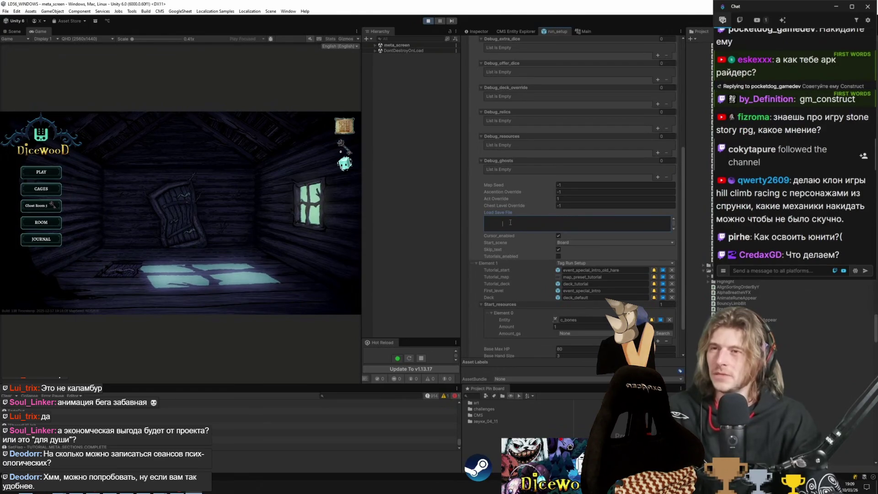
{"action": "key", "text": "ctrl+v"}
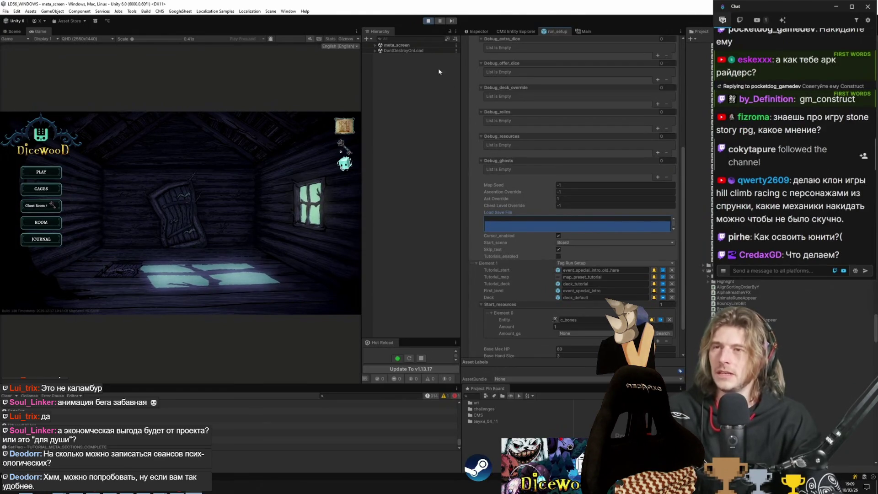
{"action": "left_click", "coordinate": [506, 224]}
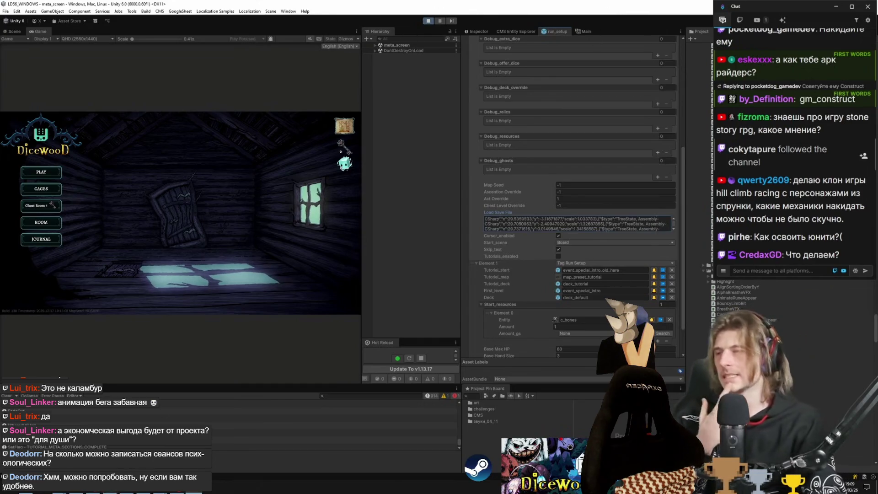
{"action": "key", "text": "alt+Tab"}
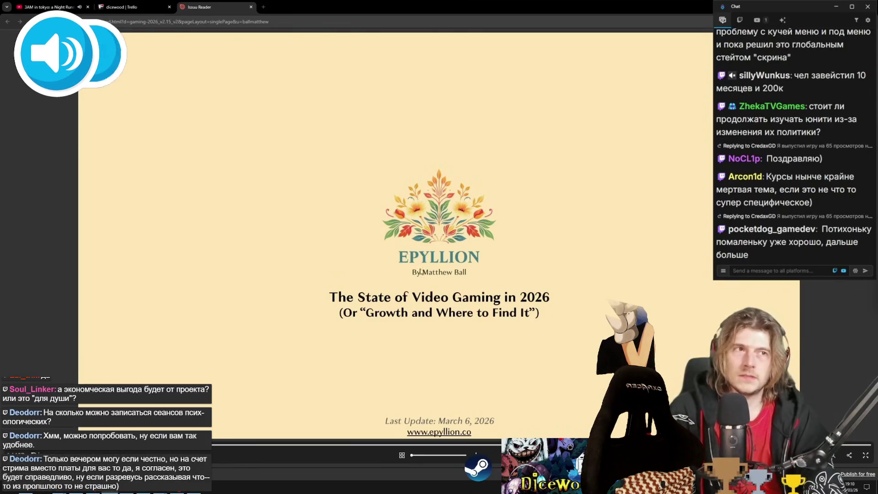
Flip a few pages of the gaming report, return to its cover and switch to the YouTube tab.
{"action": "key", "text": "Right"}
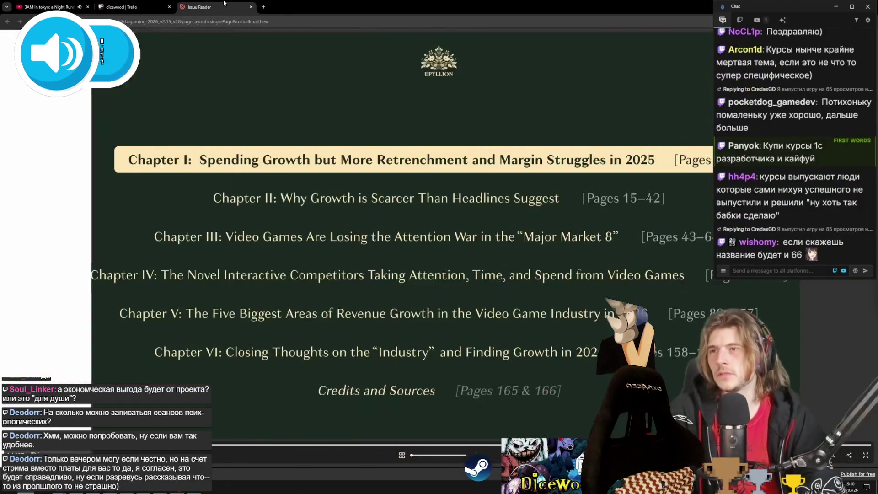
{"action": "key", "text": "Right"}
{"action": "key", "text": "Right"}
{"action": "key", "text": "Right"}
{"action": "key", "text": "Right"}
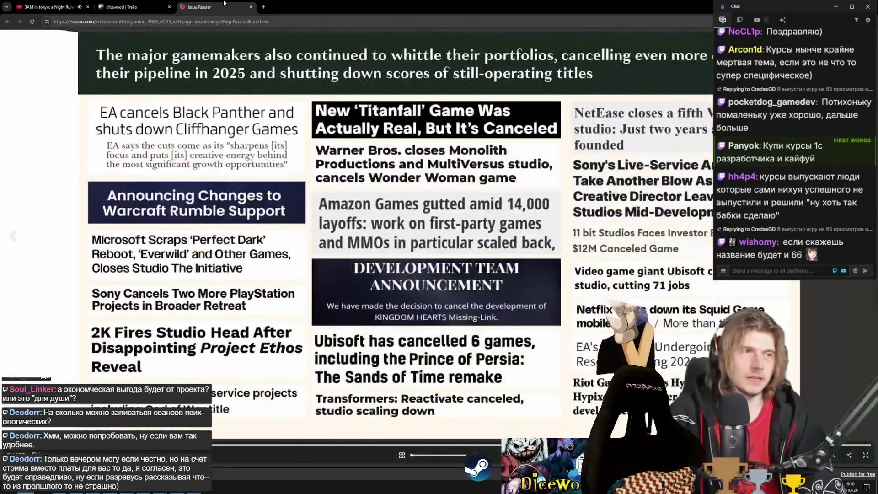
{"action": "key", "text": "Right"}
{"action": "key", "text": "Left"}
{"action": "key", "text": "Left"}
{"action": "key", "text": "Left"}
{"action": "key", "text": "Left"}
{"action": "key", "text": "Left"}
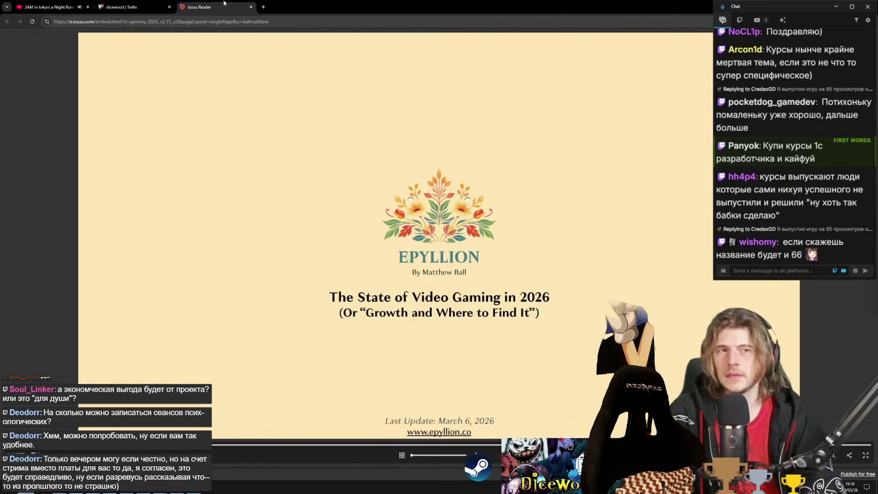
{"action": "left_click", "coordinate": [48, 7]}
Read the вопросы-на-стрим questions in Discord, highlighting the restaurant-business and portfolio lines, then return to Unity.
{"action": "key", "text": "alt+Tab"}
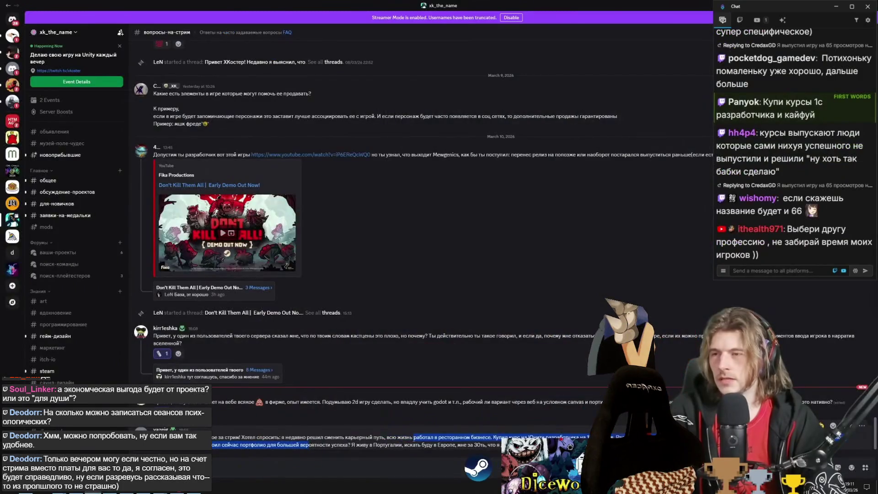
{"action": "left_click_drag", "start_coordinate": [387, 438], "coordinate": [493, 437]}
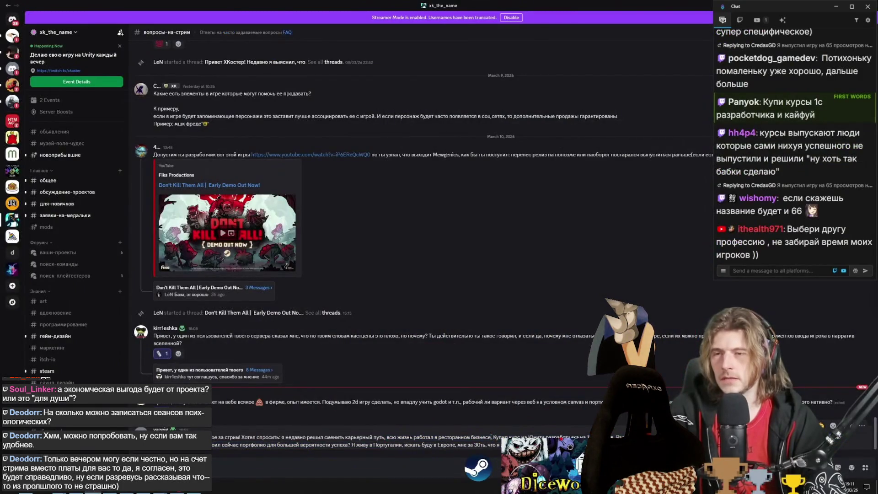
{"action": "left_click", "coordinate": [249, 459]}
{"action": "key", "text": "alt+Tab"}
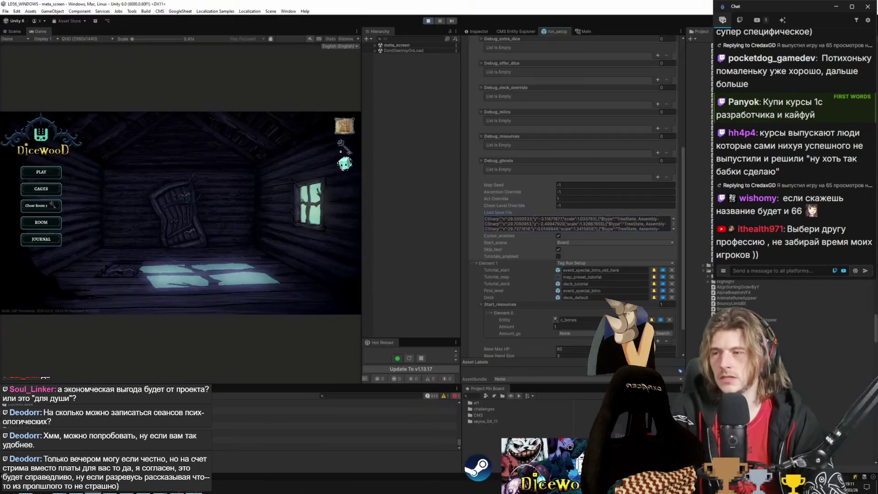
{"action": "key", "text": "alt+Tab"}
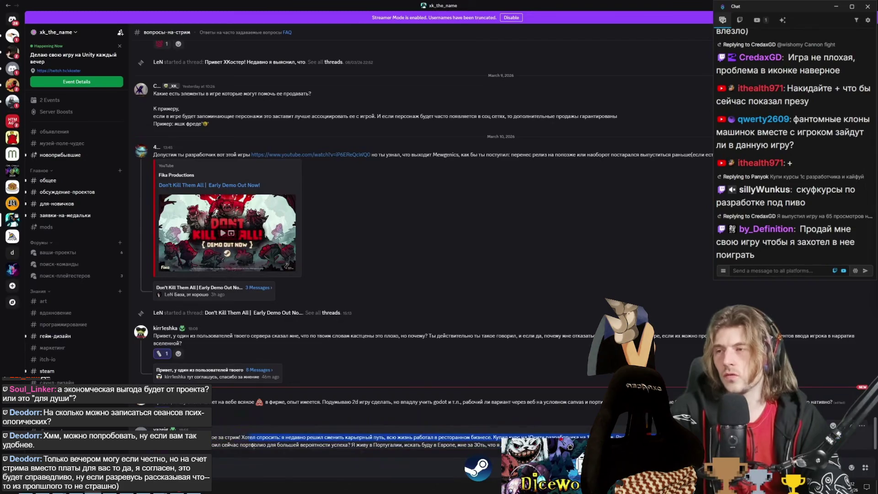
{"action": "left_click_drag", "start_coordinate": [213, 445], "coordinate": [435, 445]}
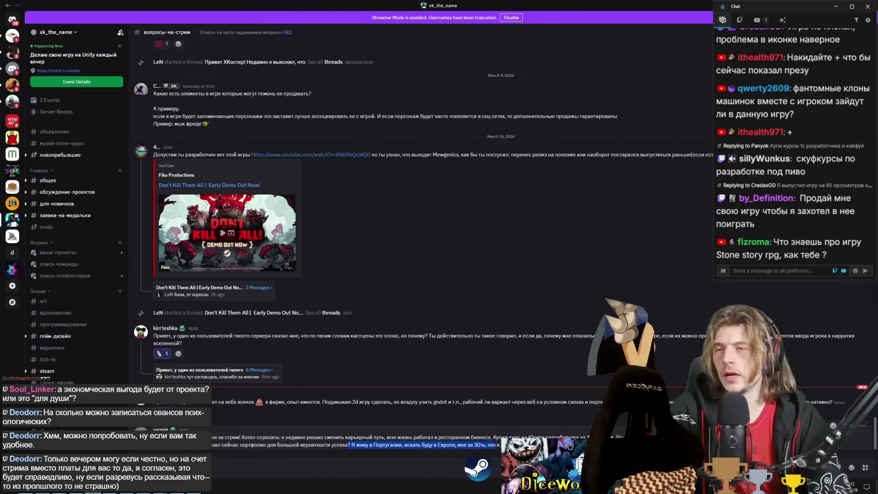
{"action": "left_click", "coordinate": [387, 454]}
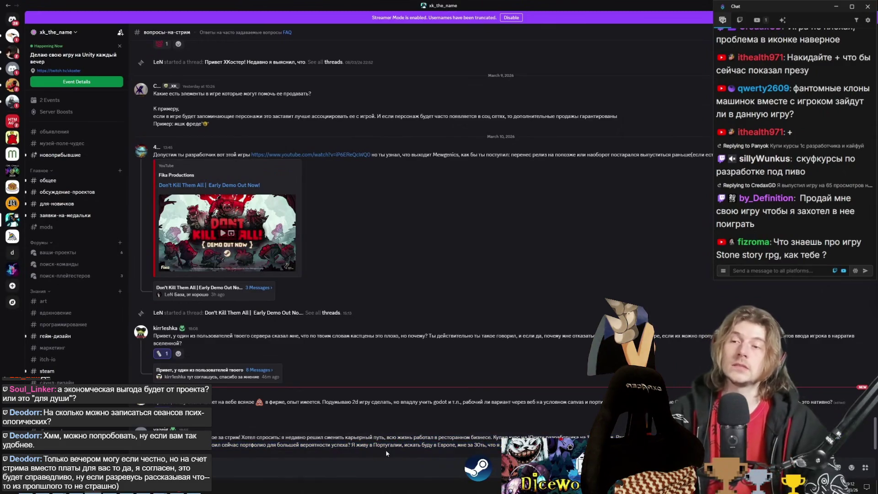
{"action": "mouse_move", "coordinate": [387, 441]}
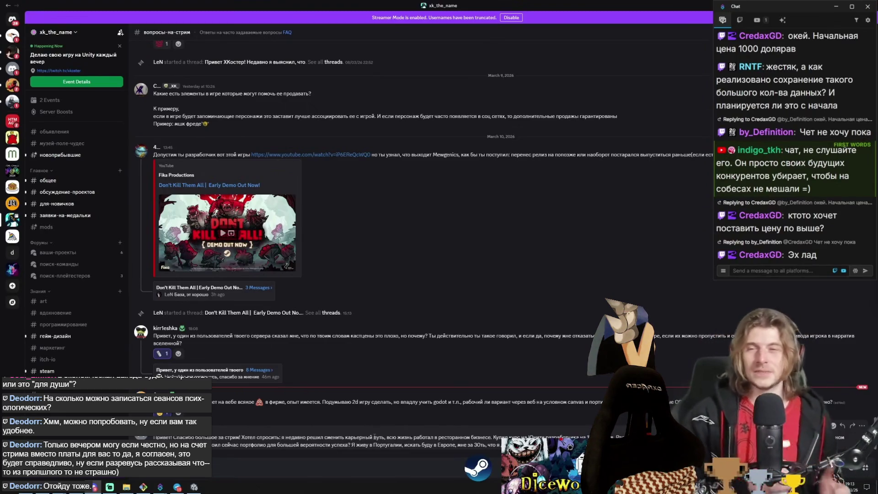
{"action": "left_click", "coordinate": [144, 487]}
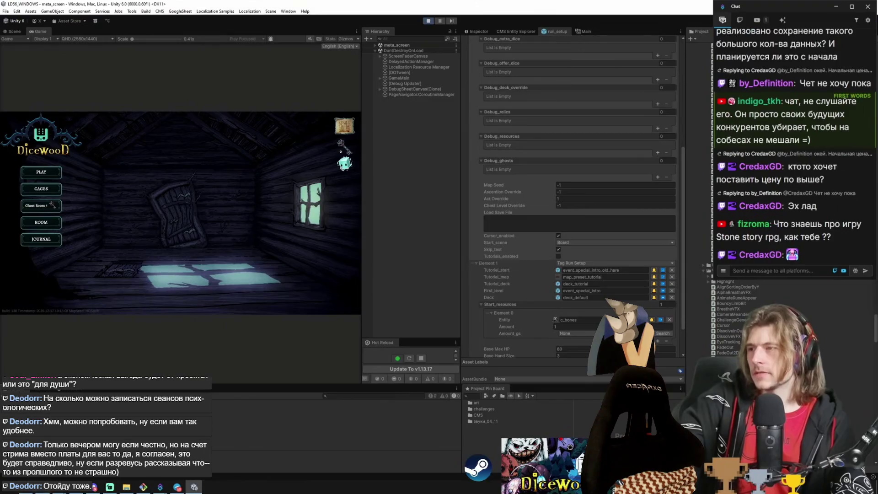
Check the Trello card about the battle-start freeze, then show the running DiceWood game full screen from Unity.
{"action": "left_click", "coordinate": [177, 487]}
{"action": "left_click", "coordinate": [331, 116]}
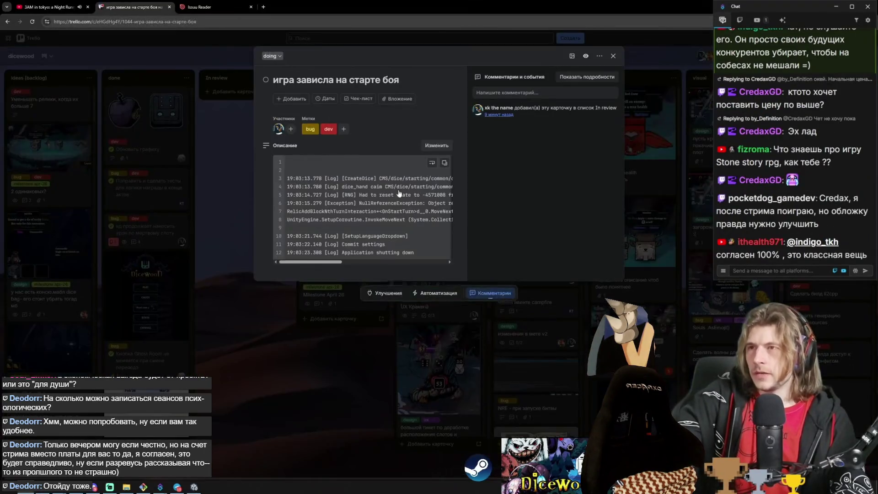
{"action": "key", "text": "alt+Tab"}
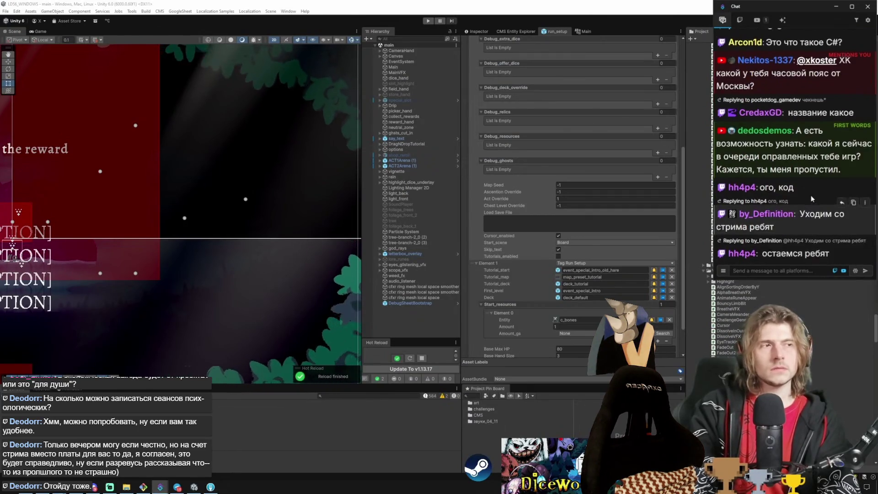
{"action": "key", "text": "alt+Tab"}
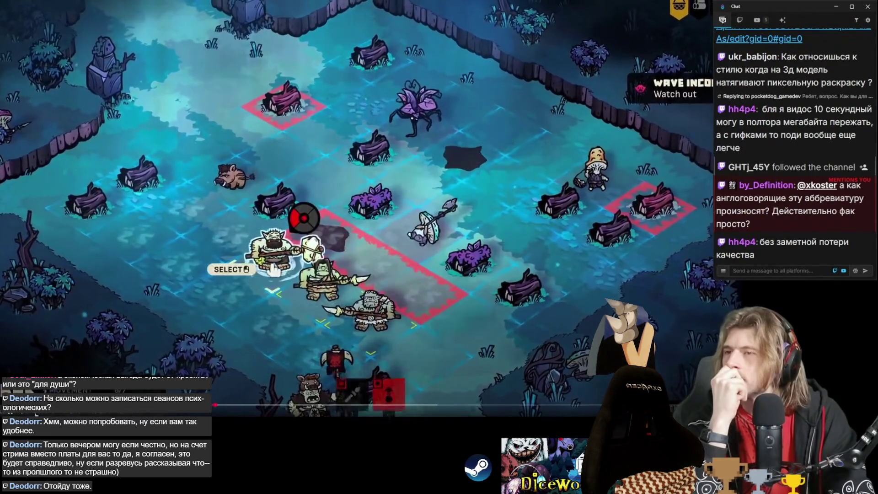
Exit fullscreen playback in Discord and open the linked Don't Kill Them All demo video on YouTube.
{"action": "left_click", "coordinate": [270, 247]}
{"action": "left_click", "coordinate": [369, 269]}
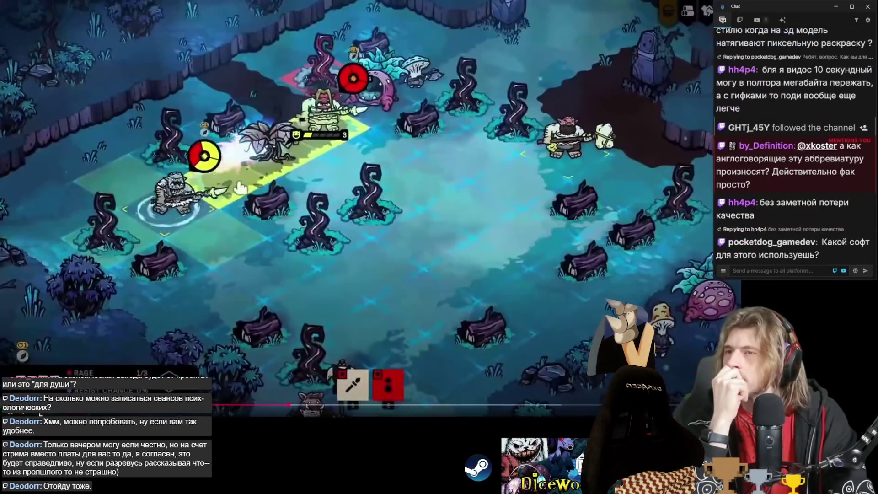
{"action": "key", "text": "Escape"}
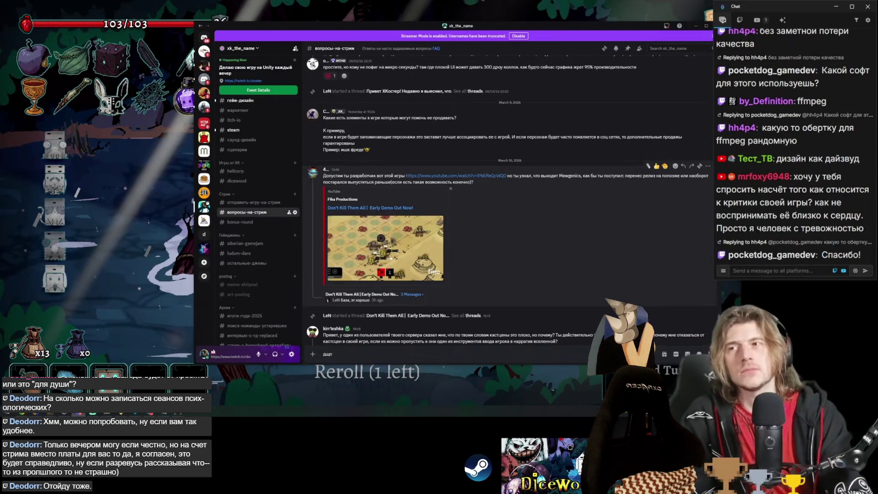
{"action": "left_click", "coordinate": [457, 175]}
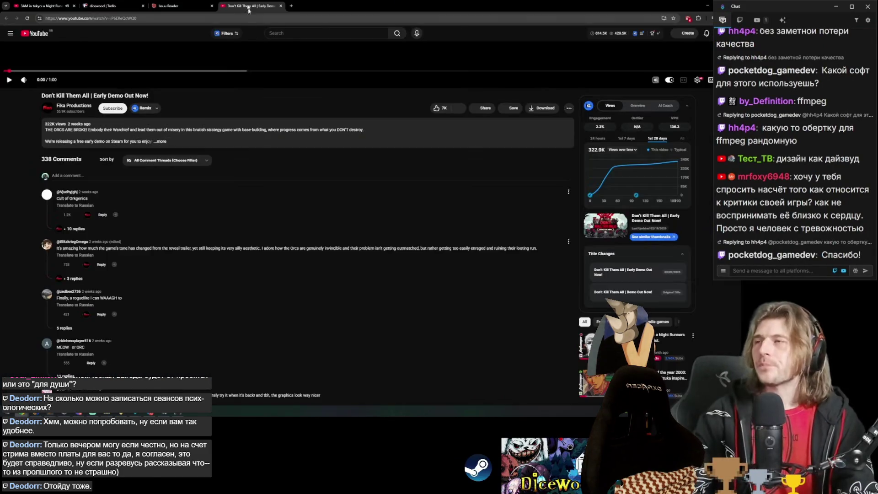
Close the demo video tab, reopen it with Ctrl+Shift+T, then close it to return to the Issuu report.
{"action": "middle_click", "coordinate": [249, 7]}
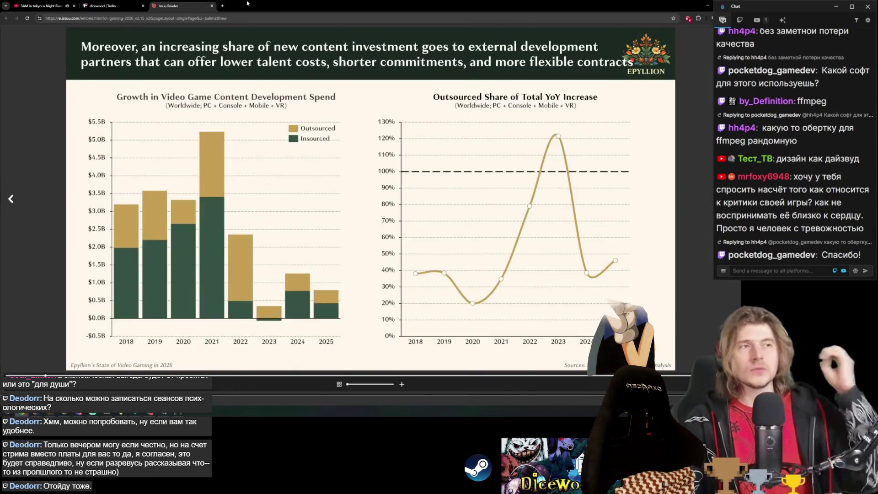
{"action": "key", "text": "ctrl+shift+t"}
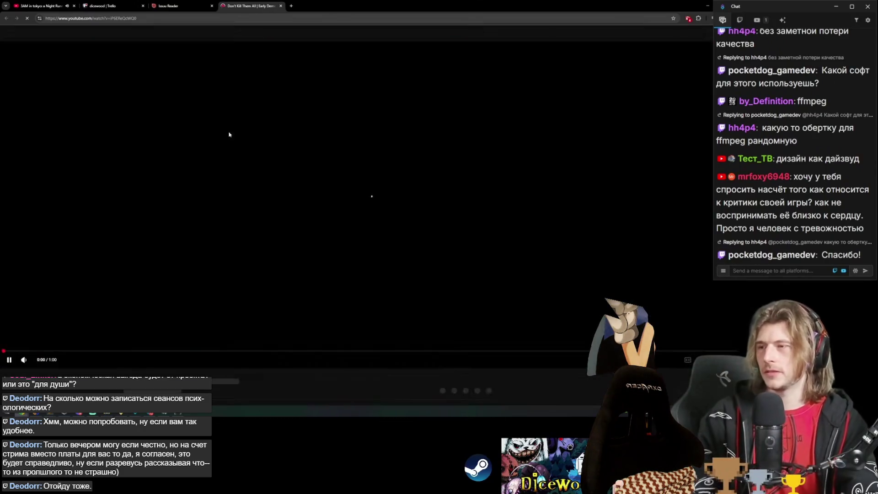
{"action": "scroll", "coordinate": [123, 267], "scroll_direction": "down", "scroll_amount": 2}
{"action": "scroll", "coordinate": [124, 268], "scroll_direction": "down", "scroll_amount": 1}
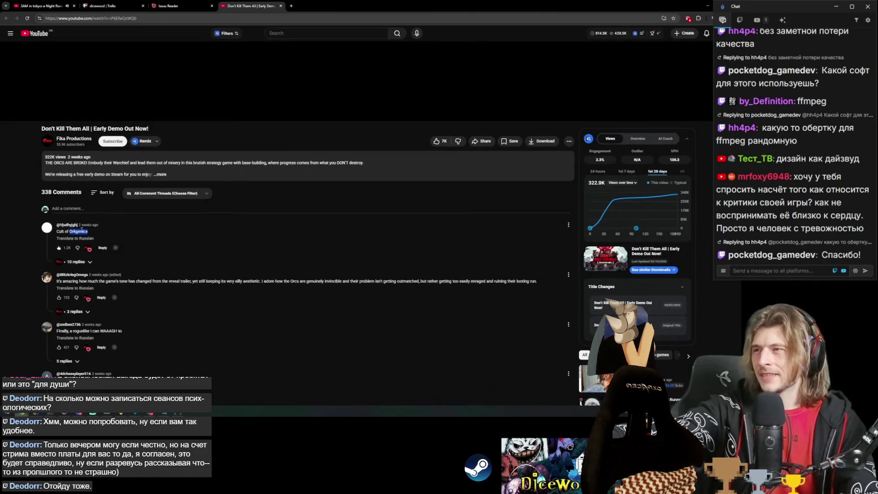
{"action": "left_click", "coordinate": [280, 6]}
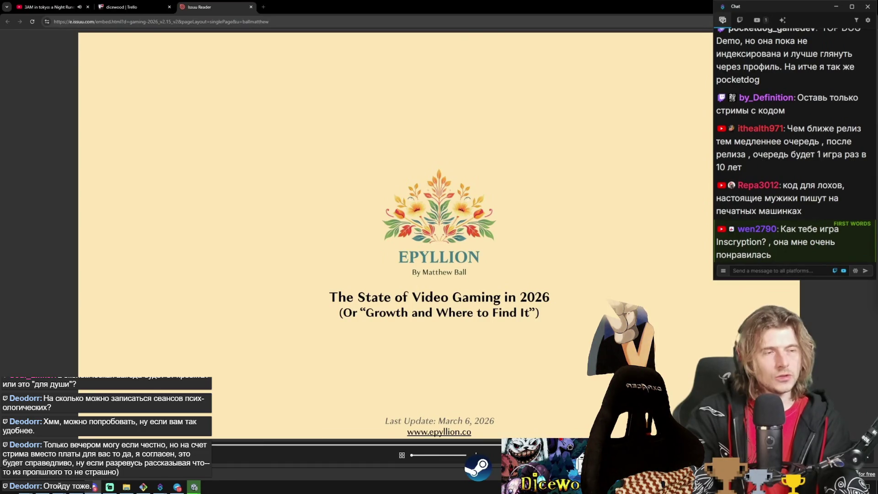
Page through the global sales, new franchises, VC funding, cancellations, layoffs and shrinking revenue pool slides.
{"action": "key", "text": "Right"}
{"action": "key", "text": "Right"}
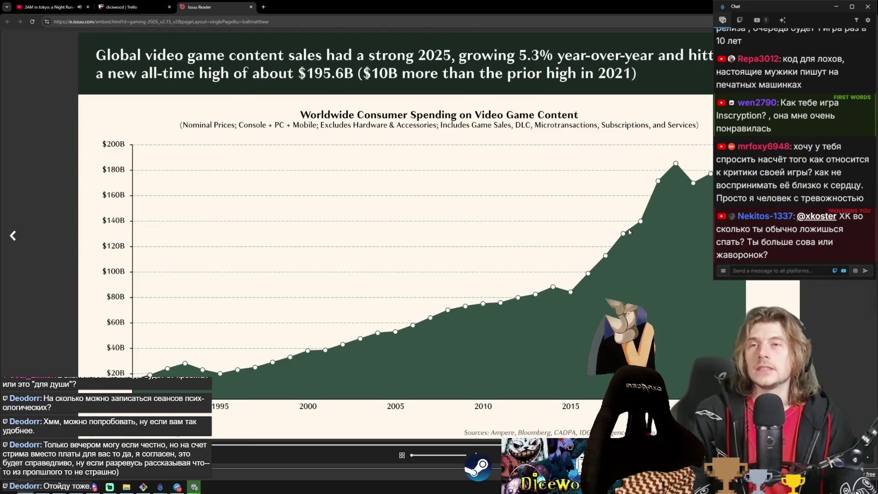
{"action": "key", "text": "Right"}
{"action": "key", "text": "Right"}
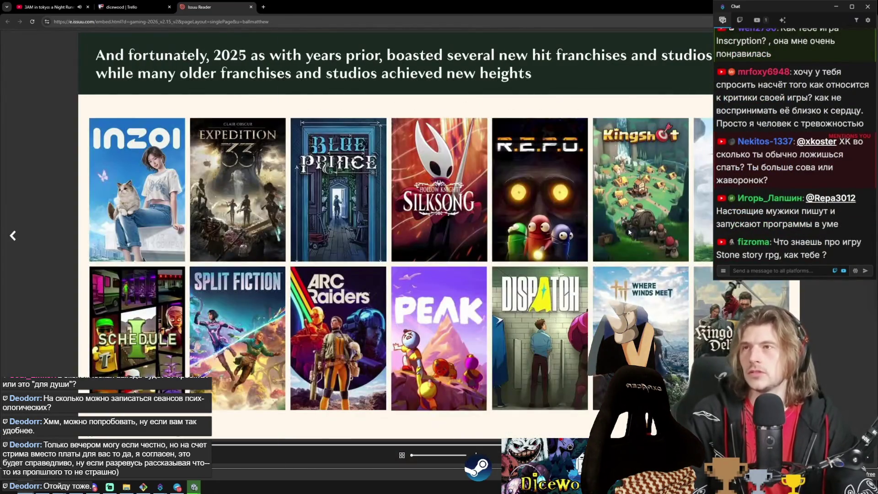
{"action": "key", "text": "Right"}
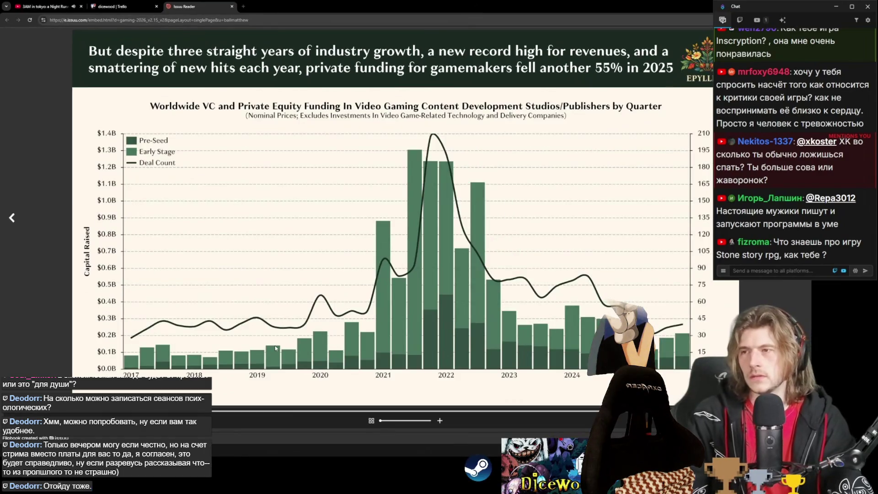
{"action": "key", "text": "Right"}
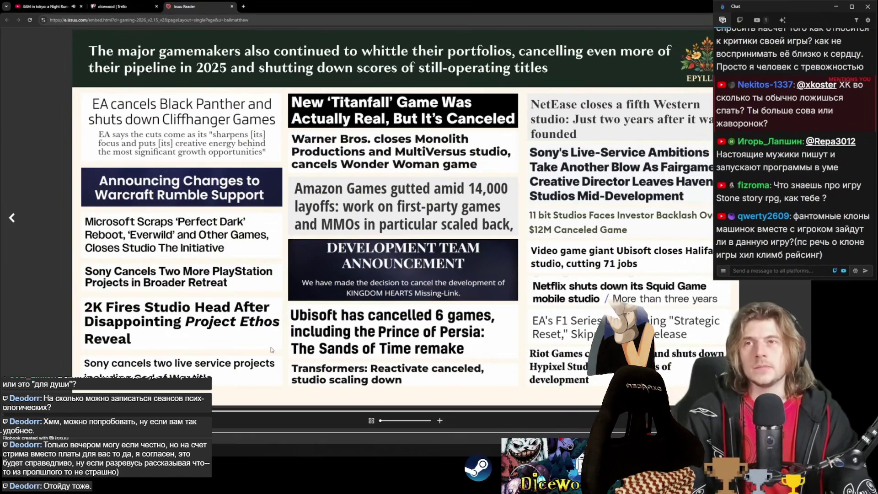
{"action": "key", "text": "Right"}
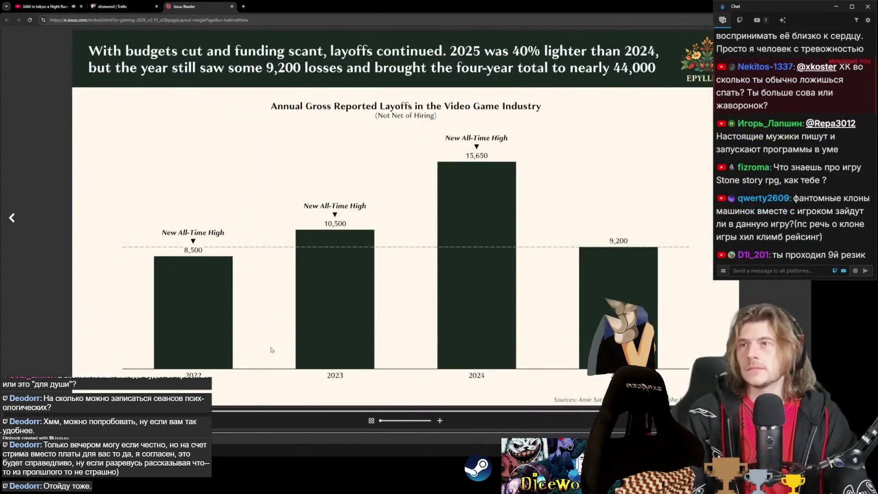
{"action": "key", "text": "Right"}
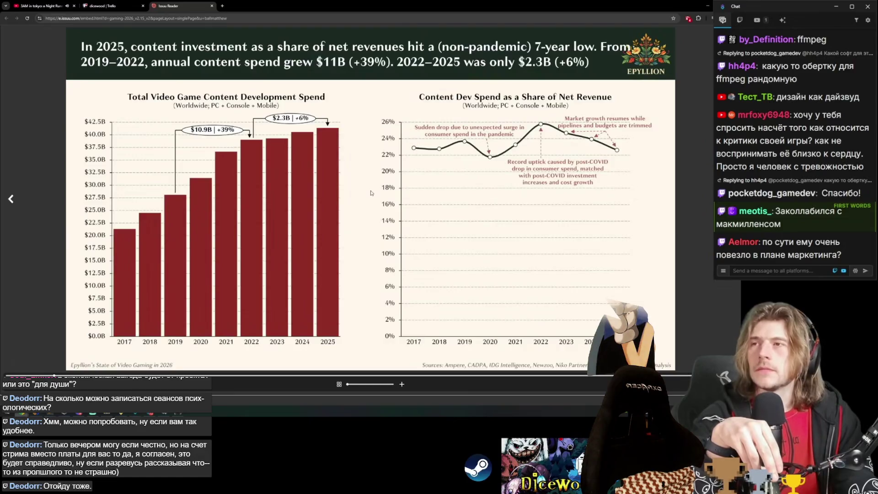
{"action": "key", "text": "Right"}
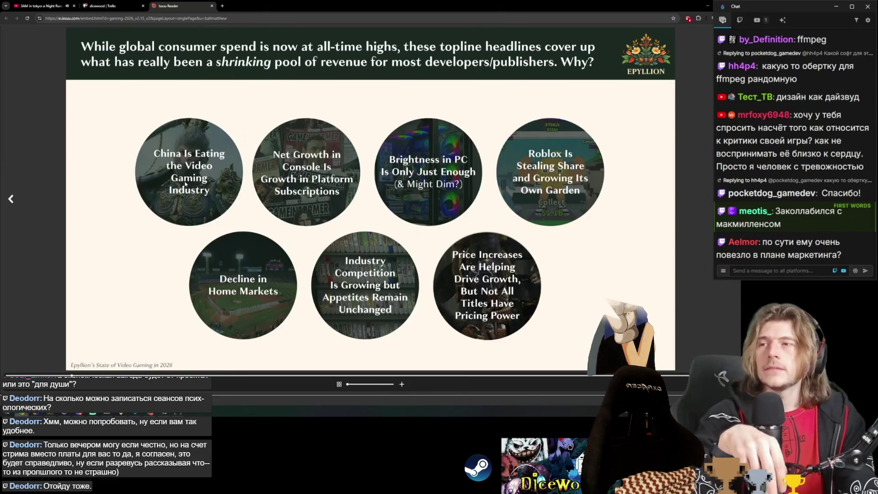
Jump into the China section and page on through global spending, Console and PC, Roblox and the pricing section.
{"action": "left_click", "coordinate": [184, 184]}
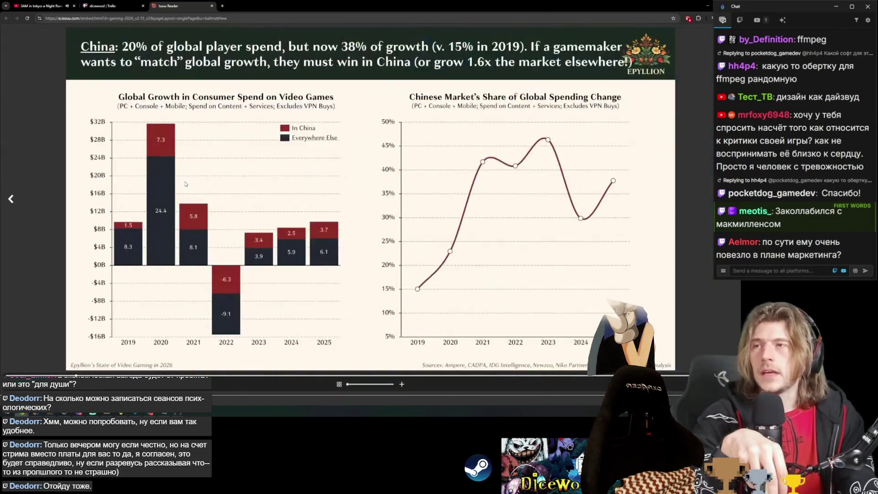
{"action": "key", "text": "Right"}
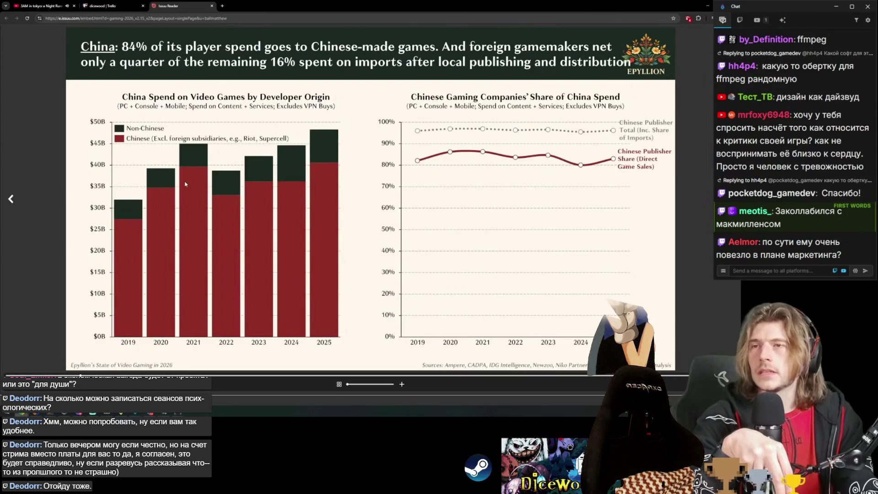
{"action": "key", "text": "Right"}
{"action": "key", "text": "Right"}
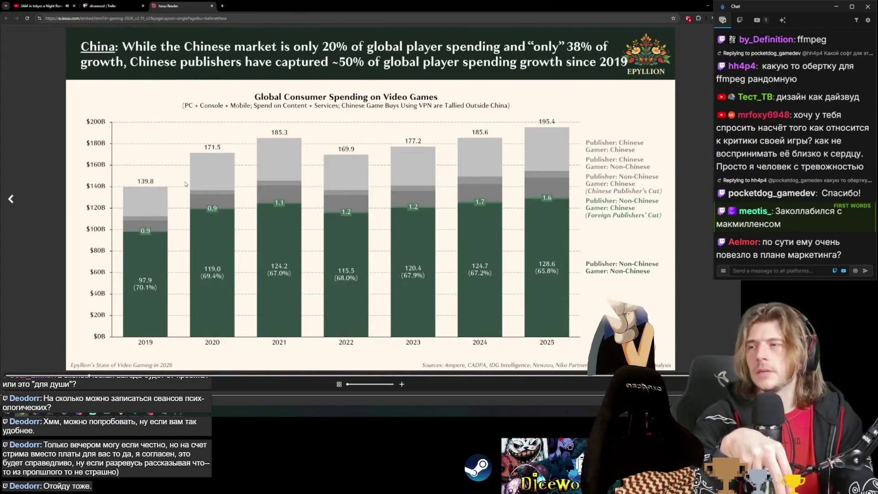
{"action": "key", "text": "Right"}
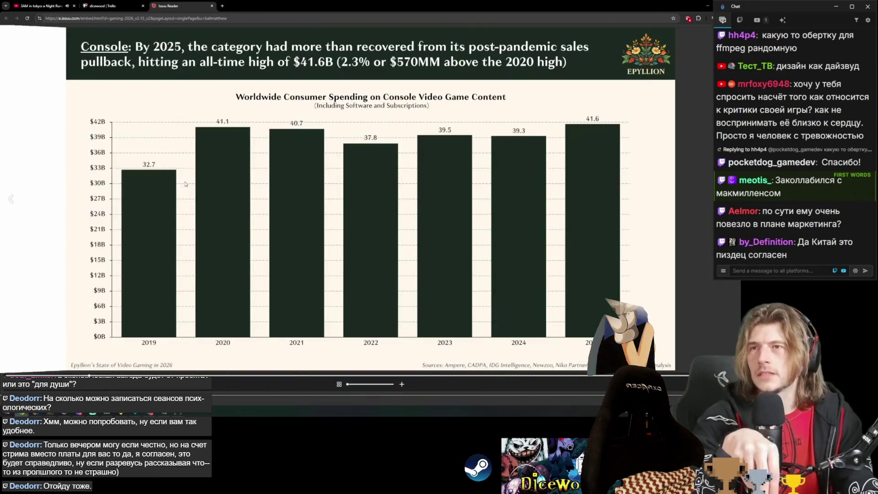
{"action": "key", "text": "Right"}
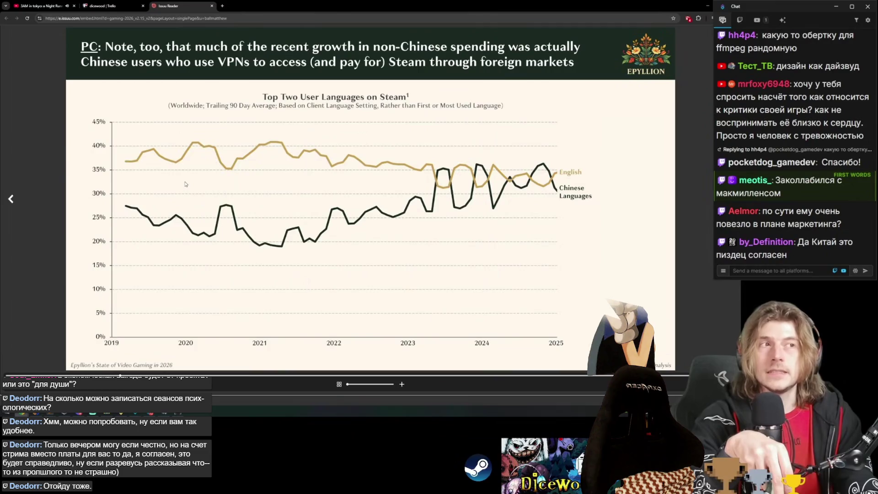
{"action": "key", "text": "Right"}
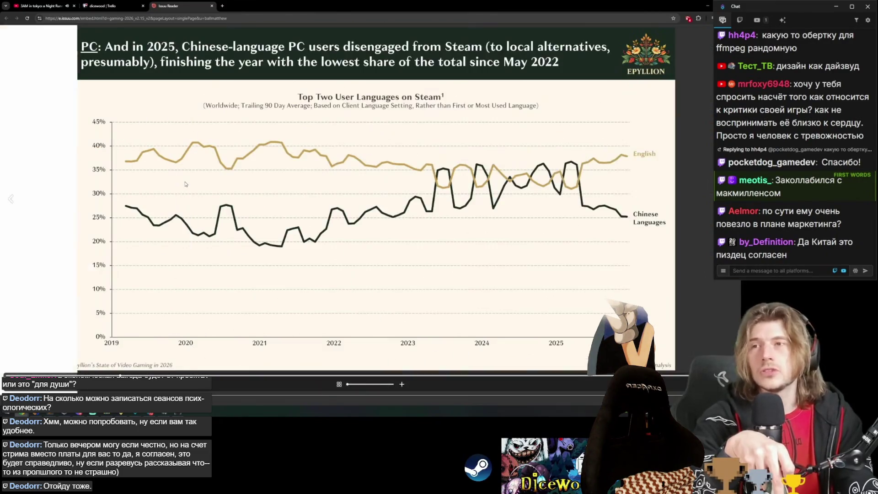
{"action": "key", "text": "Right"}
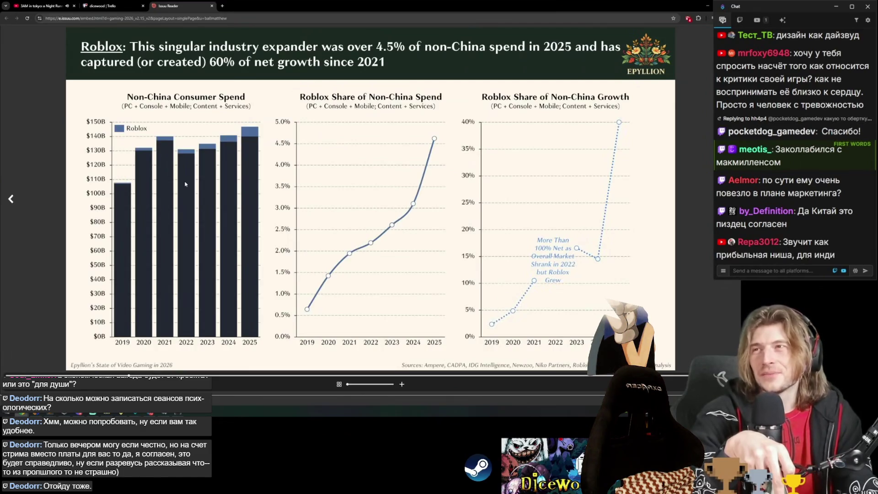
{"action": "key", "text": "Right"}
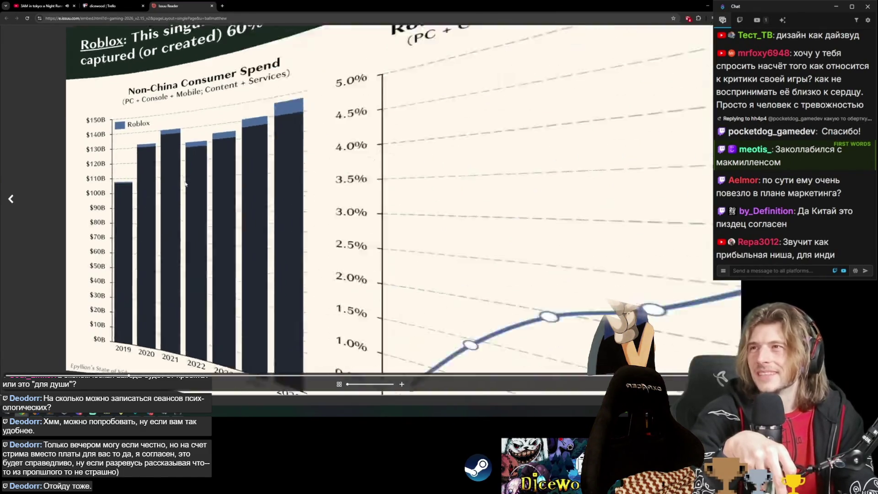
{"action": "key", "text": "Right"}
{"action": "key", "text": "Right"}
{"action": "key", "text": "Right"}
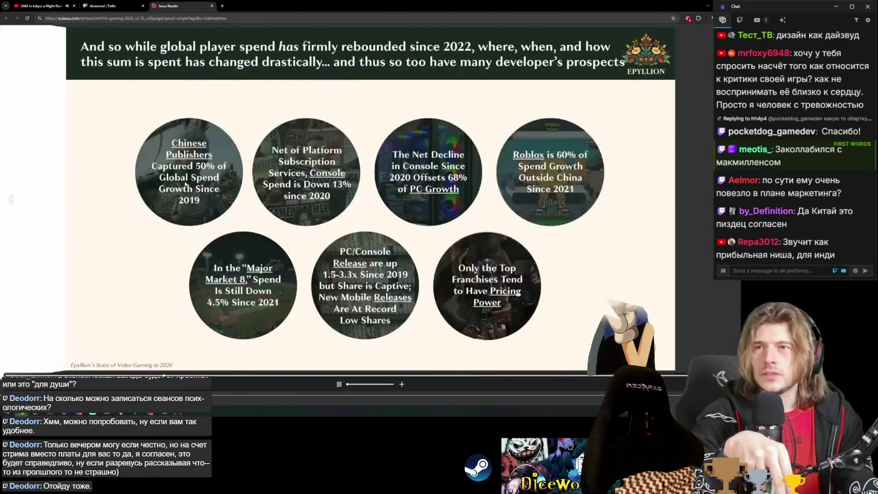
Review the seven-point summary and share price chart, then skip ahead past the chapter list to the Canada and South Korea charts.
{"action": "key", "text": "Left"}
{"action": "key", "text": "Right"}
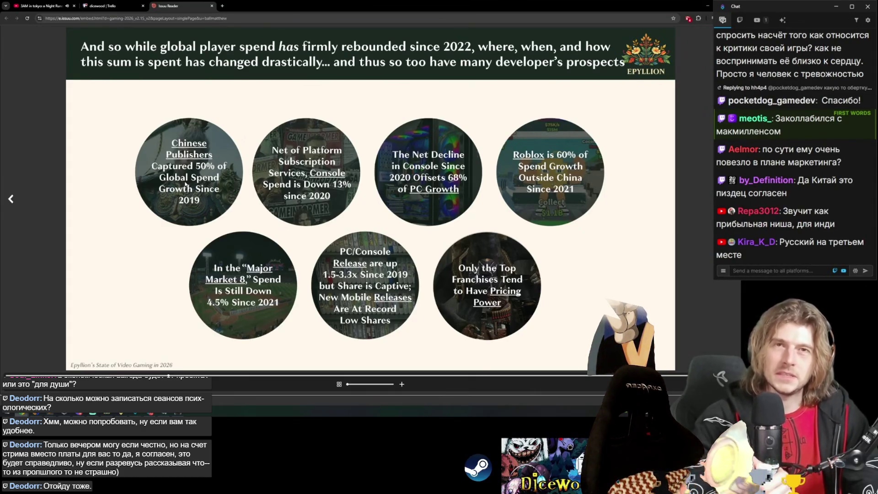
{"action": "key", "text": "Right"}
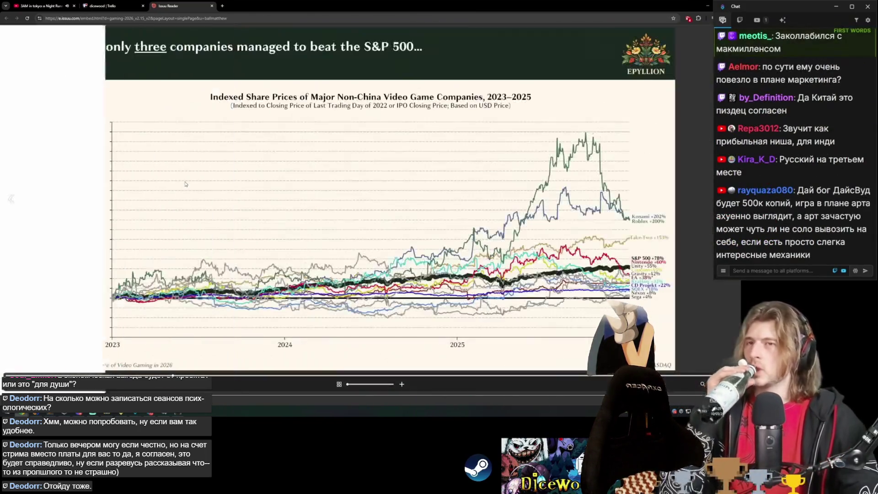
{"action": "key", "text": "Left"}
{"action": "key", "text": "Right"}
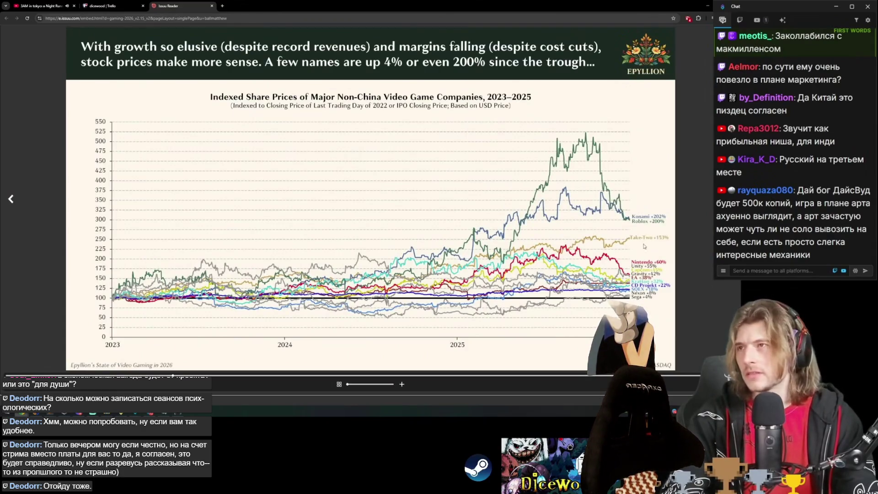
{"action": "key", "text": "Right"}
{"action": "key", "text": "Right"}
{"action": "key", "text": "Right"}
{"action": "key", "text": "Right"}
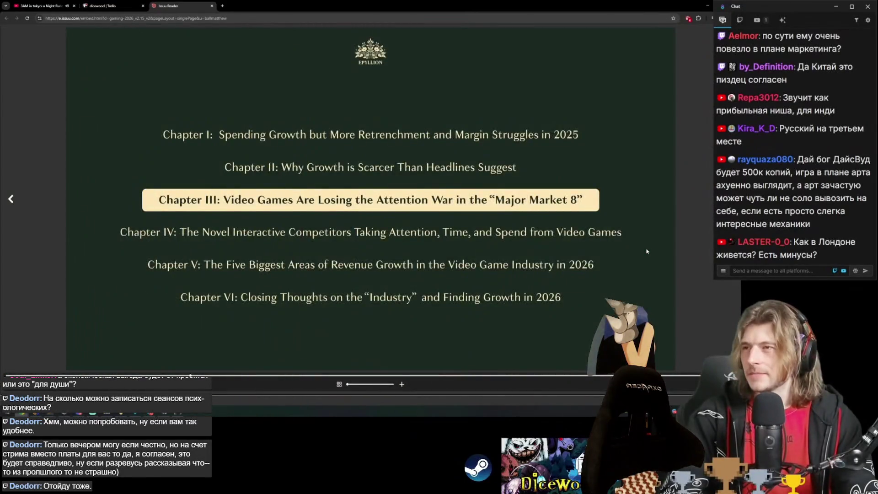
{"action": "key", "text": "Right"}
{"action": "key", "text": "Right"}
{"action": "key", "text": "Right"}
{"action": "key", "text": "Right"}
{"action": "key", "text": "Left"}
{"action": "key", "text": "Right"}
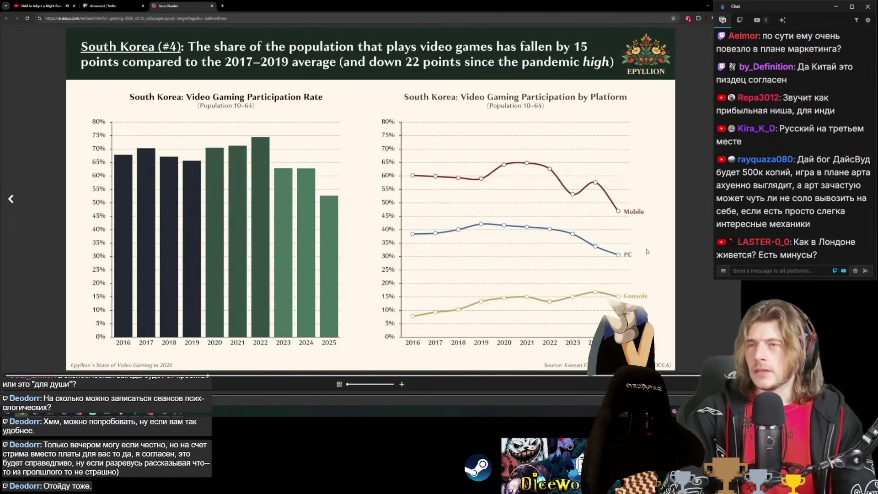
{"action": "key", "text": "Right"}
Page forward around the Korea spending charts and past the iGaming slides.
{"action": "key", "text": "Right"}
{"action": "key", "text": "Right"}
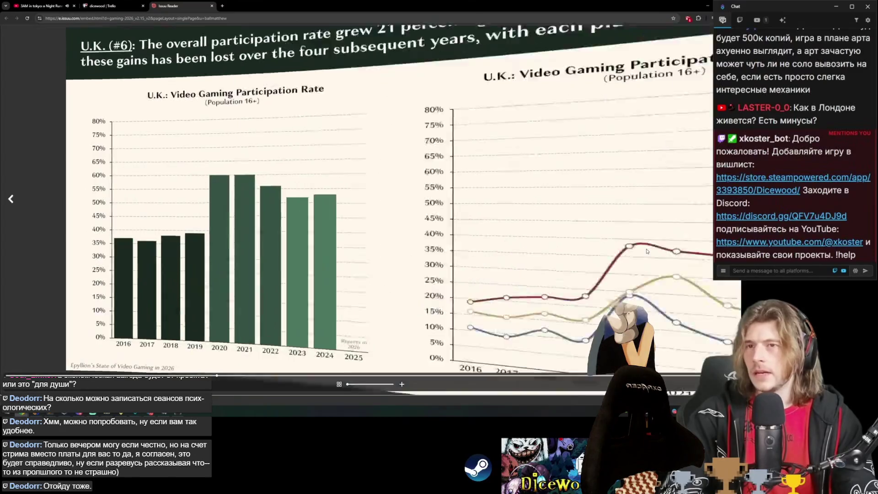
{"action": "key", "text": "Right"}
{"action": "key", "text": "Right"}
{"action": "key", "text": "Right"}
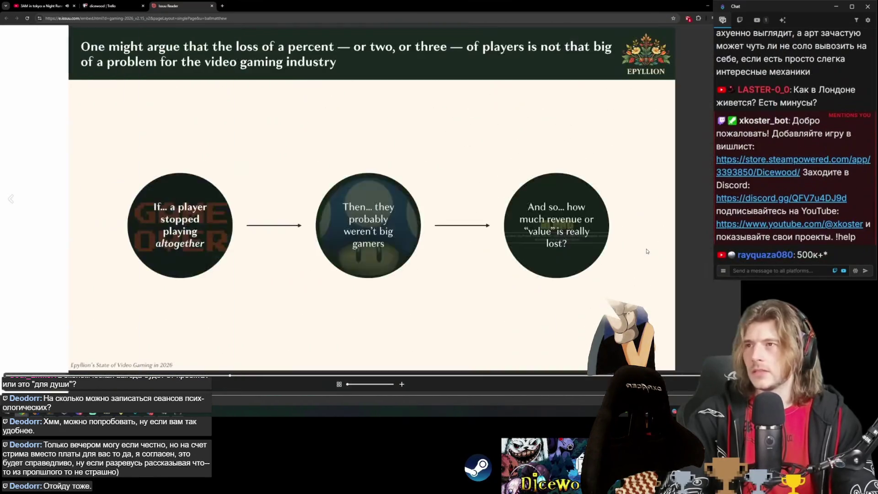
{"action": "key", "text": "Right"}
{"action": "key", "text": "Left"}
{"action": "key", "text": "Right"}
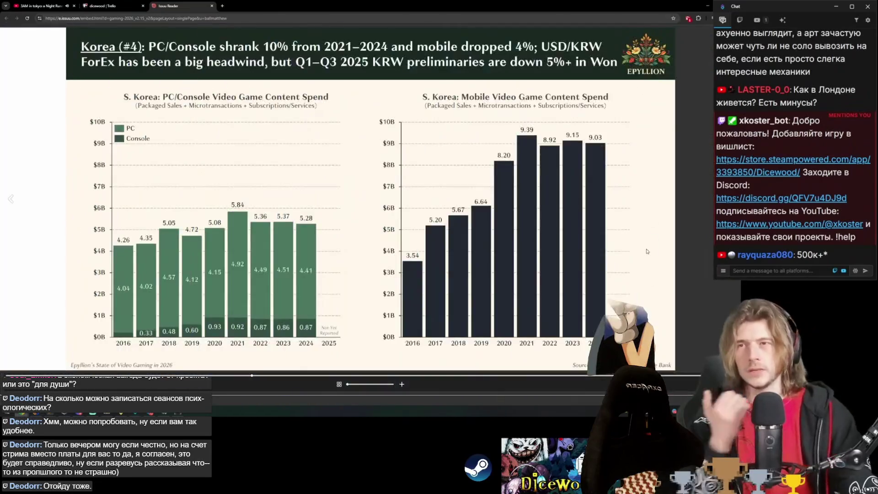
{"action": "key", "text": "Right"}
{"action": "key", "text": "Right"}
{"action": "key", "text": "Right"}
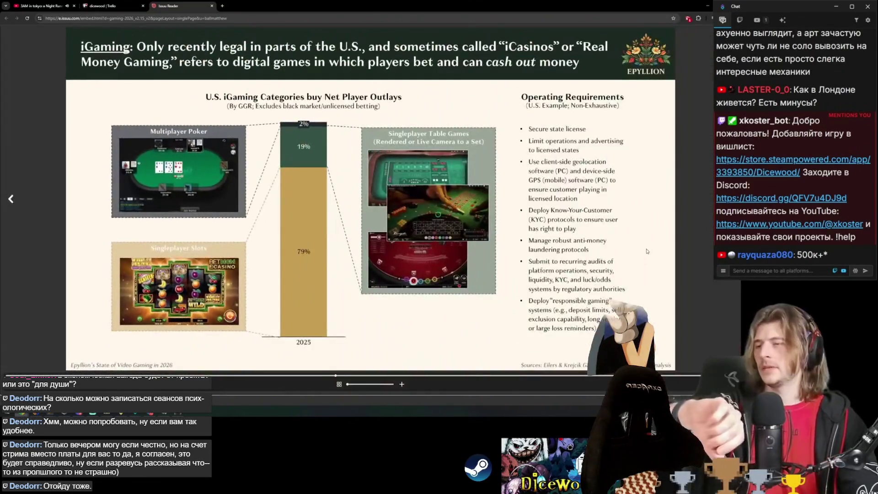
{"action": "key", "text": "Right"}
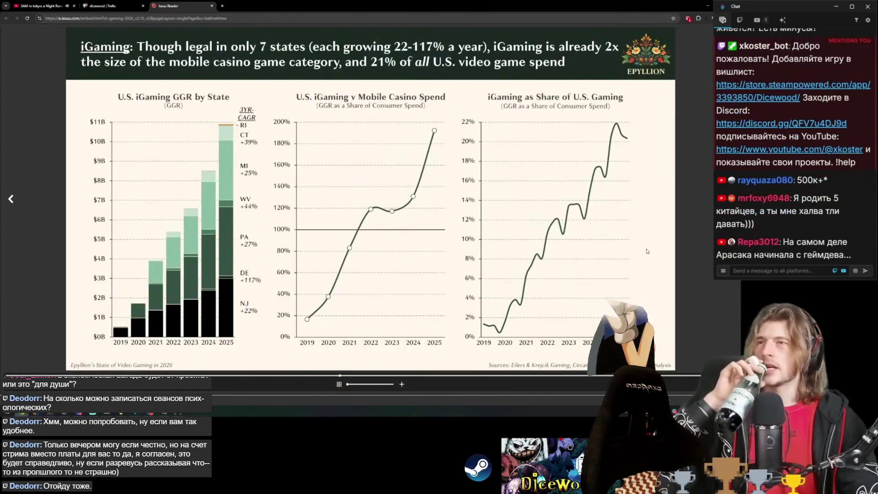
{"action": "key", "text": "Right"}
Advance through country participation and spending-per-gamer charts to the Five Biggest Revenue Growth Areas slides.
{"action": "key", "text": "Right"}
{"action": "key", "text": "Right"}
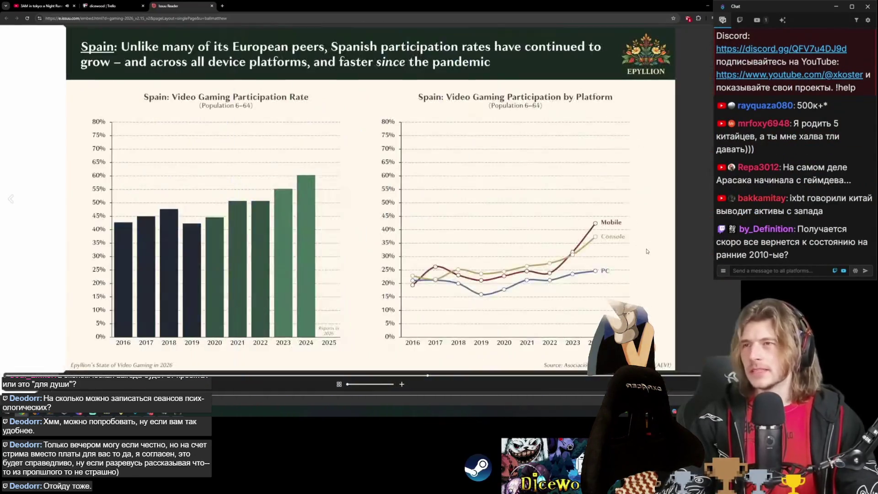
{"action": "key", "text": "Right"}
{"action": "key", "text": "Right"}
{"action": "key", "text": "Right"}
{"action": "key", "text": "Right"}
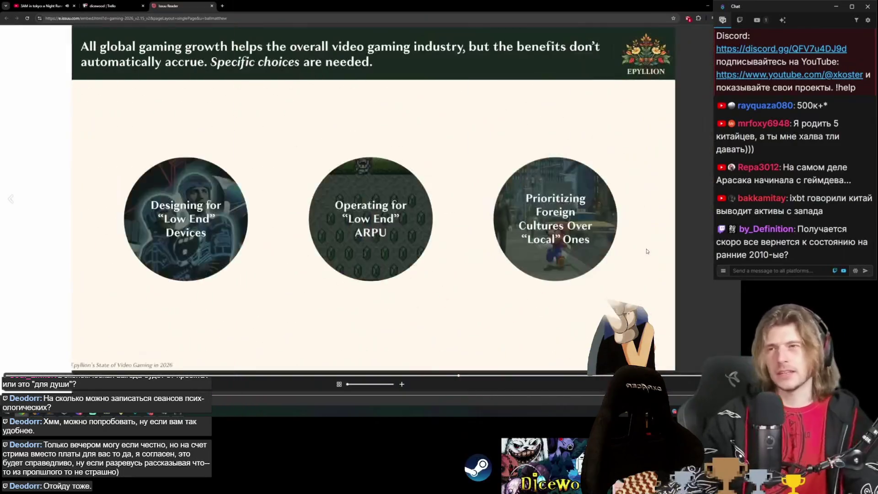
{"action": "key", "text": "Right"}
{"action": "key", "text": "Right"}
{"action": "key", "text": "Right"}
{"action": "key", "text": "Right"}
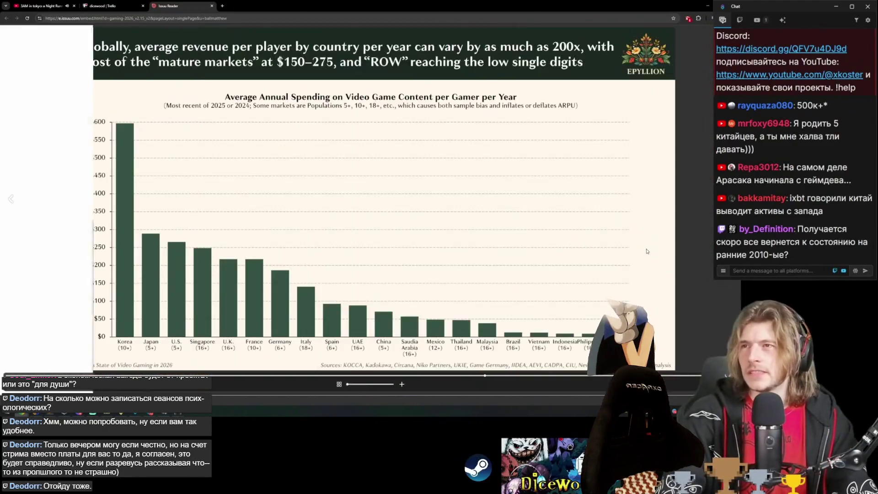
{"action": "key", "text": "Right"}
{"action": "key", "text": "Right"}
{"action": "key", "text": "Right"}
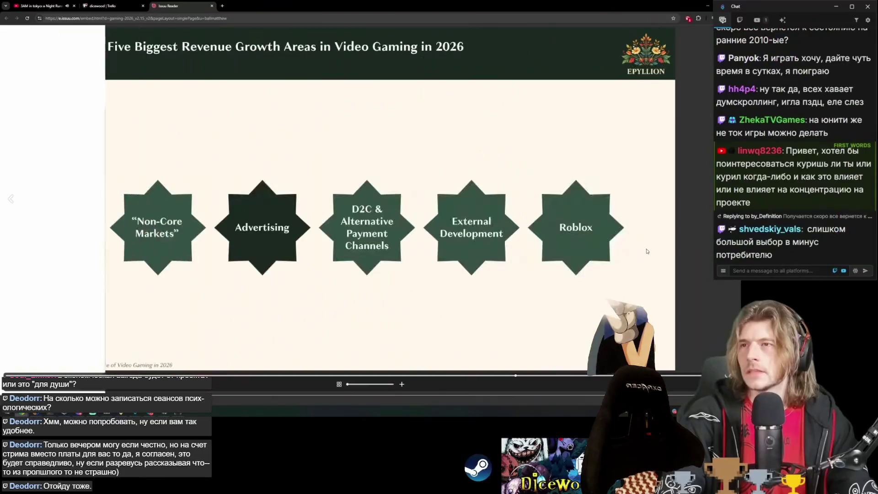
{"action": "key", "text": "Right"}
{"action": "key", "text": "Right"}
{"action": "key", "text": "Right"}
{"action": "key", "text": "Right"}
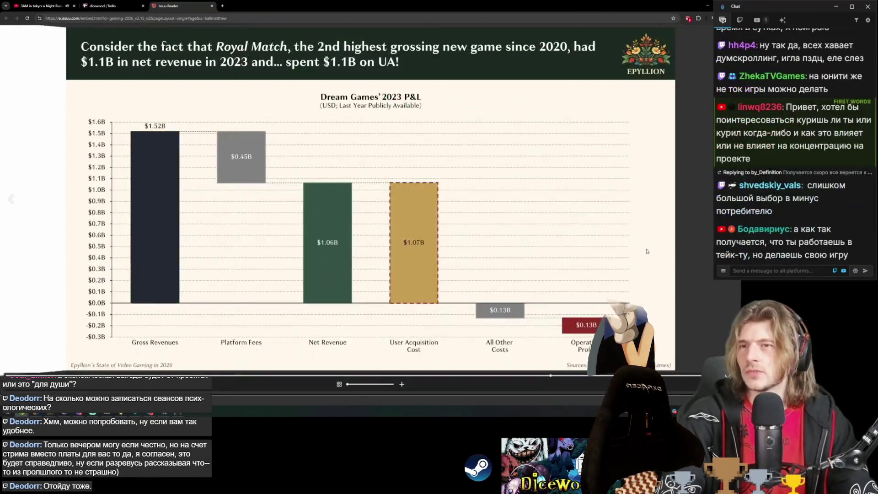
{"action": "key", "text": "Left"}
{"action": "key", "text": "Right"}
{"action": "key", "text": "Right"}
{"action": "key", "text": "Right"}
{"action": "key", "text": "Right"}
{"action": "key", "text": "Right"}
{"action": "key", "text": "Left"}
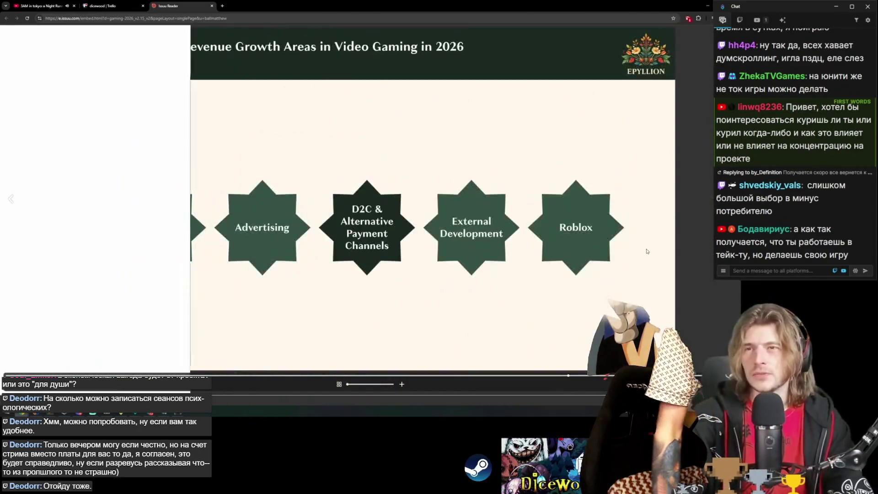
Switch to the YouTube video tab and start another recommended video from the right column.
{"action": "left_click", "coordinate": [59, 5]}
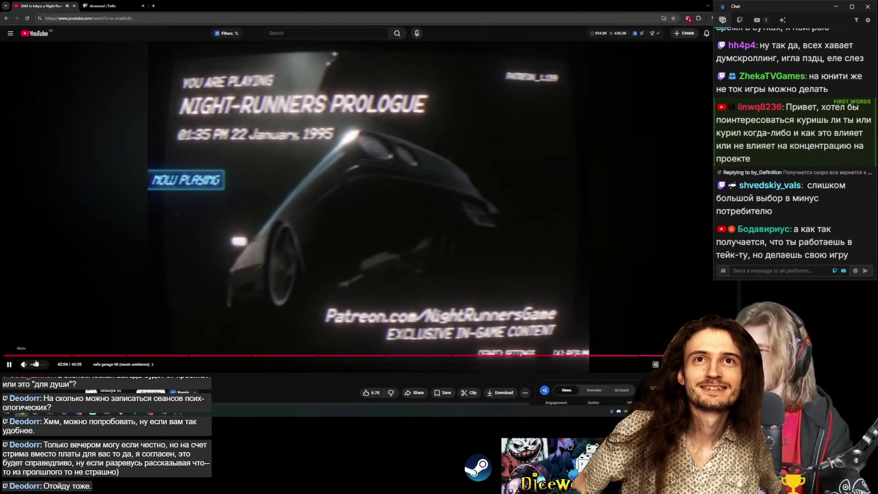
{"action": "scroll", "coordinate": [368, 297], "scroll_direction": "down", "scroll_amount": 3}
{"action": "scroll", "coordinate": [369, 297], "scroll_direction": "down", "scroll_amount": 5}
{"action": "scroll", "coordinate": [384, 298], "scroll_direction": "down", "scroll_amount": 3}
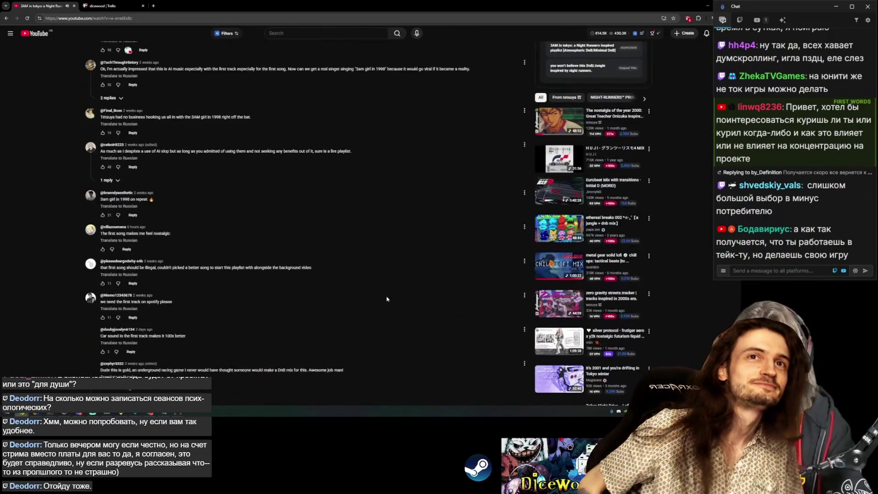
{"action": "left_click", "coordinate": [548, 232]}
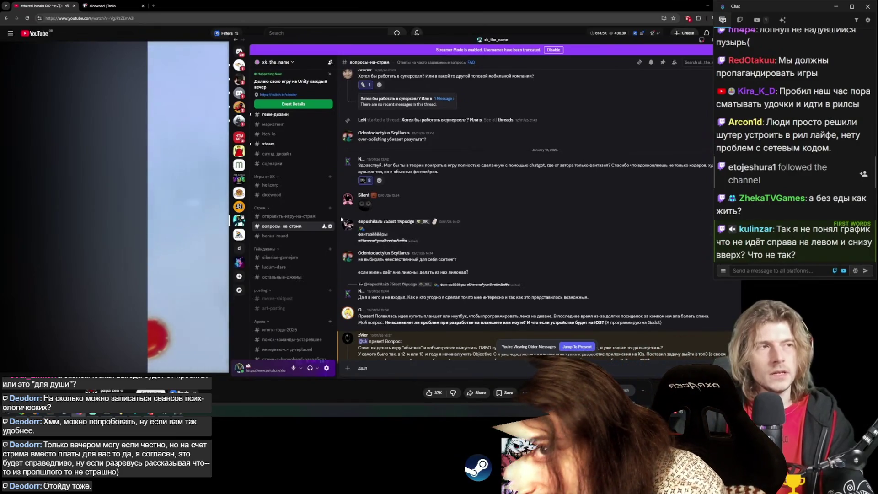
{"action": "mouse_move", "coordinate": [481, 293]}
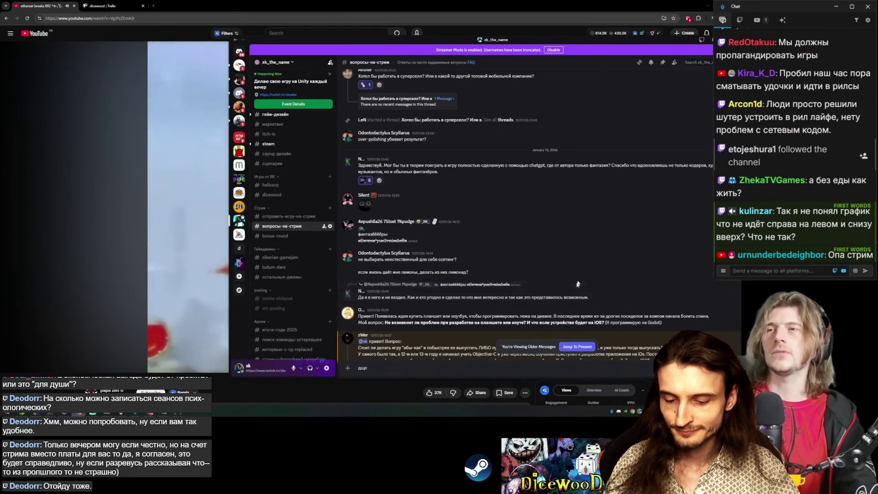
{"action": "scroll", "coordinate": [507, 177], "scroll_direction": "down", "scroll_amount": 1}
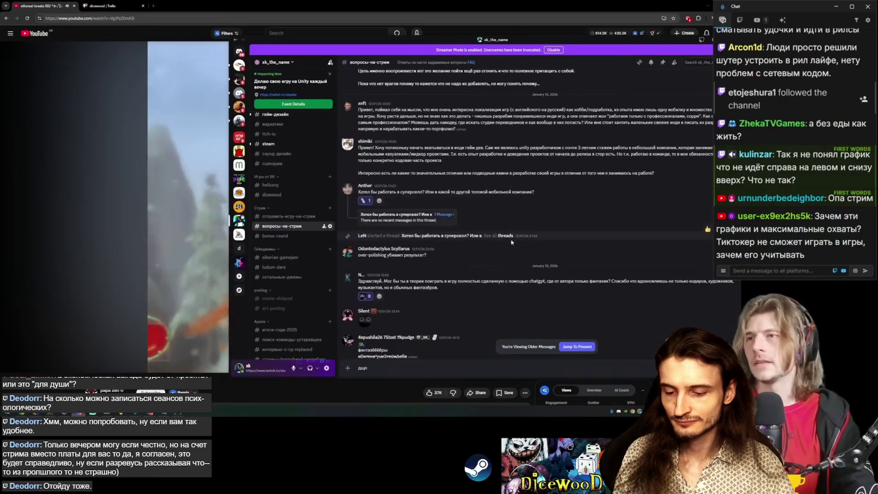
Highlight and read the latest viewer question's text in the stream-questions channel.
{"action": "left_click_drag", "start_coordinate": [324, 335], "coordinate": [429, 335]}
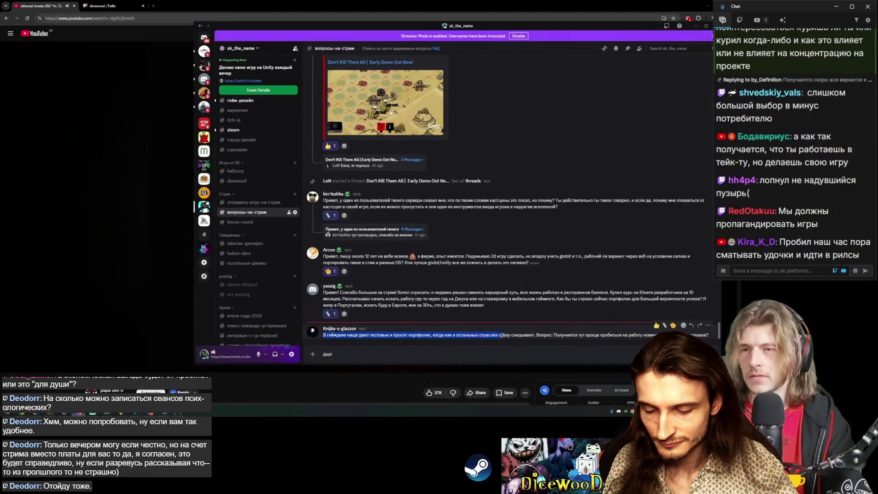
{"action": "left_click_drag", "start_coordinate": [535, 335], "coordinate": [601, 335]}
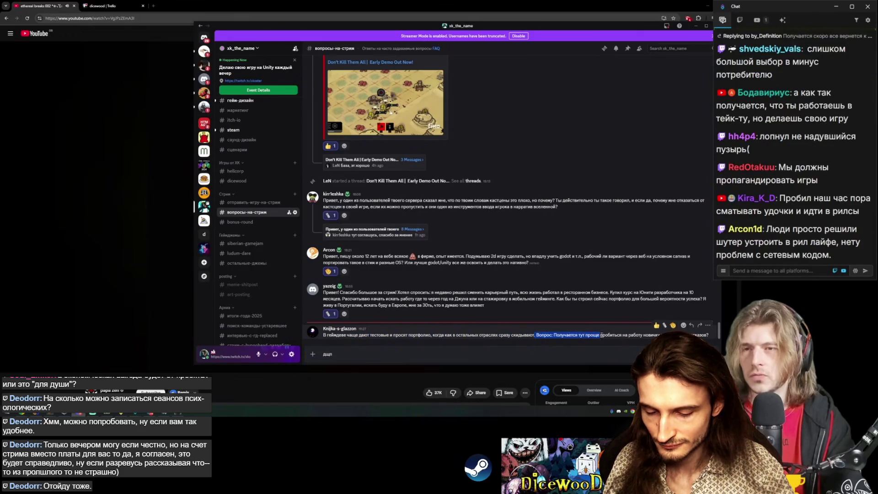
{"action": "left_click", "coordinate": [710, 337]}
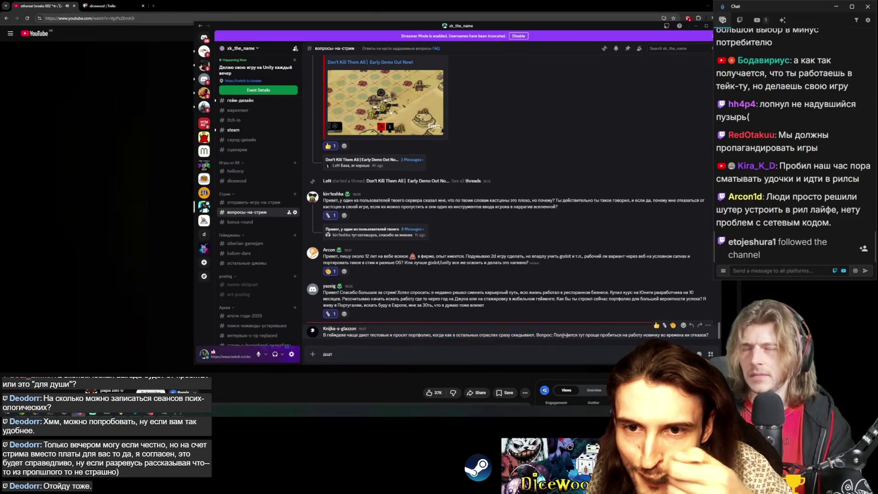
{"action": "scroll", "coordinate": [502, 256], "scroll_direction": "up", "scroll_amount": 10}
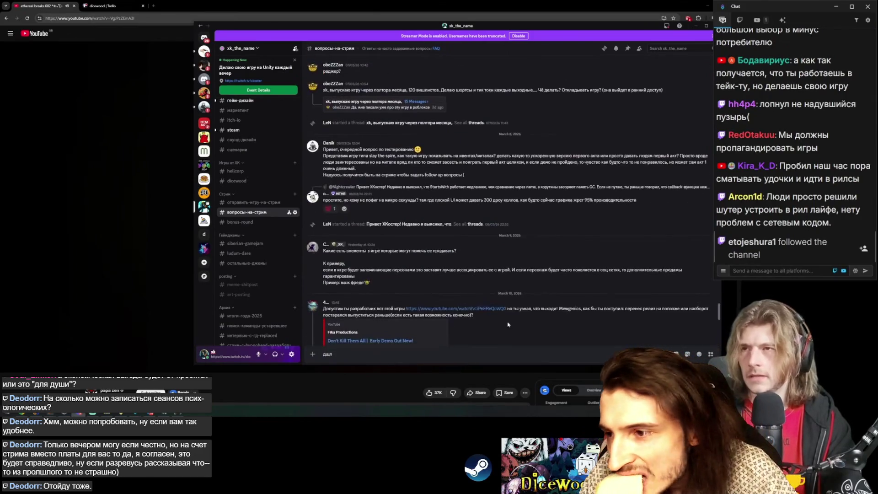
{"action": "scroll", "coordinate": [502, 257], "scroll_direction": "up", "scroll_amount": 5}
{"action": "scroll", "coordinate": [502, 254], "scroll_direction": "up", "scroll_amount": 5}
{"action": "scroll", "coordinate": [503, 250], "scroll_direction": "up", "scroll_amount": 5}
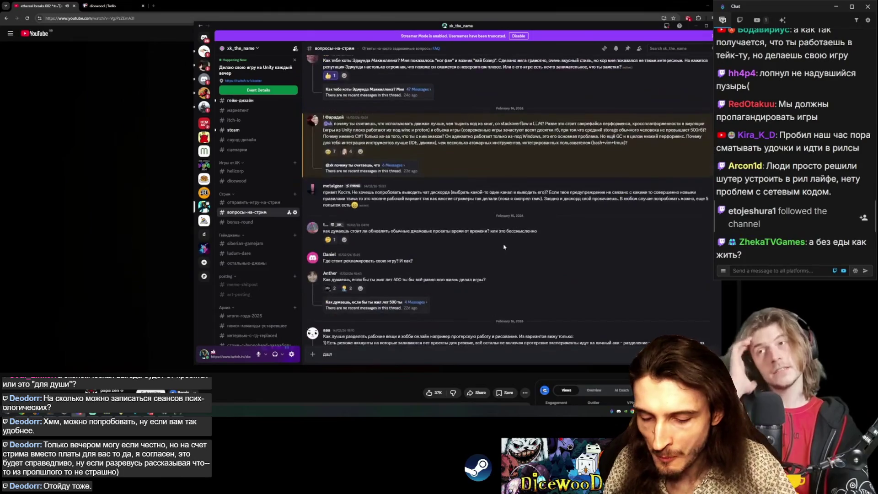
{"action": "scroll", "coordinate": [504, 247], "scroll_direction": "up", "scroll_amount": 5}
{"action": "scroll", "coordinate": [508, 249], "scroll_direction": "up", "scroll_amount": 5}
{"action": "scroll", "coordinate": [515, 252], "scroll_direction": "up", "scroll_amount": 5}
{"action": "scroll", "coordinate": [525, 255], "scroll_direction": "up", "scroll_amount": 5}
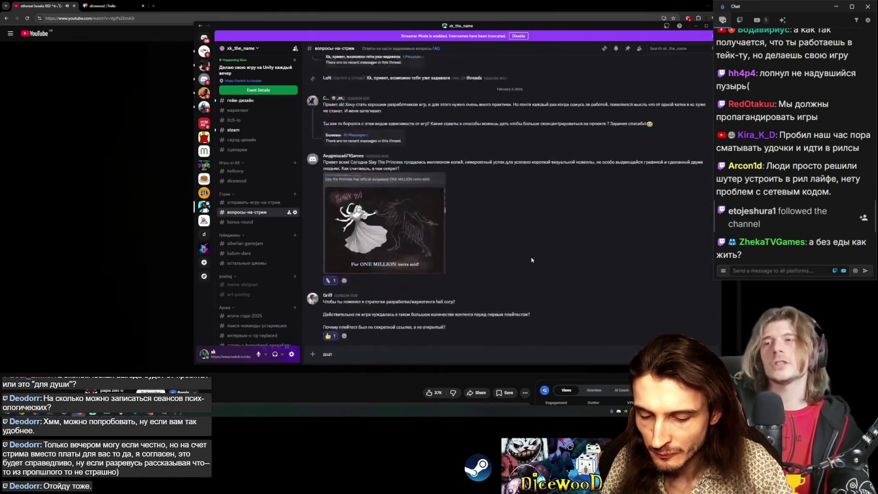
{"action": "scroll", "coordinate": [536, 259], "scroll_direction": "up", "scroll_amount": 5}
{"action": "scroll", "coordinate": [538, 260], "scroll_direction": "up", "scroll_amount": 5}
{"action": "scroll", "coordinate": [537, 259], "scroll_direction": "up", "scroll_amount": 5}
{"action": "scroll", "coordinate": [536, 260], "scroll_direction": "up", "scroll_amount": 5}
{"action": "scroll", "coordinate": [533, 259], "scroll_direction": "up", "scroll_amount": 5}
{"action": "scroll", "coordinate": [533, 259], "scroll_direction": "up", "scroll_amount": 5}
{"action": "scroll", "coordinate": [532, 257], "scroll_direction": "up", "scroll_amount": 5}
{"action": "scroll", "coordinate": [532, 254], "scroll_direction": "up", "scroll_amount": 5}
{"action": "scroll", "coordinate": [531, 251], "scroll_direction": "up", "scroll_amount": 5}
{"action": "scroll", "coordinate": [531, 251], "scroll_direction": "up", "scroll_amount": 5}
{"action": "scroll", "coordinate": [531, 250], "scroll_direction": "up", "scroll_amount": 5}
{"action": "scroll", "coordinate": [532, 250], "scroll_direction": "up", "scroll_amount": 5}
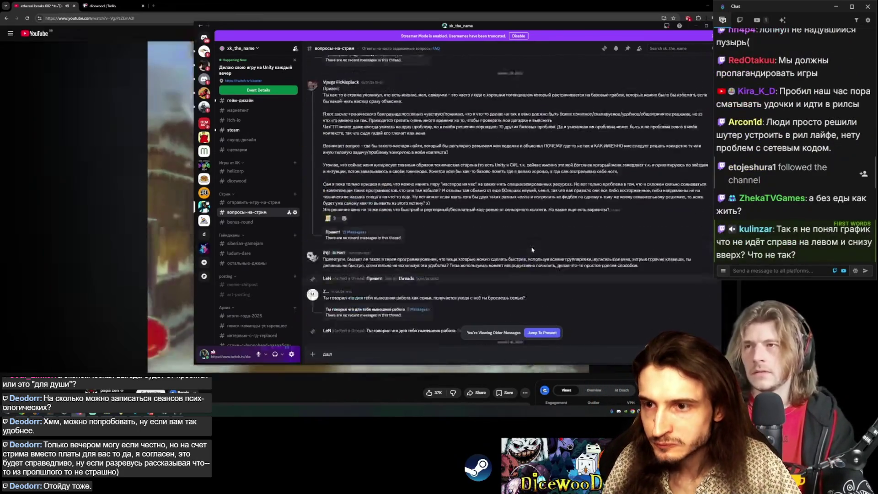
{"action": "scroll", "coordinate": [532, 250], "scroll_direction": "up", "scroll_amount": 5}
{"action": "scroll", "coordinate": [532, 251], "scroll_direction": "up", "scroll_amount": 5}
{"action": "scroll", "coordinate": [531, 250], "scroll_direction": "up", "scroll_amount": 5}
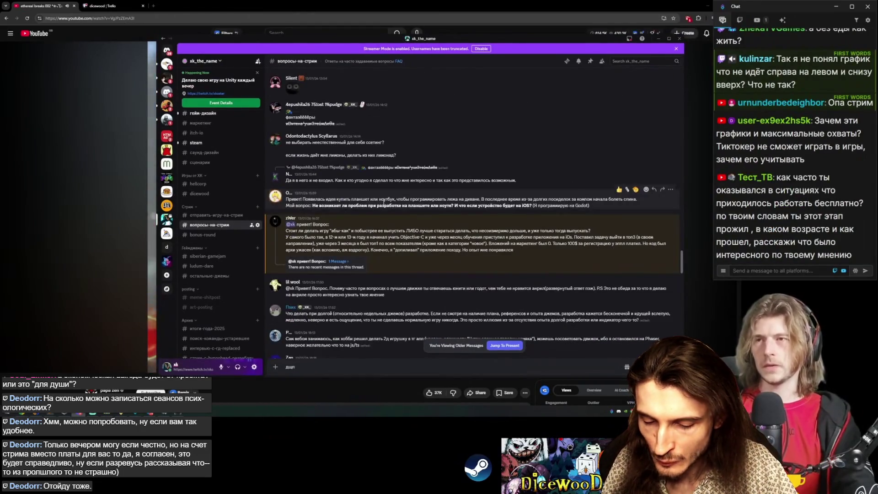
Read the older tablet-development question by highlighting it, then switch to the DiceWood game.
{"action": "mouse_move", "coordinate": [472, 199]}
{"action": "left_click_drag", "start_coordinate": [482, 198], "coordinate": [638, 200]}
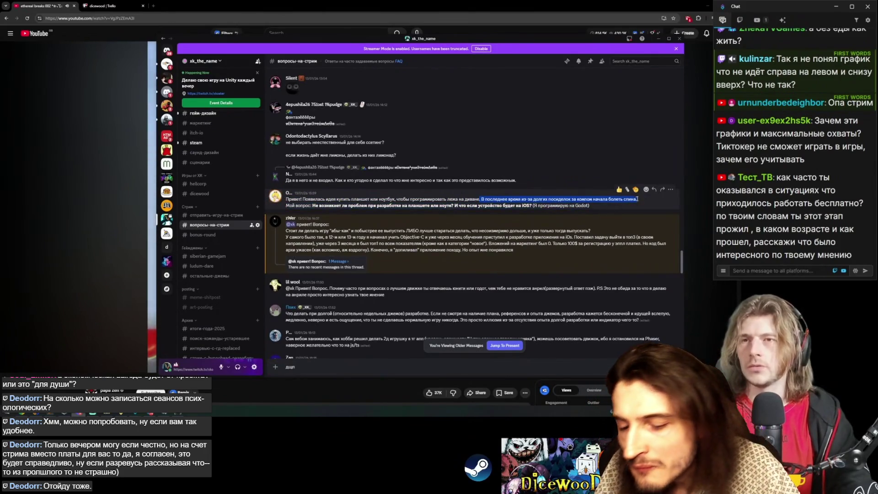
{"action": "left_click", "coordinate": [537, 218]}
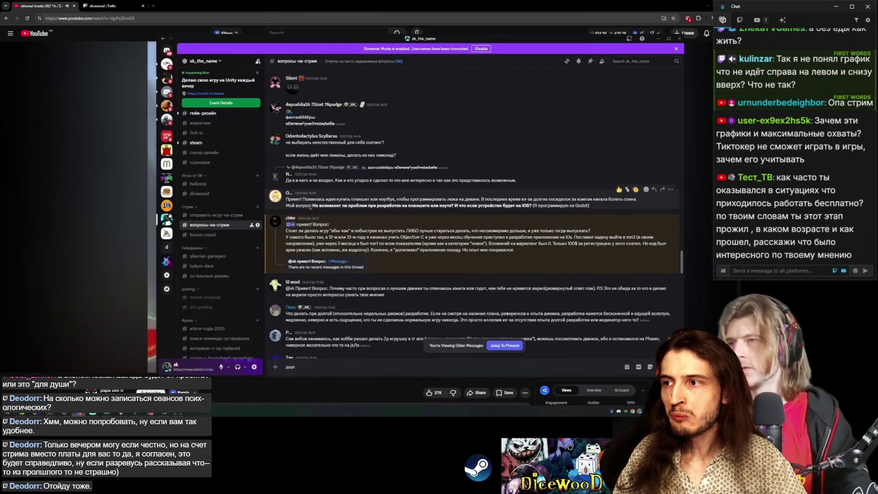
{"action": "left_click_drag", "start_coordinate": [312, 205], "coordinate": [430, 206]}
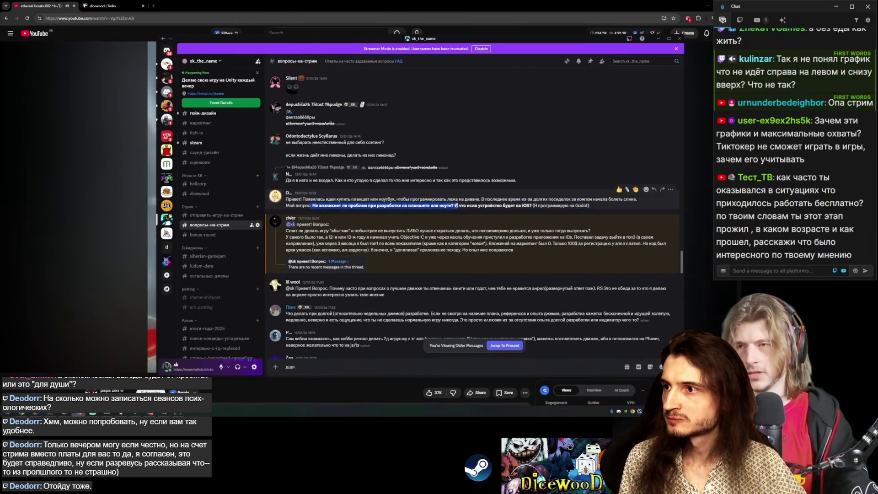
{"action": "left_click_drag", "start_coordinate": [601, 206], "coordinate": [279, 203]}
{"action": "left_click", "coordinate": [280, 203]}
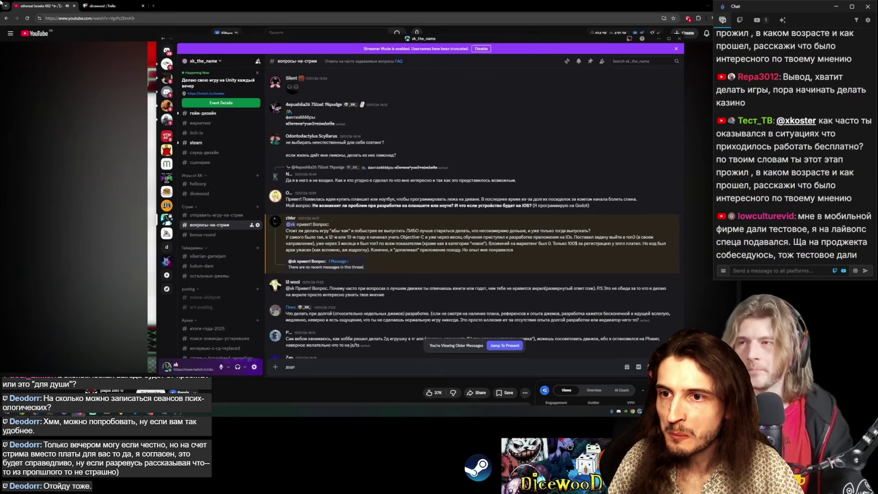
{"action": "key", "text": "alt+Tab"}
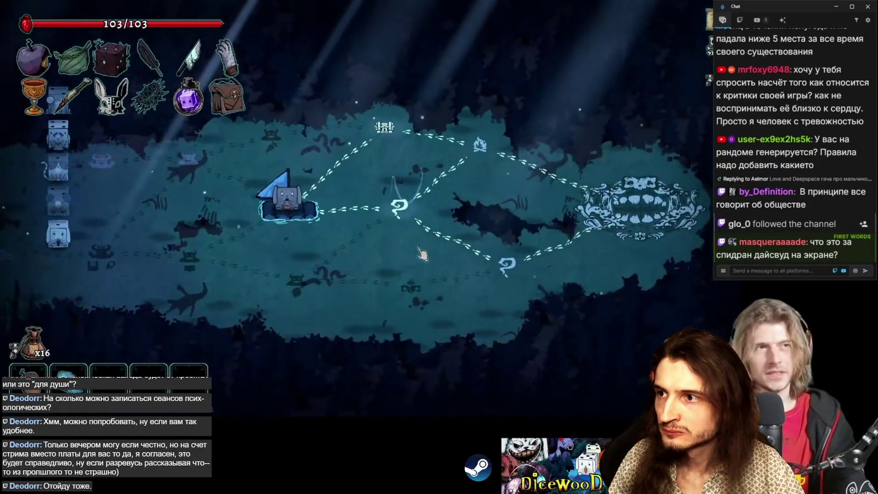
Enter the Loot node, place the red panda, Frog and Magpie dice on the raft, keep the raccoon die, and end the turn.
{"action": "left_click", "coordinate": [385, 127]}
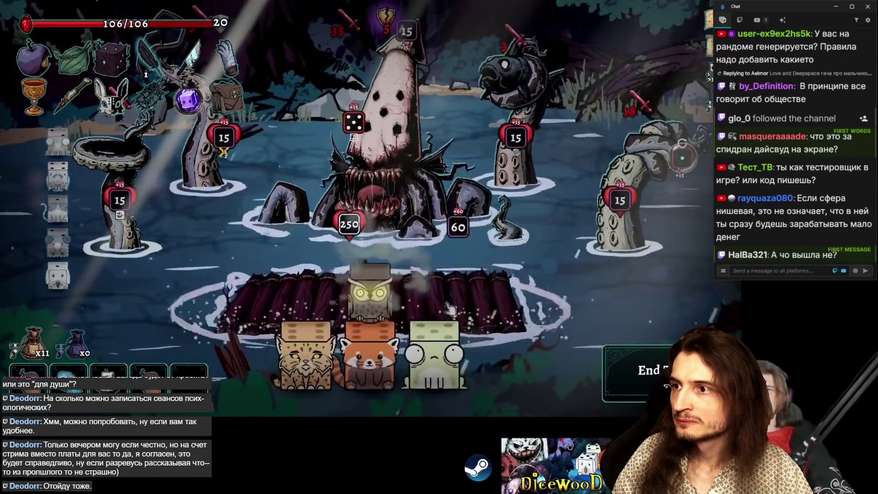
{"action": "left_click_drag", "start_coordinate": [374, 340], "coordinate": [402, 295]}
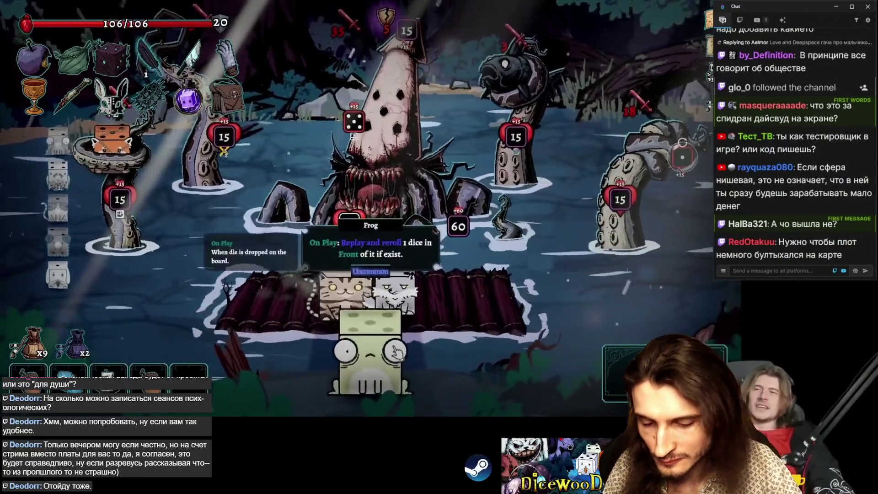
{"action": "left_click_drag", "start_coordinate": [395, 352], "coordinate": [394, 298]}
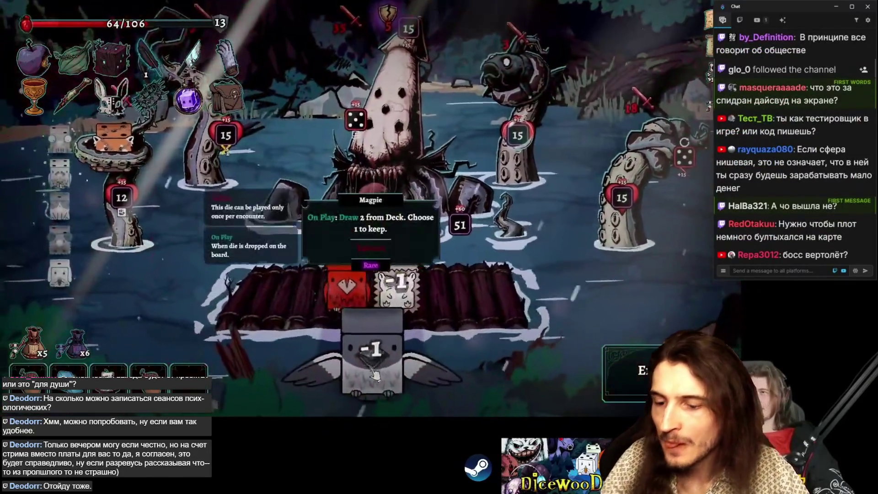
{"action": "left_click_drag", "start_coordinate": [374, 374], "coordinate": [343, 313]}
{"action": "left_click", "coordinate": [346, 161]}
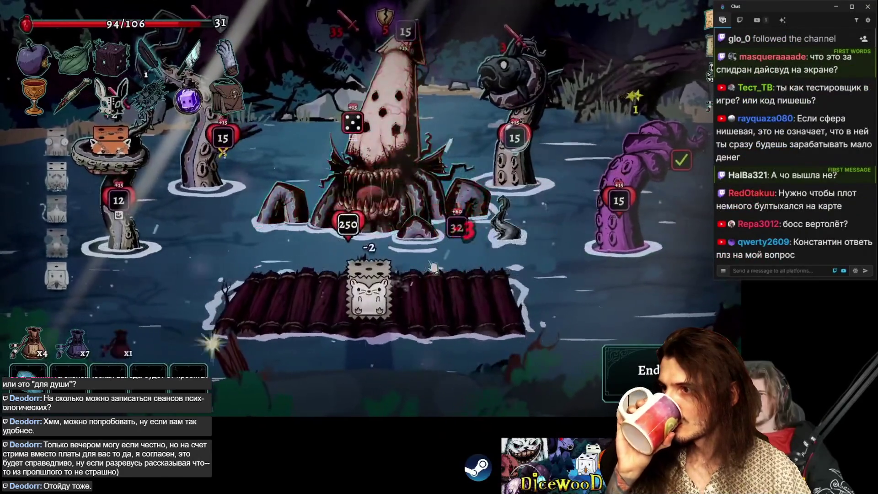
{"action": "left_click", "coordinate": [628, 371]}
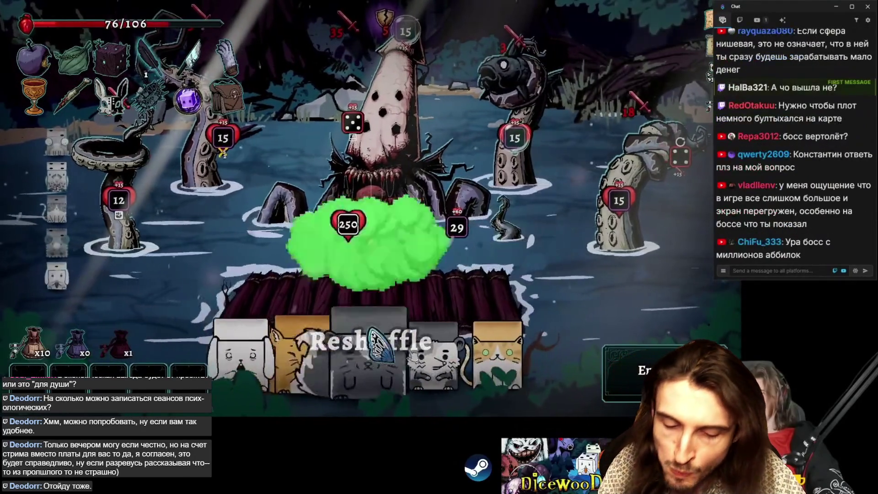
Play the skunk, lynx and Red Crow dice onto the raft against the boss on the next turn.
{"action": "left_click_drag", "start_coordinate": [405, 354], "coordinate": [419, 288]}
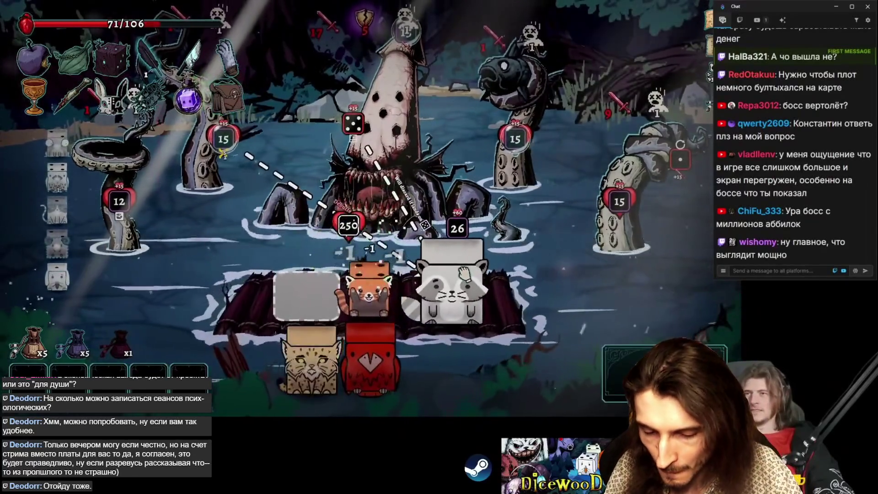
{"action": "left_click_drag", "start_coordinate": [378, 278], "coordinate": [374, 284]}
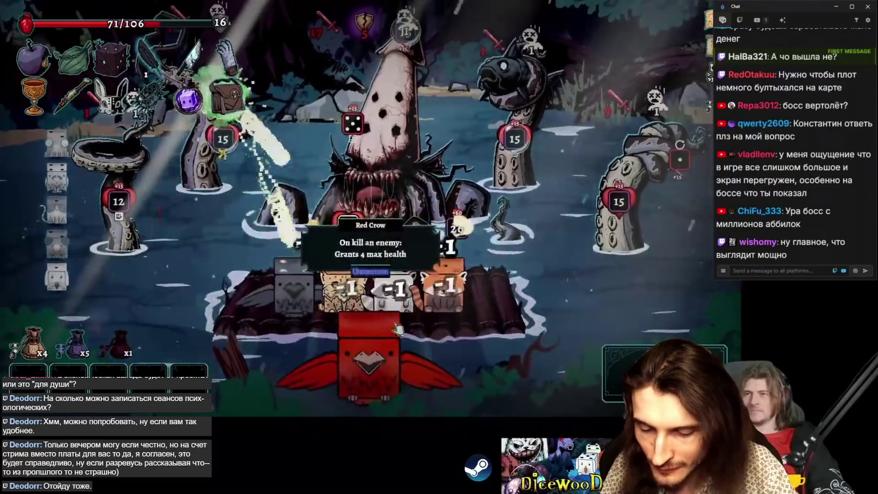
{"action": "left_click_drag", "start_coordinate": [398, 330], "coordinate": [417, 393]}
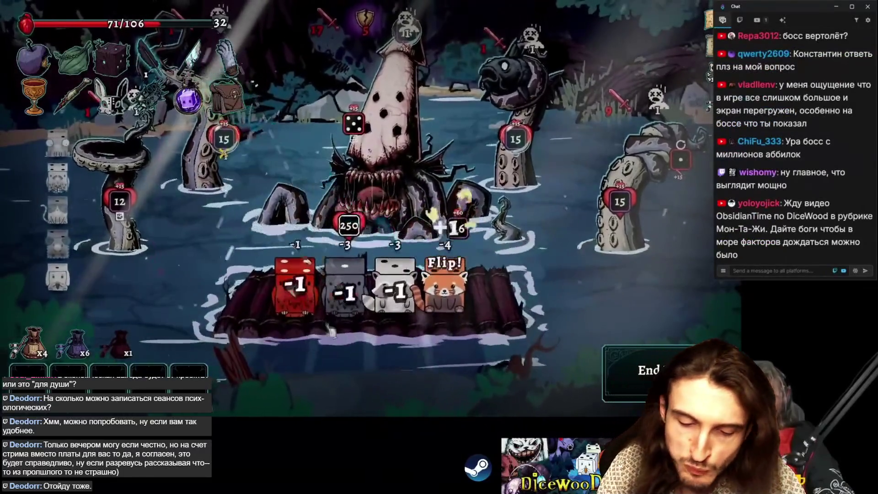
{"action": "left_click_drag", "start_coordinate": [374, 253], "coordinate": [461, 236]}
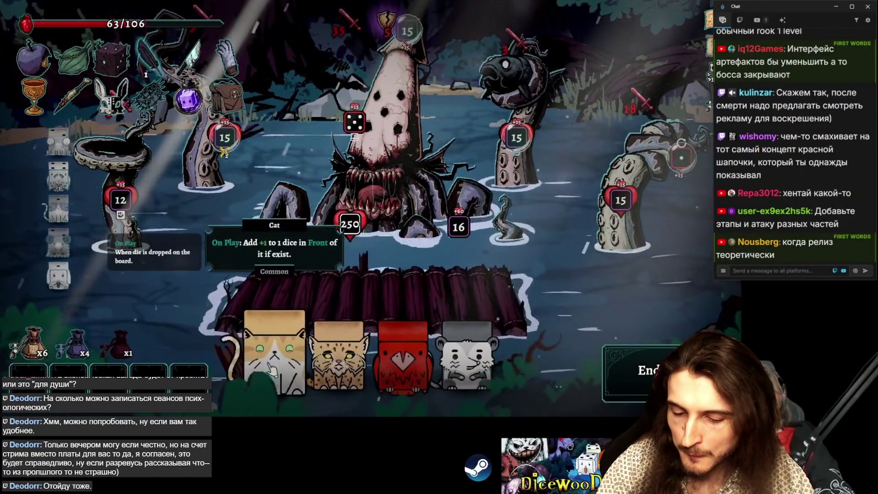
{"action": "left_click_drag", "start_coordinate": [340, 364], "coordinate": [343, 289]}
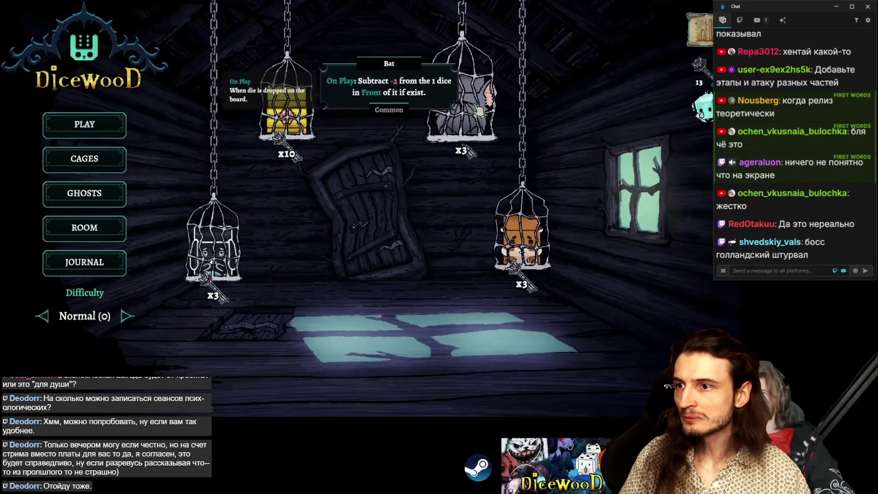
Free the bat from its cage, max out the chest upgrade, and go to the hanging cages scene.
{"action": "left_click", "coordinate": [462, 104]}
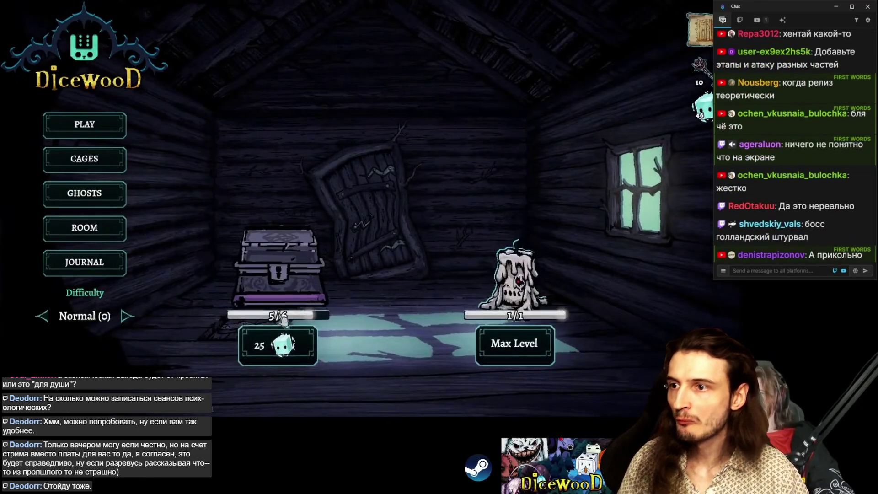
{"action": "left_click", "coordinate": [272, 359]}
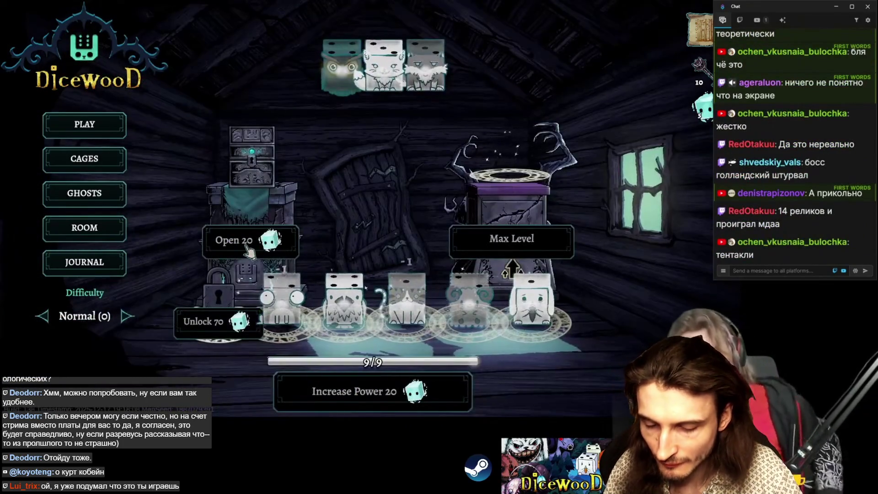
{"action": "left_click", "coordinate": [85, 159]}
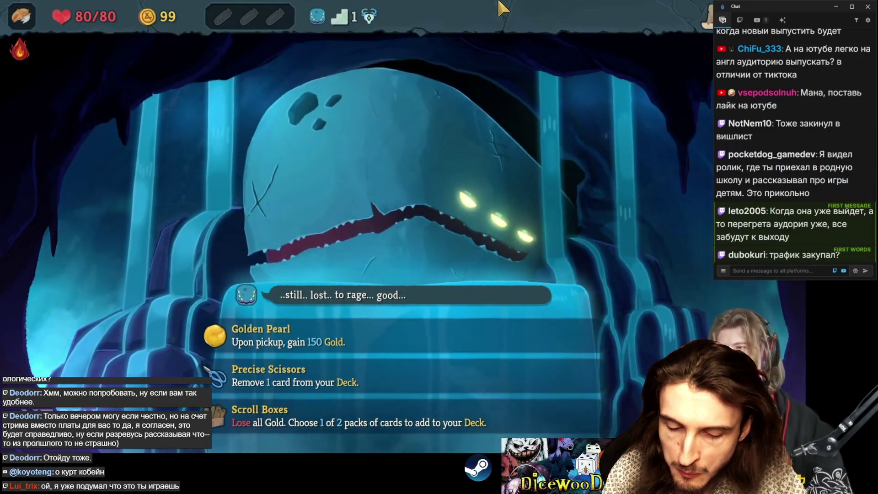
Take Neow's lose-all-gold Scroll Boxes blessing and enter the first enemy fight.
{"action": "left_click", "coordinate": [480, 411]}
{"action": "left_click", "coordinate": [230, 416]}
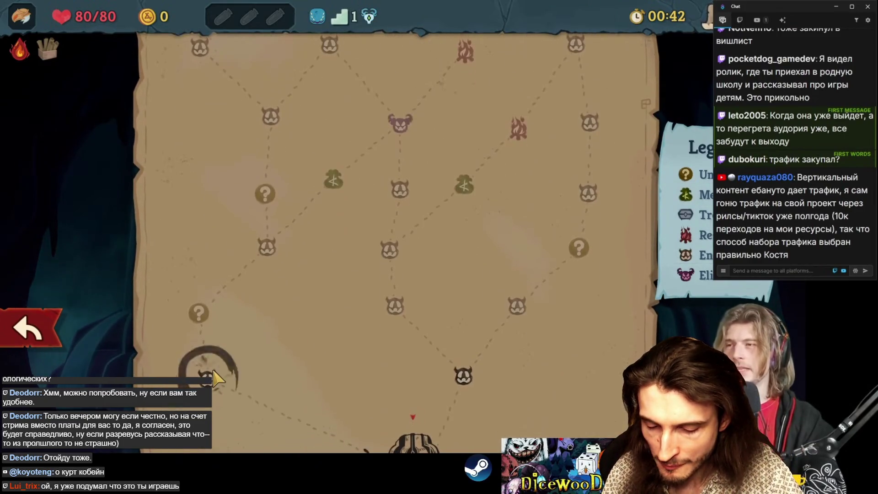
{"action": "left_click", "coordinate": [209, 372]}
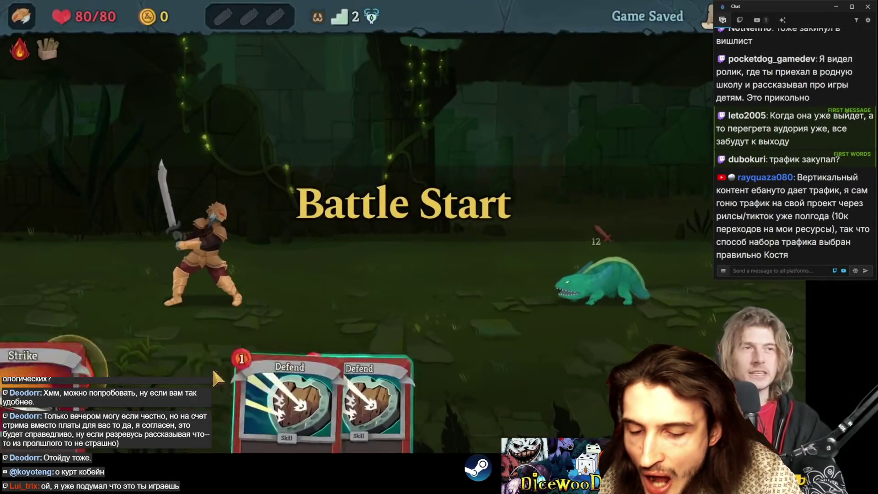
Defeat the Nibbit with Bash, Strikes, Defend and Anger.
{"action": "left_click_drag", "start_coordinate": [522, 358], "coordinate": [604, 282]}
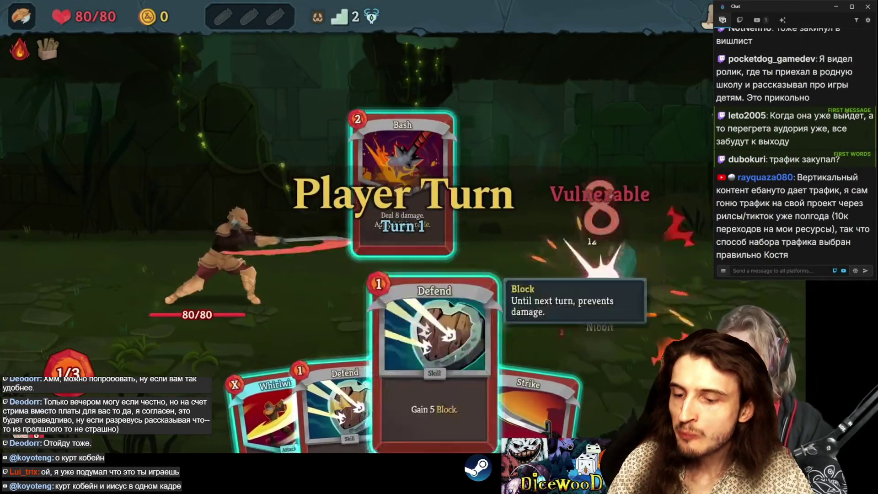
{"action": "left_click_drag", "start_coordinate": [522, 357], "coordinate": [604, 305]}
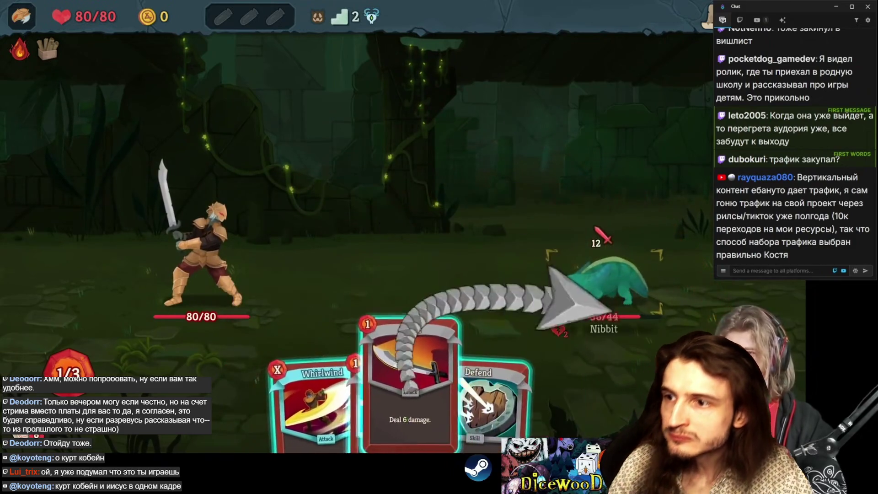
{"action": "left_click", "coordinate": [573, 302]}
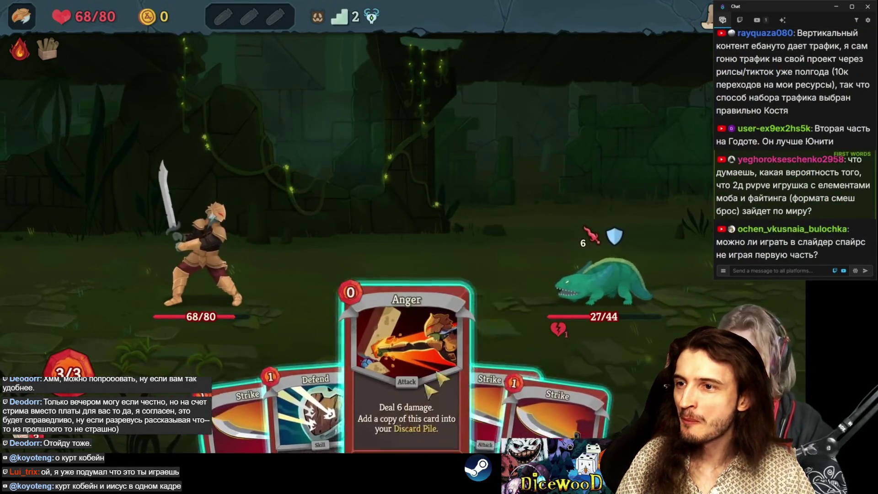
{"action": "left_click_drag", "start_coordinate": [316, 412], "coordinate": [384, 227]}
{"action": "left_click", "coordinate": [411, 384]}
{"action": "left_click", "coordinate": [590, 282]}
{"action": "left_click", "coordinate": [439, 385]}
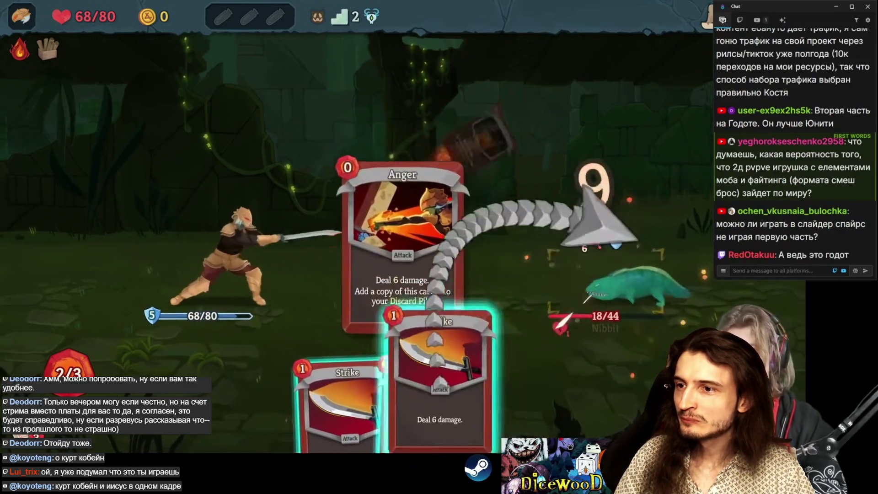
{"action": "left_click", "coordinate": [597, 226]}
{"action": "left_click", "coordinate": [339, 405]}
{"action": "left_click", "coordinate": [604, 274]}
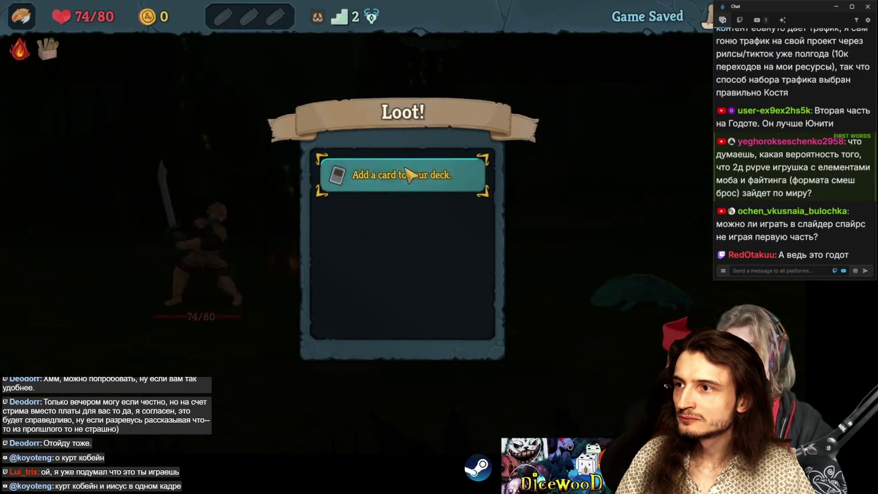
Add a reward card to the deck and claim the Spoils Map from the podium.
{"action": "left_click", "coordinate": [406, 167]}
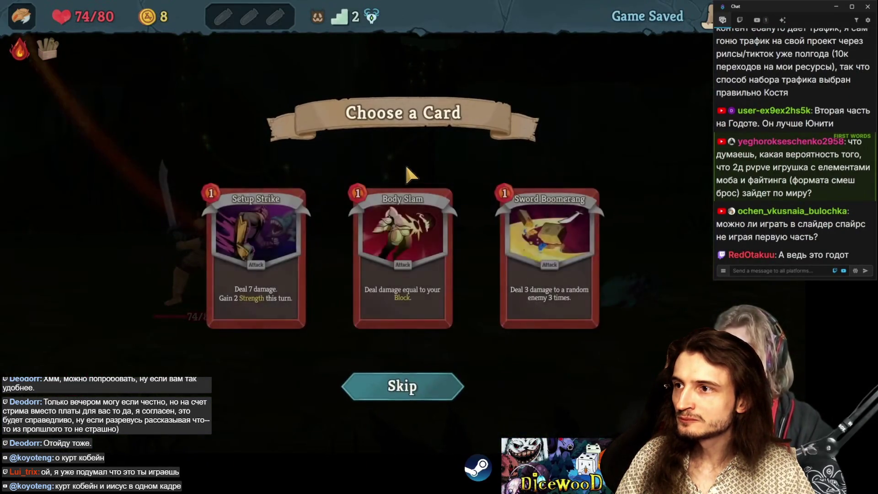
{"action": "left_click", "coordinate": [258, 196]}
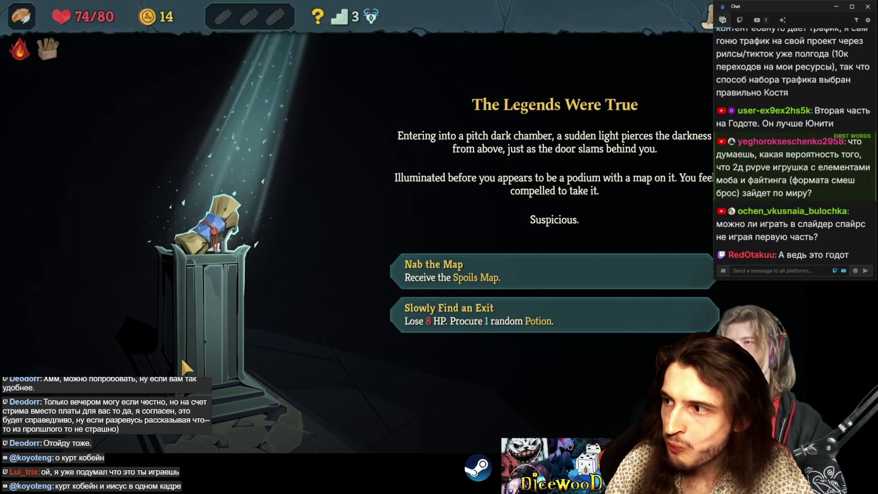
{"action": "mouse_move", "coordinate": [446, 272]}
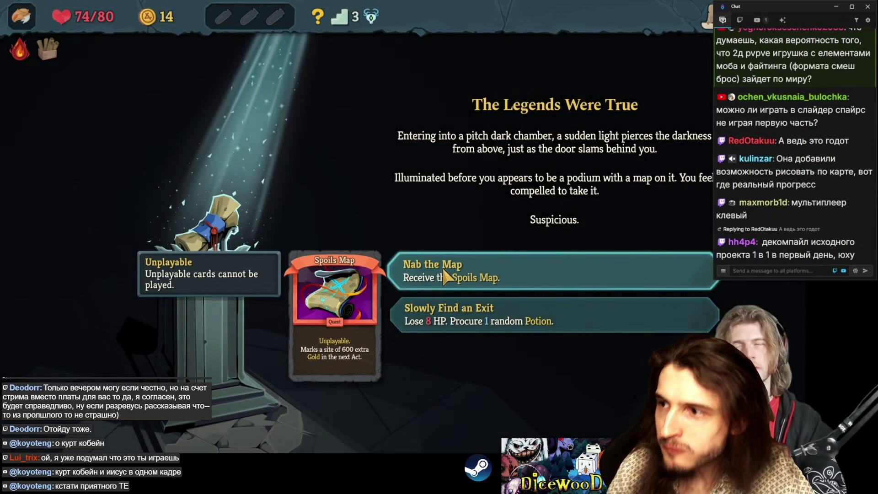
{"action": "left_click", "coordinate": [445, 274]}
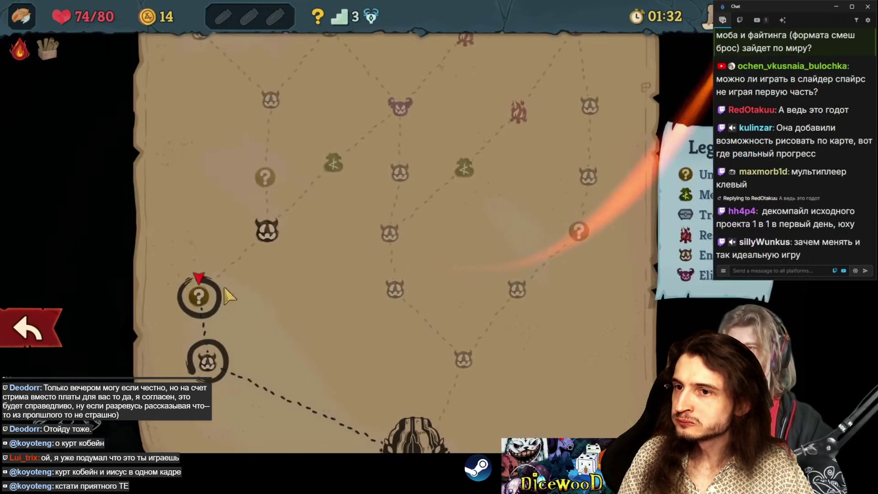
Enter the next enemy node and open against the Cubex Construct with Bash and Strike.
{"action": "left_click", "coordinate": [267, 230]}
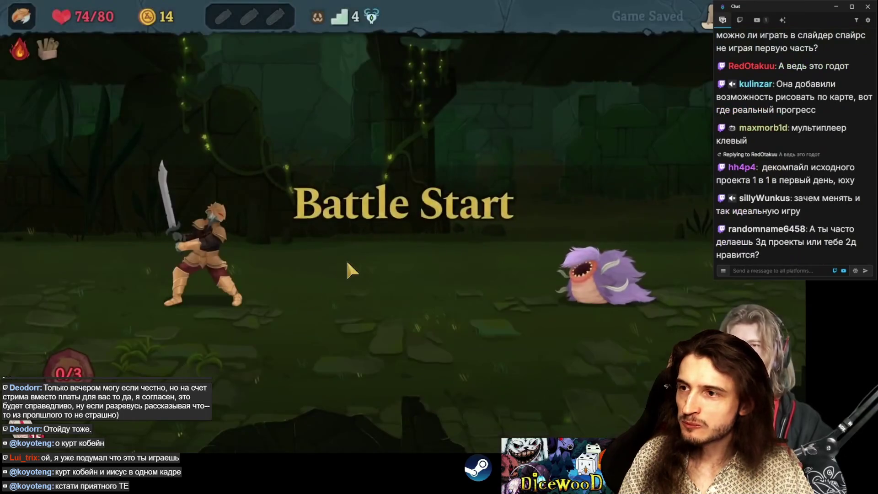
{"action": "left_click", "coordinate": [472, 357]}
{"action": "left_click_drag", "start_coordinate": [511, 405], "coordinate": [605, 289]}
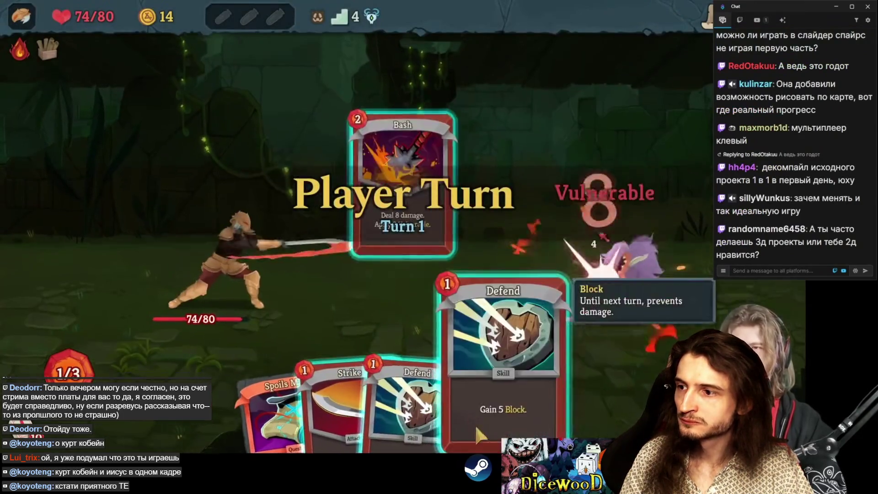
{"action": "left_click_drag", "start_coordinate": [371, 384], "coordinate": [618, 309]}
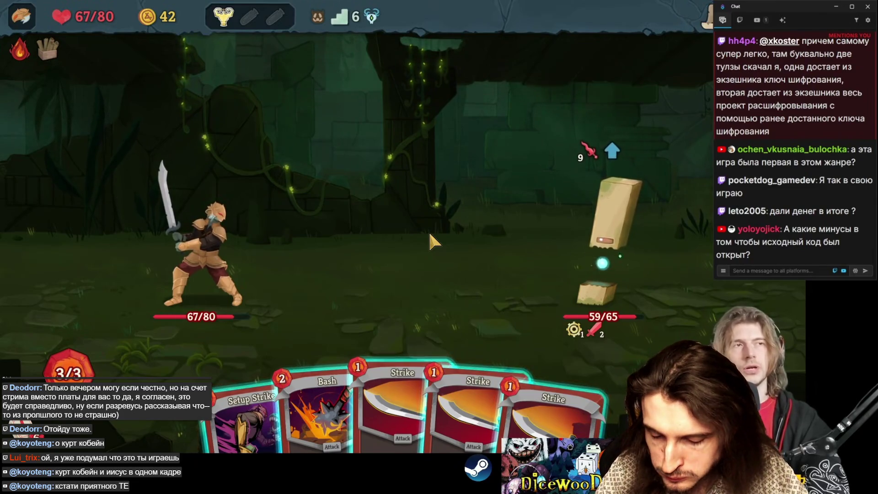
Hit the construct with Bash, Anger, Strike and a Whirlwind using the remaining energy.
{"action": "left_click", "coordinate": [316, 398]}
{"action": "left_click", "coordinate": [611, 220]}
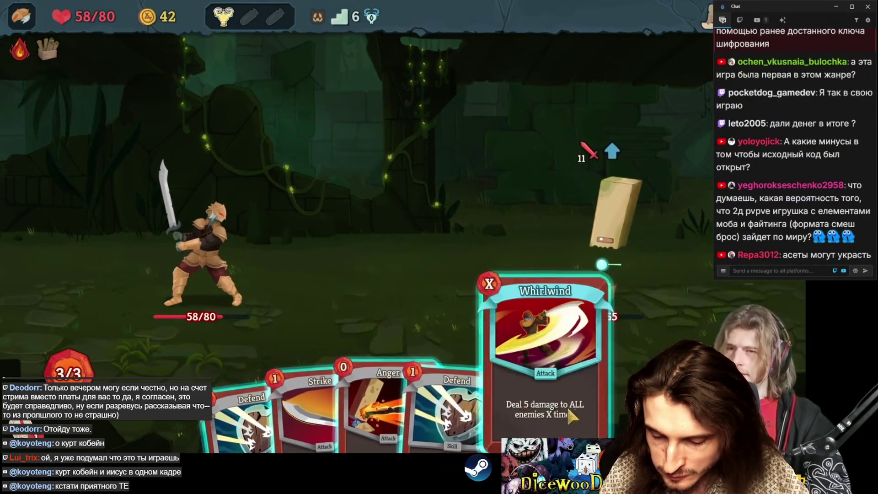
{"action": "left_click", "coordinate": [472, 350]}
{"action": "left_click", "coordinate": [611, 219]}
{"action": "left_click", "coordinate": [354, 357]}
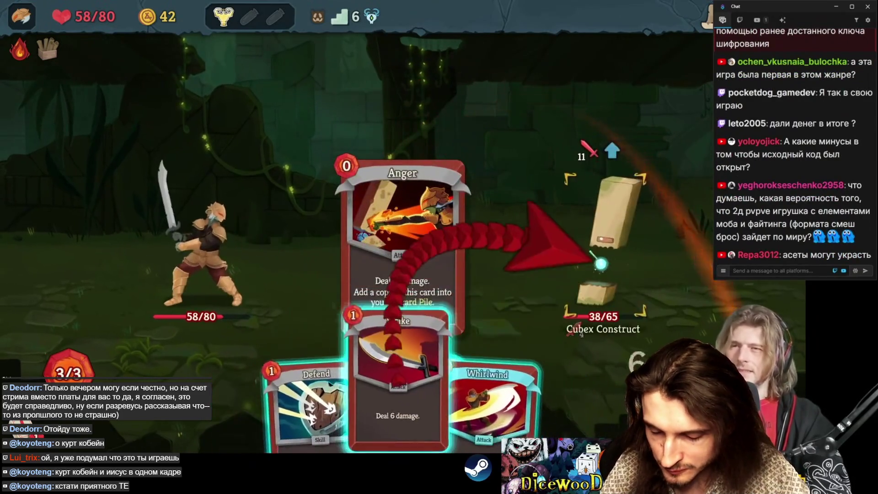
{"action": "left_click", "coordinate": [608, 206]}
{"action": "left_click", "coordinate": [493, 357]}
{"action": "left_click", "coordinate": [611, 220]}
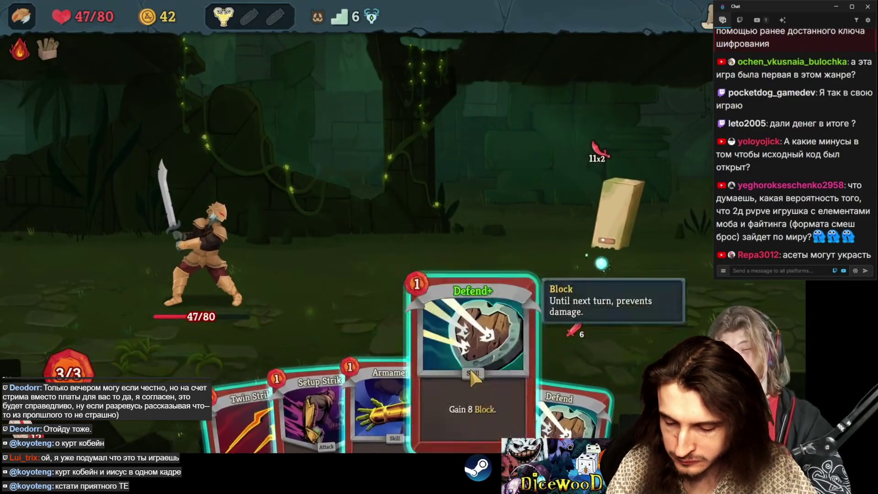
Block with Defend+, upgrade Setup Strike via Armament, play it, and end the turn.
{"action": "left_click", "coordinate": [508, 330]}
{"action": "left_click", "coordinate": [569, 182]}
{"action": "left_click", "coordinate": [462, 294]}
{"action": "left_click", "coordinate": [481, 397]}
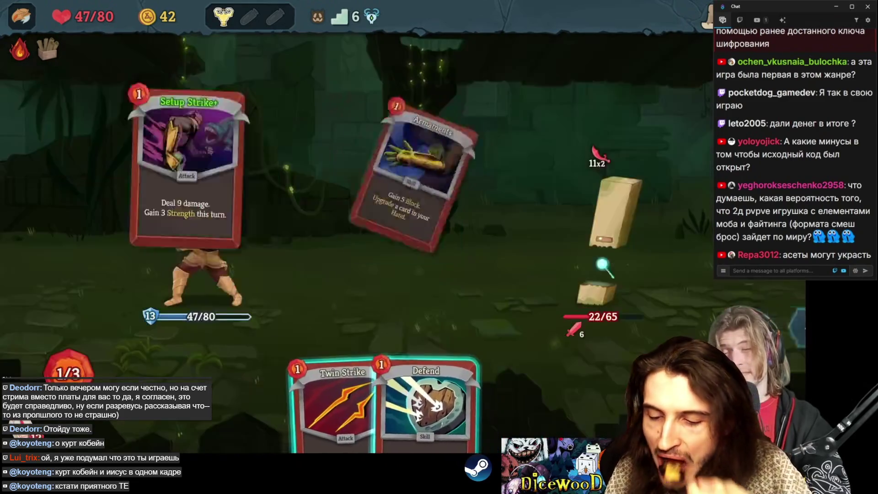
{"action": "left_click", "coordinate": [479, 397]}
{"action": "key", "text": "e"}
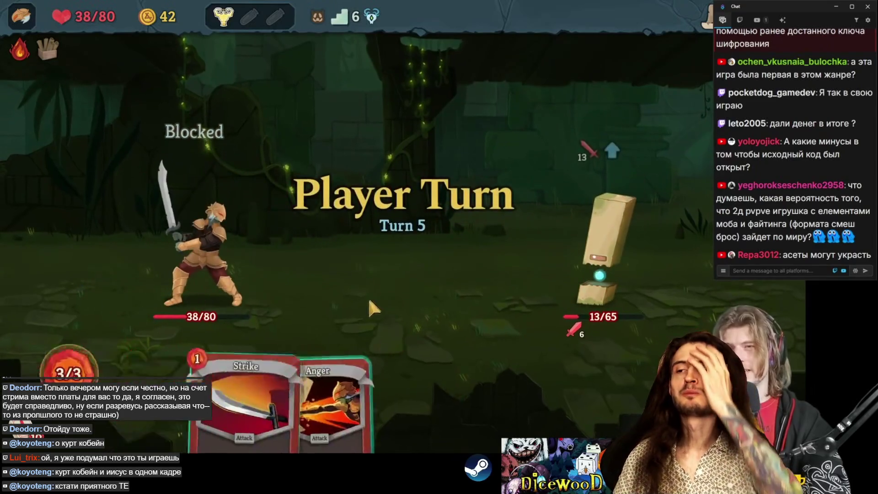
Finish the construct with Strike and Anger, collect 15 gold and the Clarity Extract, skip the card reward, and switch to the browser.
{"action": "left_click", "coordinate": [323, 406]}
{"action": "left_click", "coordinate": [604, 237]}
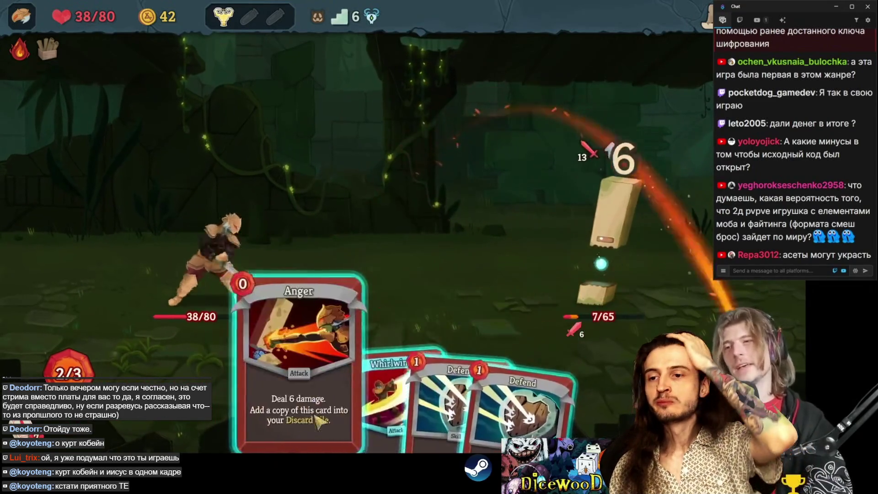
{"action": "left_click", "coordinate": [295, 385]}
{"action": "left_click", "coordinate": [607, 219]}
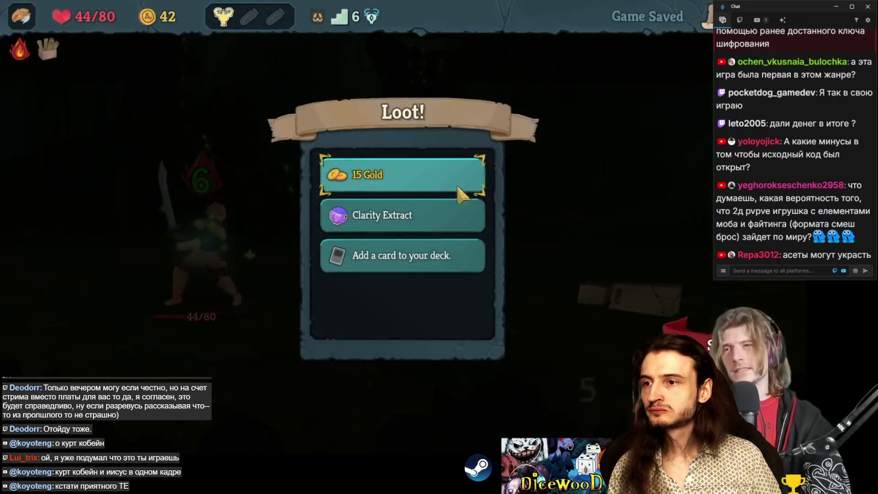
{"action": "left_click", "coordinate": [460, 194]}
{"action": "left_click", "coordinate": [457, 189]}
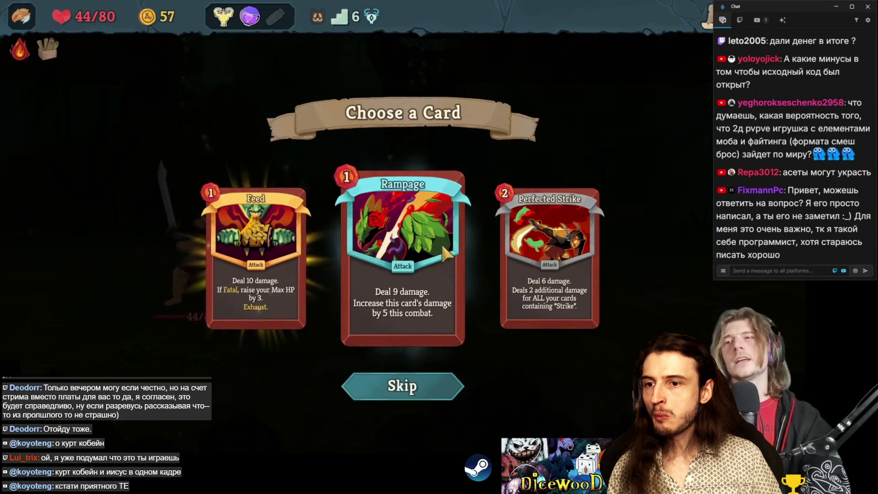
{"action": "left_click", "coordinate": [404, 386]}
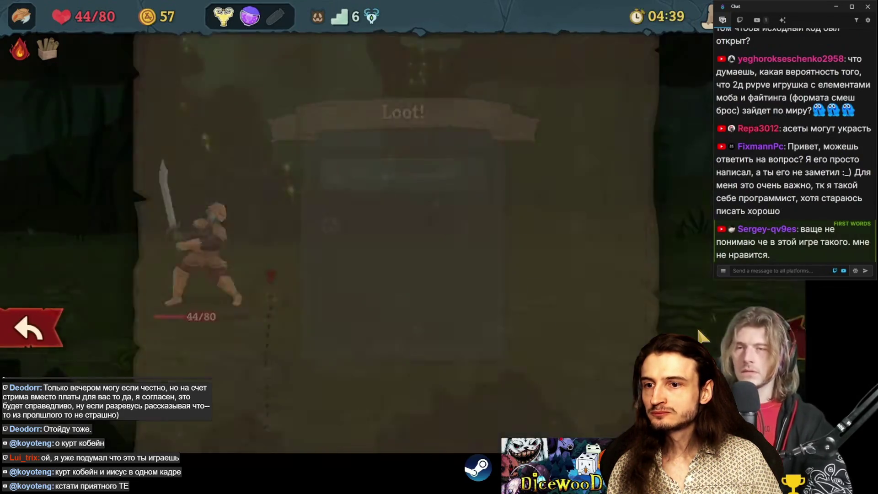
{"action": "key", "text": "alt+Tab"}
Load the Ludum Dare TINY PACK game page in a new browser tab.
{"action": "key", "text": "ctrl+t"}
{"action": "type", "text": "ld"}
{"action": "key", "text": "Down"}
{"action": "key", "text": "Return"}
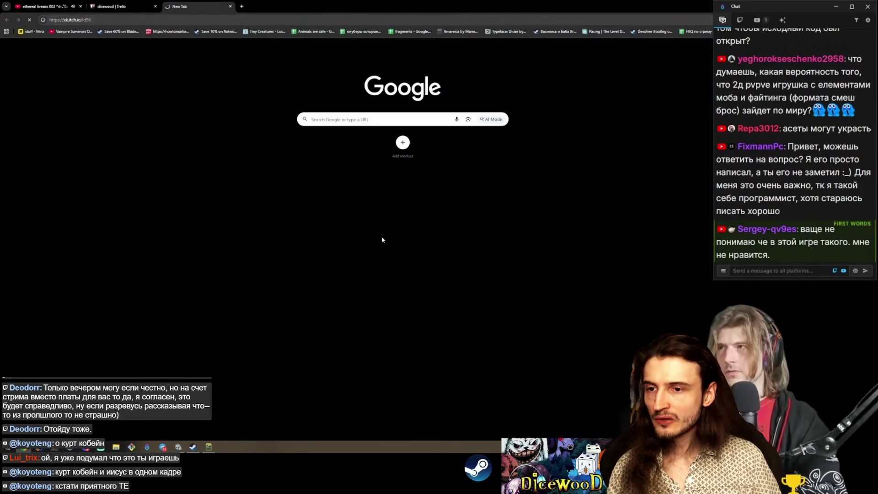
{"action": "scroll", "coordinate": [448, 220], "scroll_direction": "down", "scroll_amount": 5}
{"action": "scroll", "coordinate": [466, 198], "scroll_direction": "up", "scroll_amount": 3}
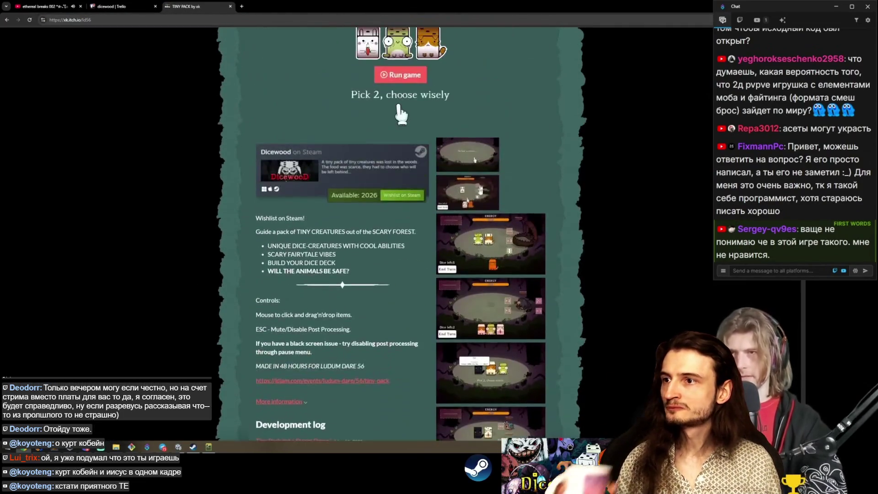
{"action": "scroll", "coordinate": [453, 213], "scroll_direction": "down", "scroll_amount": 4}
{"action": "scroll", "coordinate": [440, 226], "scroll_direction": "up", "scroll_amount": 4}
{"action": "scroll", "coordinate": [422, 239], "scroll_direction": "down", "scroll_amount": 2}
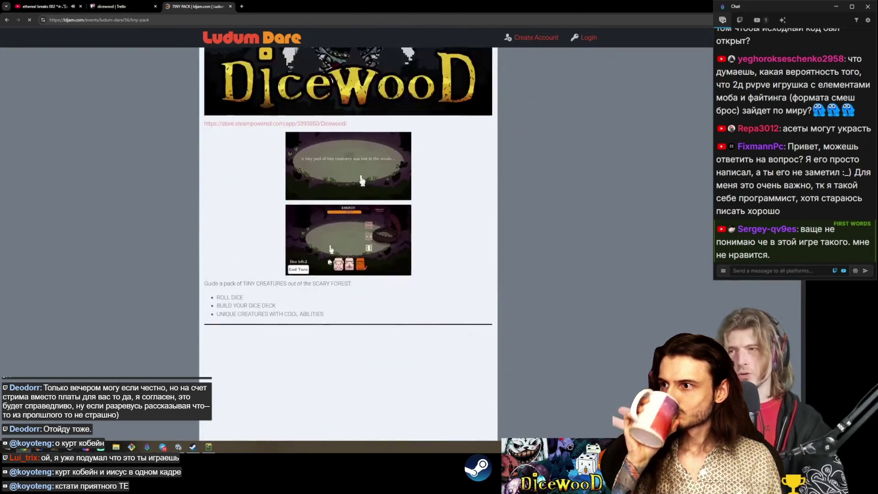
{"action": "scroll", "coordinate": [323, 265], "scroll_direction": "down", "scroll_amount": 3}
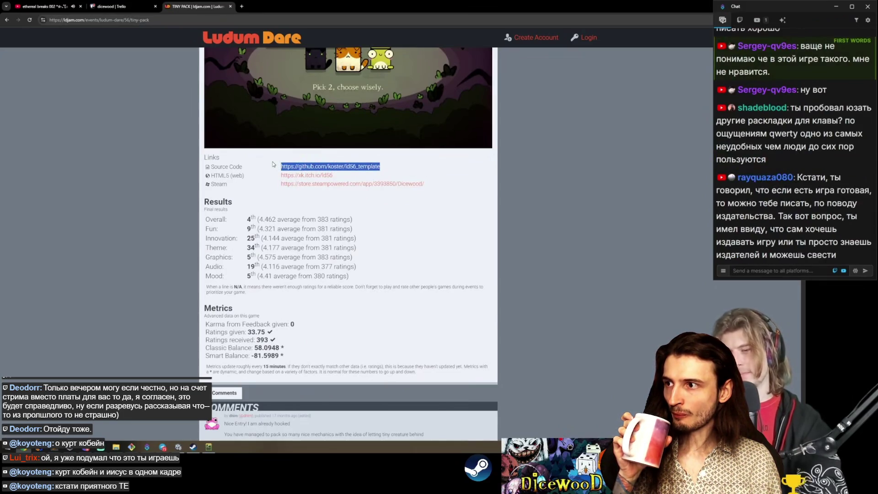
Try the Source Code link in a private window (404), close it and the Ludum Dare tab, and return to the game.
{"action": "key", "text": "ctrl+shift+n"}
{"action": "key", "text": "ctrl+v"}
{"action": "key", "text": "Return"}
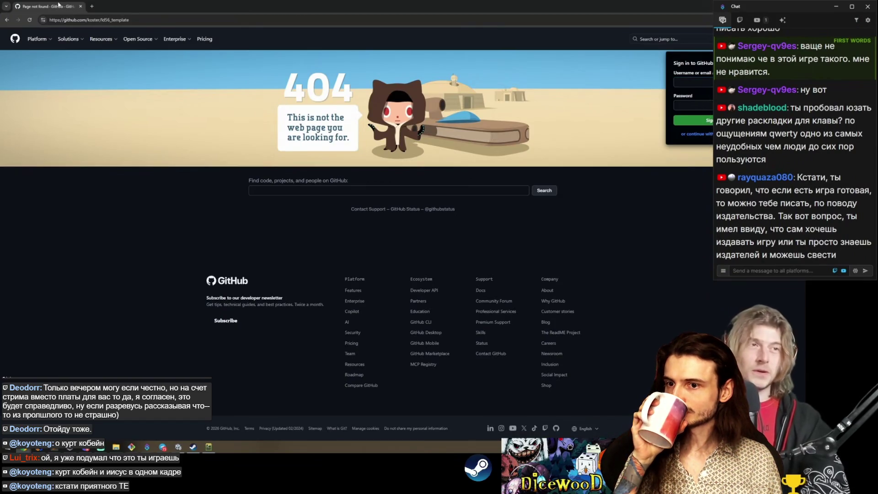
{"action": "key", "text": "ctrl+w"}
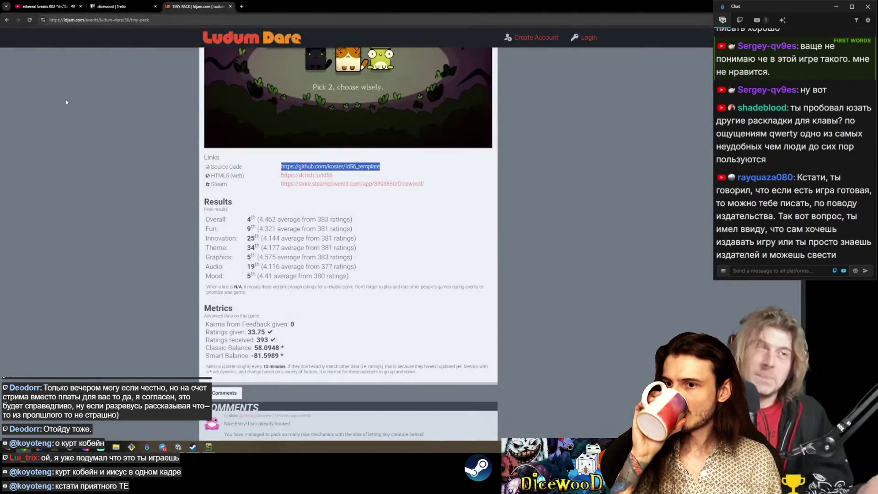
{"action": "key", "text": "ctrl+w"}
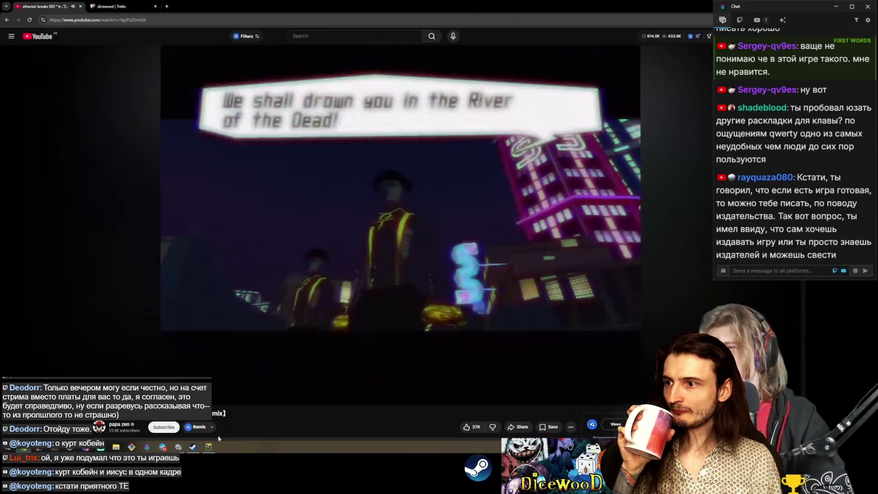
{"action": "left_click", "coordinate": [209, 447]}
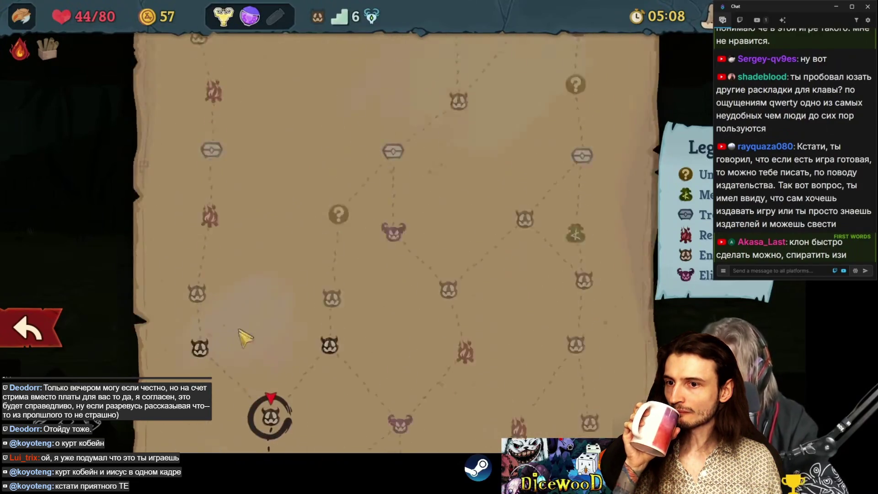
{"action": "scroll", "coordinate": [339, 299], "scroll_direction": "up", "scroll_amount": 5}
{"action": "scroll", "coordinate": [338, 299], "scroll_direction": "down", "scroll_amount": 6}
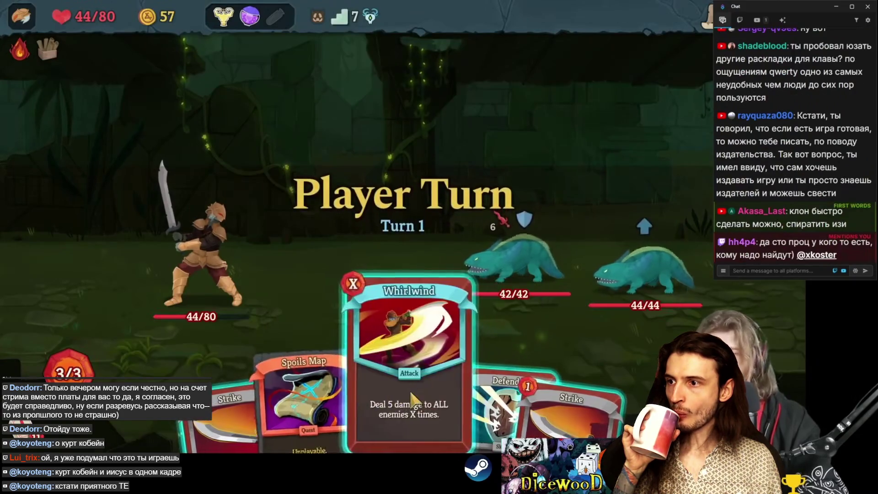
Attack the lizards with Whirlwind, then Setup Strike and a Strike over two turns.
{"action": "mouse_move", "coordinate": [439, 384]}
{"action": "left_mouse_down"}
{"action": "mouse_move", "coordinate": [469, 230]}
{"action": "mouse_move", "coordinate": [480, 223]}
{"action": "left_mouse_up"}
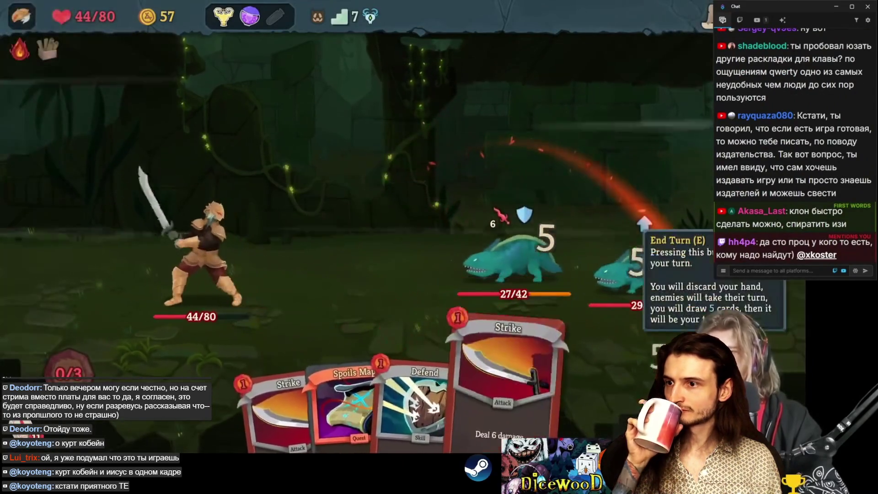
{"action": "key", "text": "e"}
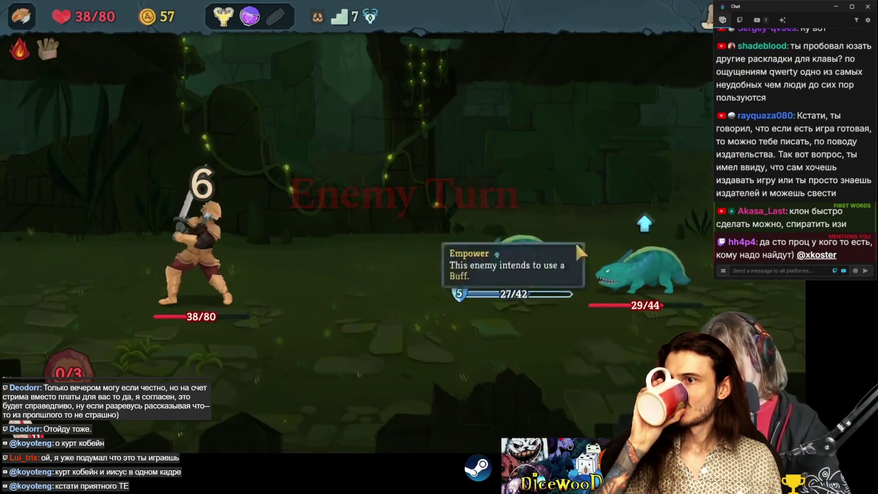
{"action": "left_click_drag", "start_coordinate": [402, 412], "coordinate": [615, 258]}
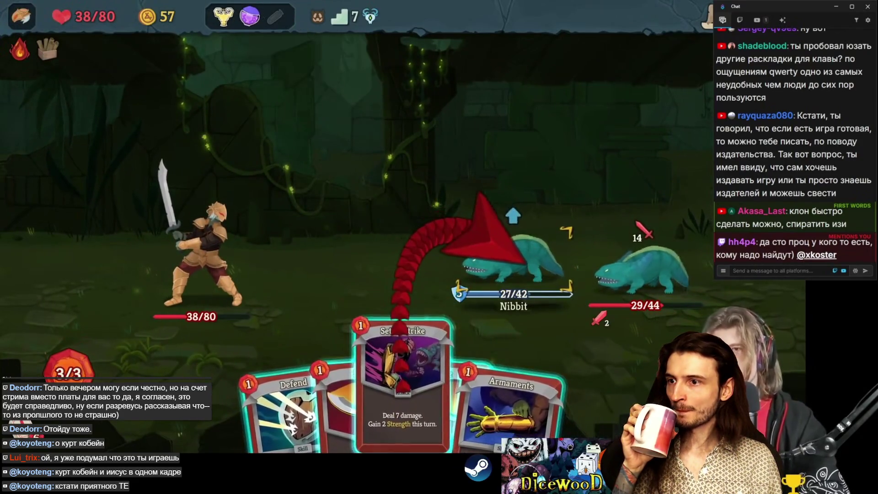
{"action": "left_click", "coordinate": [615, 259]}
{"action": "left_click_drag", "start_coordinate": [426, 405], "coordinate": [645, 275]}
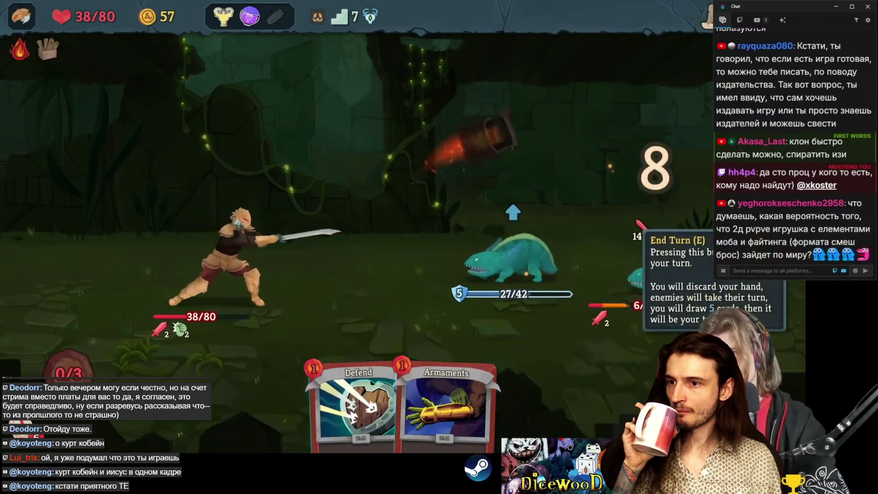
{"action": "key", "text": "e"}
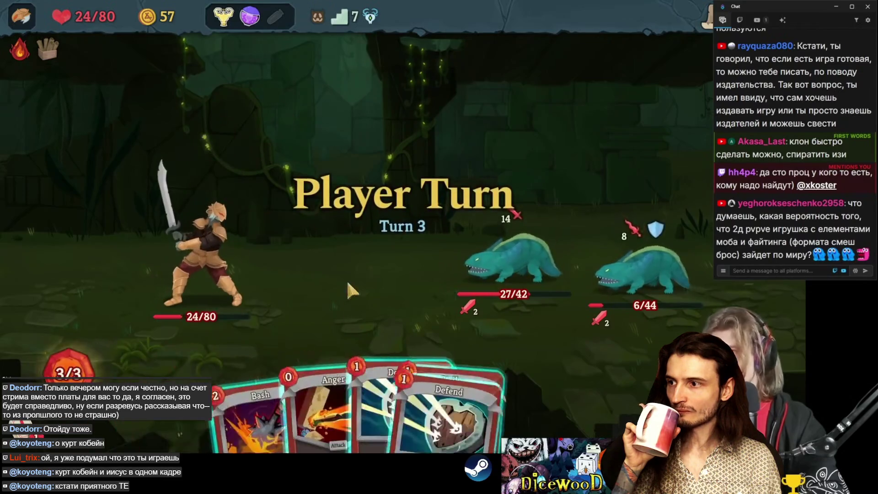
Defend, then finish both lizards with Anger, Strike and Twin Strike.
{"action": "left_click_drag", "start_coordinate": [542, 357], "coordinate": [474, 200]}
{"action": "left_click_drag", "start_coordinate": [303, 412], "coordinate": [645, 261]}
{"action": "left_click_drag", "start_coordinate": [441, 406], "coordinate": [508, 260]}
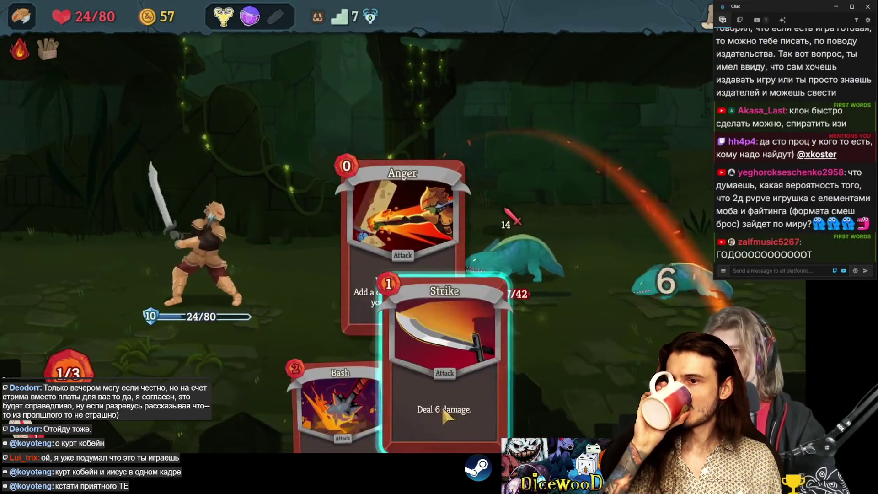
{"action": "key", "text": "e"}
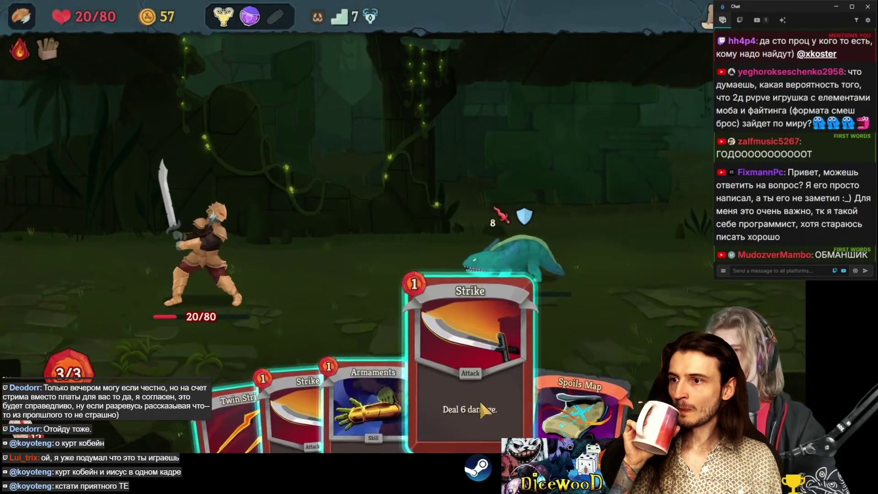
{"action": "left_click_drag", "start_coordinate": [284, 399], "coordinate": [515, 254]}
{"action": "left_click_drag", "start_coordinate": [391, 371], "coordinate": [514, 254]}
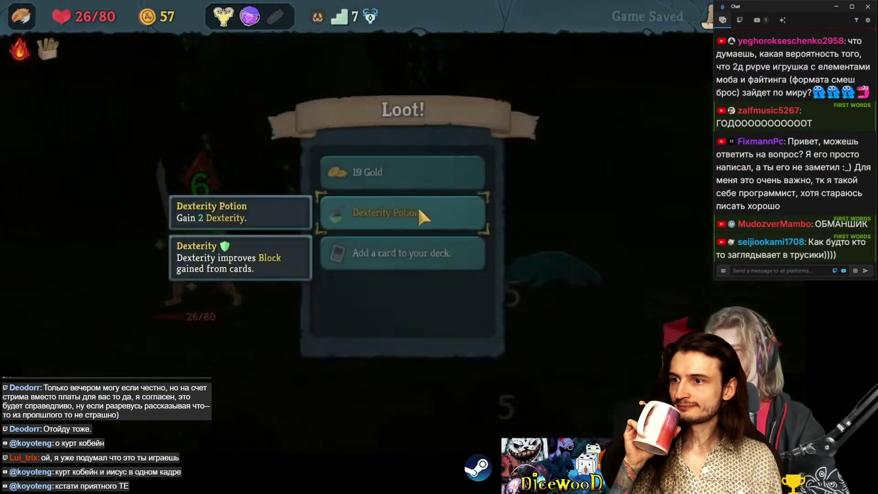
Collect the 19 gold and Dexterity Potion, return to the map, and continue past the floor-8 defeat summary.
{"action": "left_click", "coordinate": [418, 206]}
{"action": "left_click", "coordinate": [403, 175]}
{"action": "key", "text": "m"}
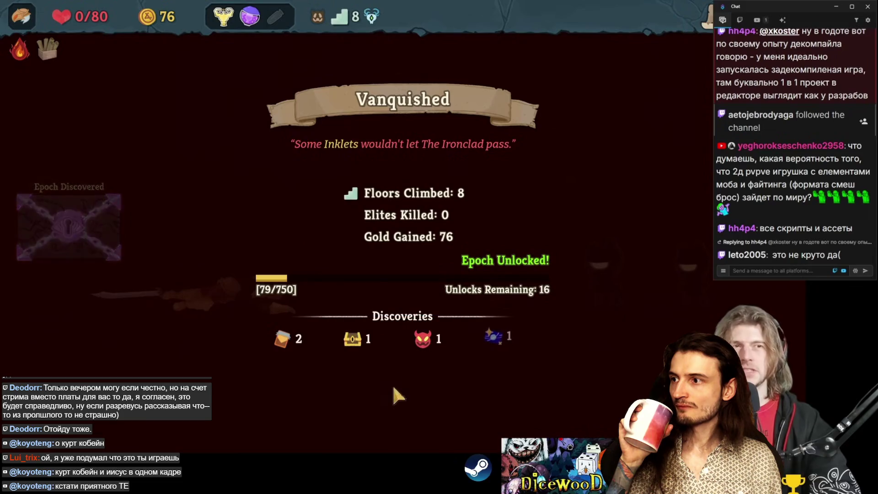
{"action": "left_click", "coordinate": [392, 401]}
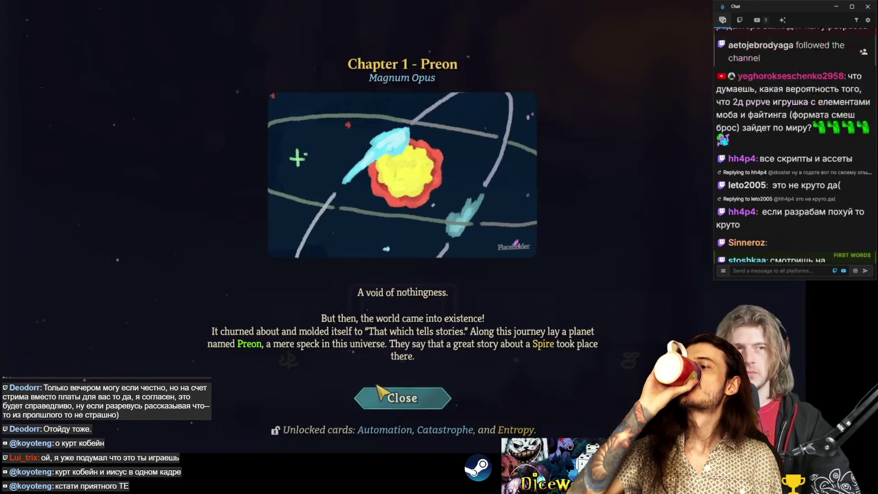
Unlock the Scribbles epoch and dismiss its story and the relics-unlocked notice.
{"action": "left_click", "coordinate": [392, 398]}
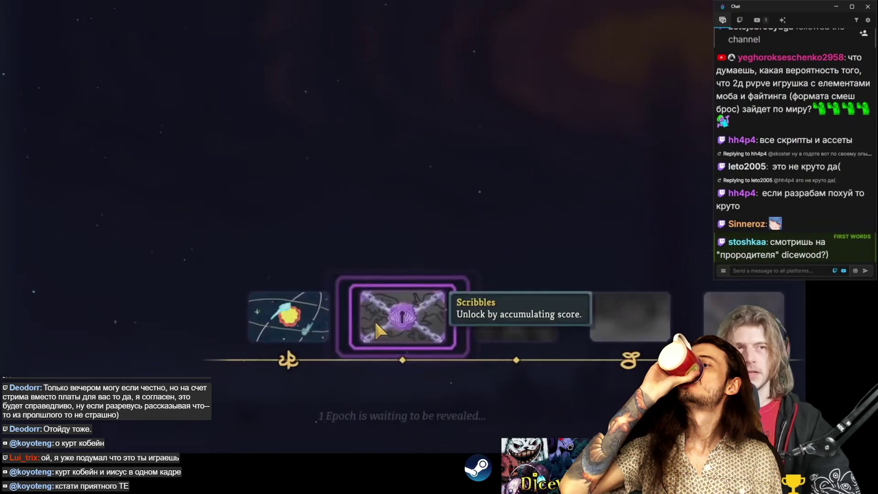
{"action": "left_click", "coordinate": [375, 325]}
{"action": "left_click", "coordinate": [404, 196]}
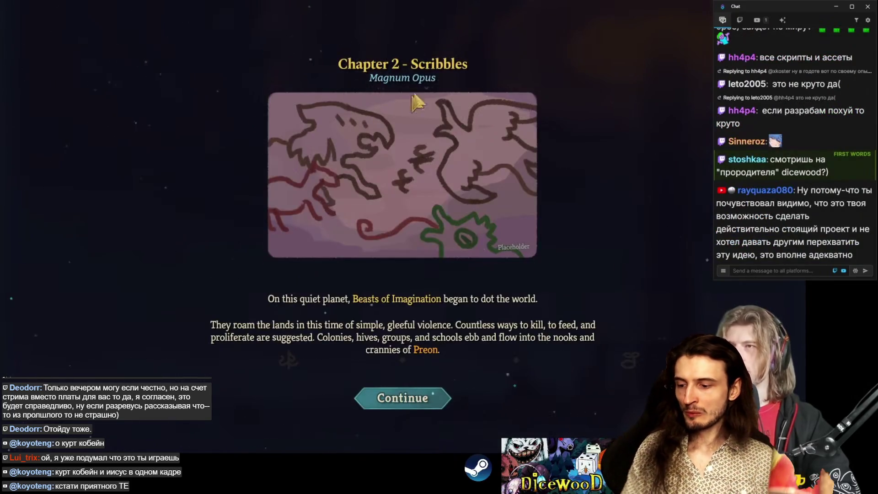
{"action": "left_click", "coordinate": [403, 398]}
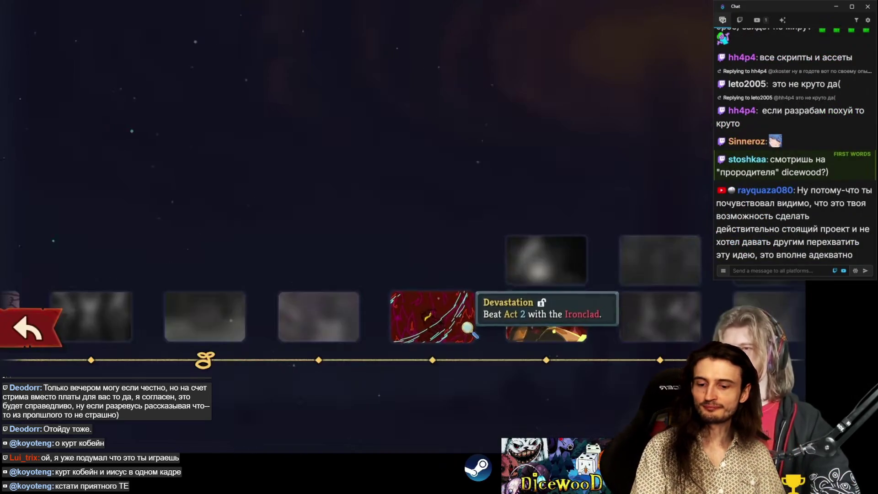
{"action": "left_click", "coordinate": [439, 319]}
Browse the Devastation, Fog Rolls In and Ironclad chapter stories, then return to the timeline.
{"action": "left_click", "coordinate": [402, 398]}
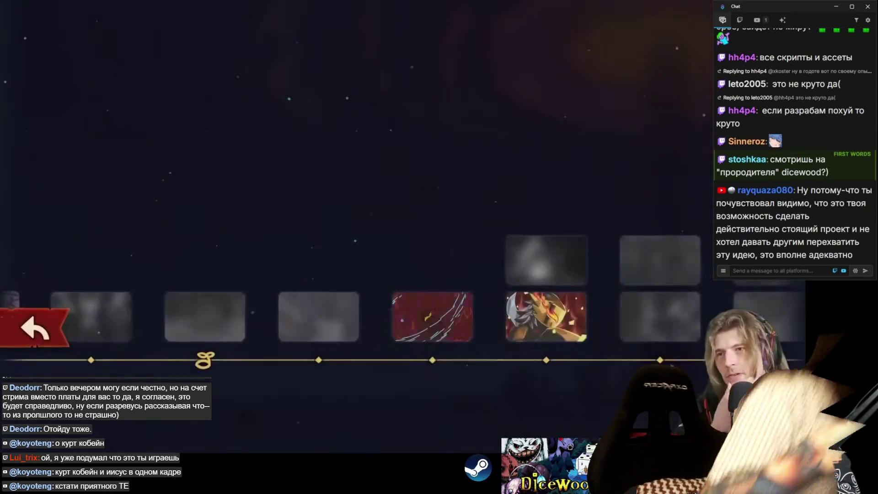
{"action": "left_click", "coordinate": [283, 203]}
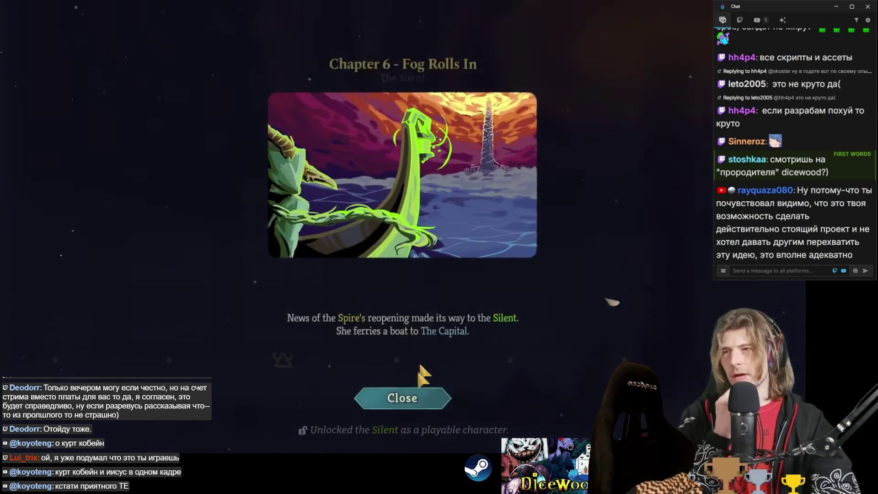
{"action": "left_click", "coordinate": [364, 397]}
{"action": "left_click", "coordinate": [384, 315]}
{"action": "left_click", "coordinate": [393, 393]}
{"action": "left_click", "coordinate": [342, 340]}
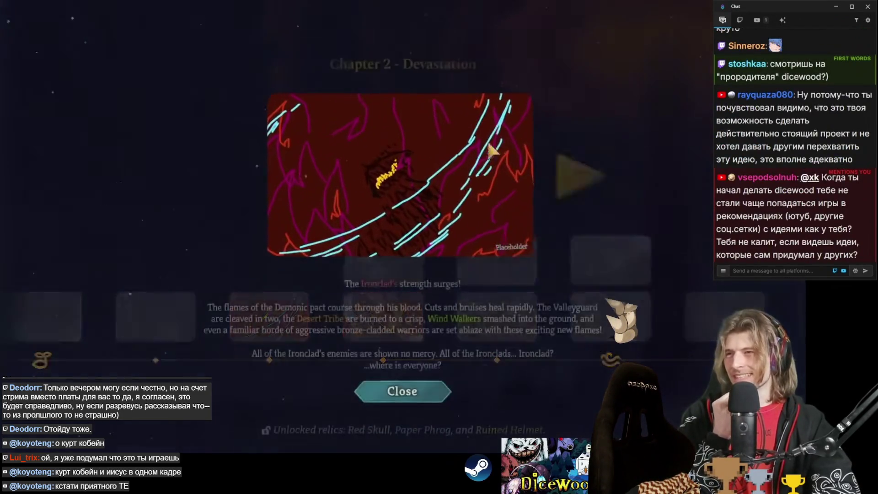
{"action": "left_click", "coordinate": [580, 165]}
{"action": "left_click", "coordinate": [402, 398]}
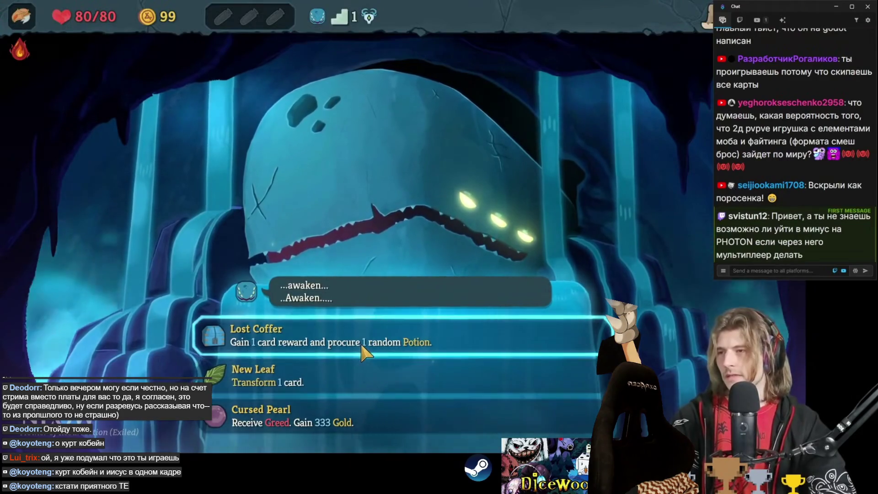
Take the Lost Coffer blessing, then kill the Shrinker beetle with Defend, Strikes and Anger over two turns.
{"action": "left_click", "coordinate": [364, 347]}
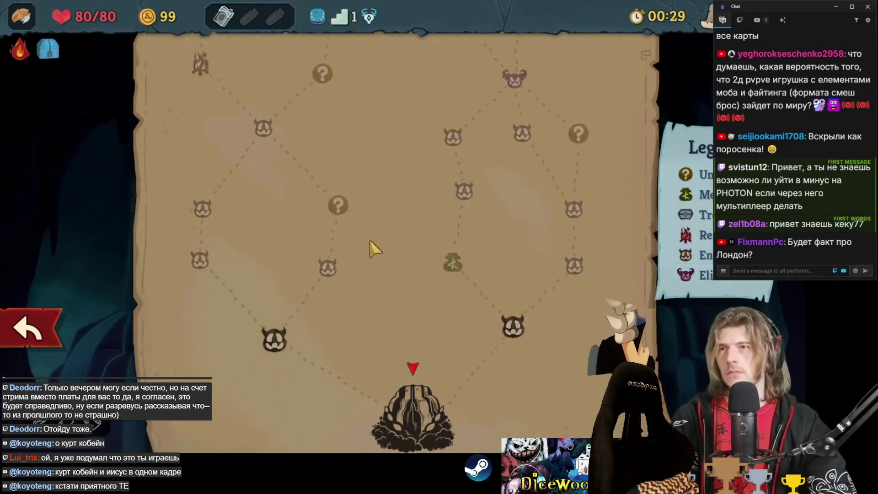
{"action": "scroll", "coordinate": [390, 335], "scroll_direction": "up", "scroll_amount": 2}
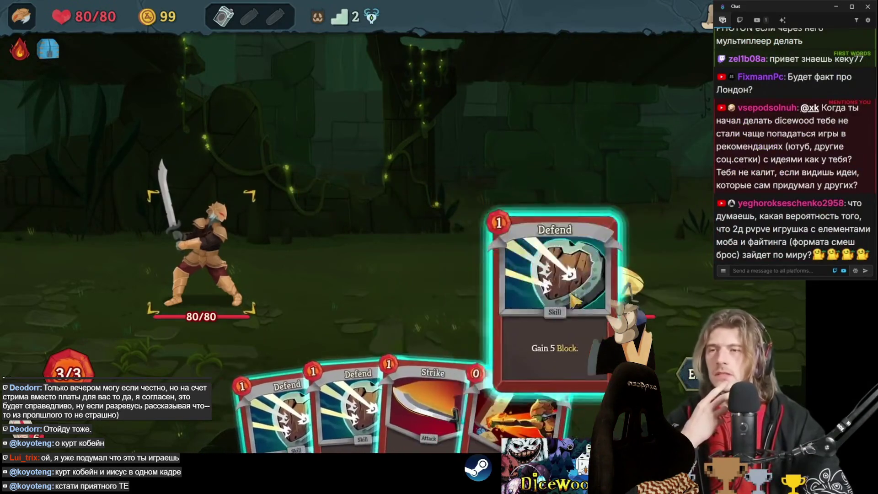
{"action": "left_click_drag", "start_coordinate": [573, 299], "coordinate": [440, 206]}
{"action": "left_click_drag", "start_coordinate": [315, 396], "coordinate": [439, 206]}
{"action": "left_click_drag", "start_coordinate": [385, 412], "coordinate": [617, 274]}
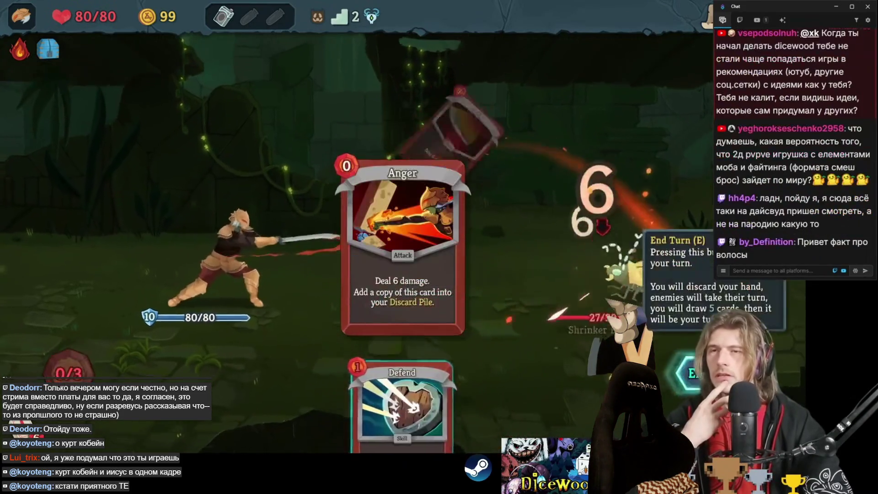
{"action": "left_click", "coordinate": [693, 374]}
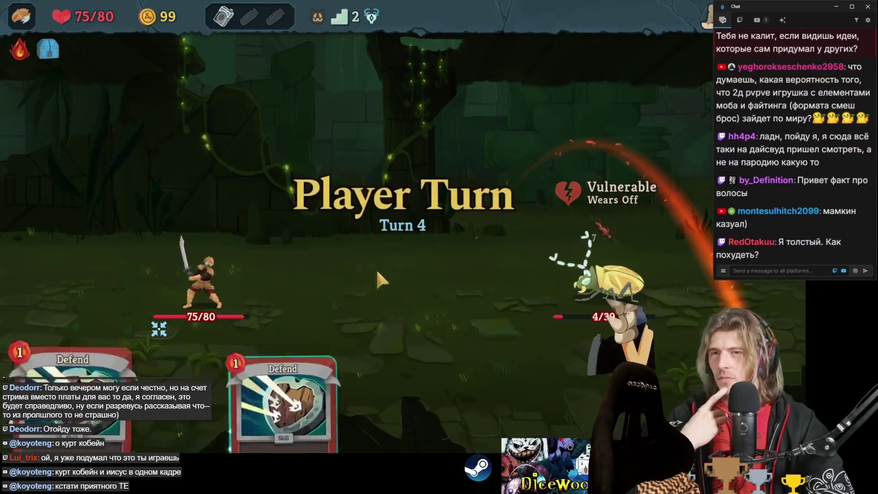
{"action": "left_click_drag", "start_coordinate": [405, 357], "coordinate": [557, 298]}
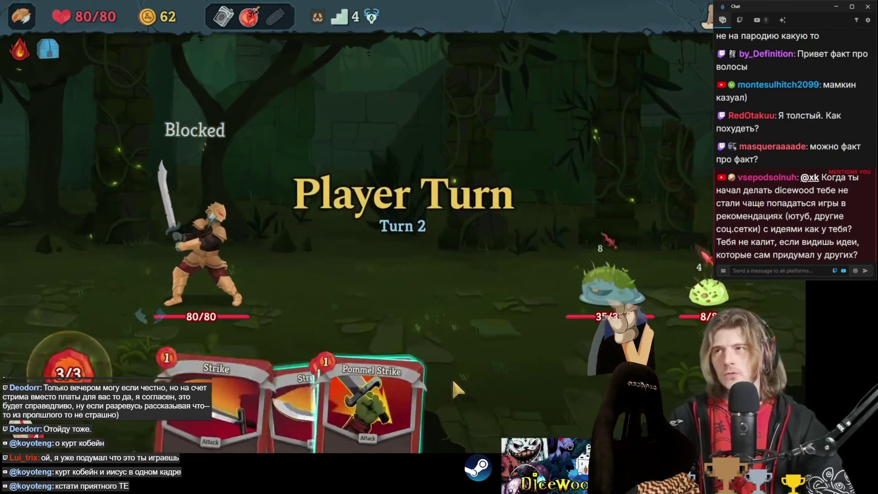
Attack the right slime with Strikes and the remaining cards, then end the turn.
{"action": "left_click", "coordinate": [323, 339]}
{"action": "left_click", "coordinate": [687, 289]}
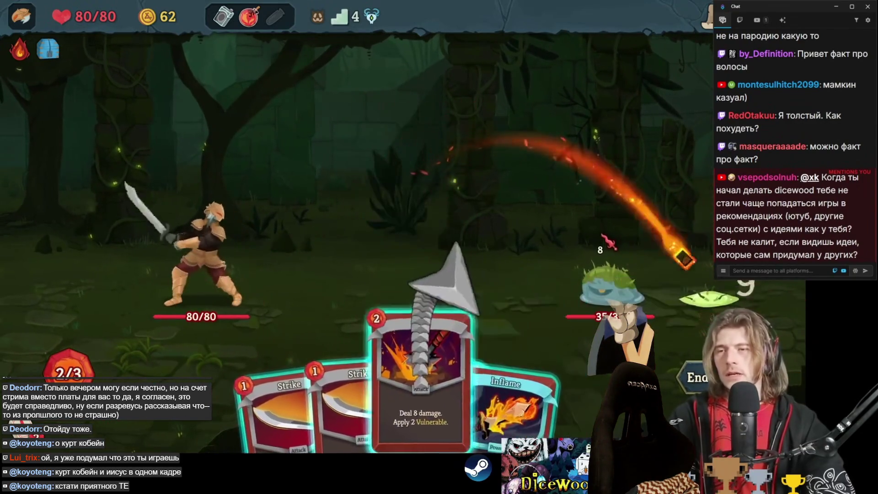
{"action": "left_click", "coordinate": [411, 385]}
{"action": "left_click", "coordinate": [618, 288]}
{"action": "left_click", "coordinate": [412, 385]}
{"action": "left_click", "coordinate": [604, 303]}
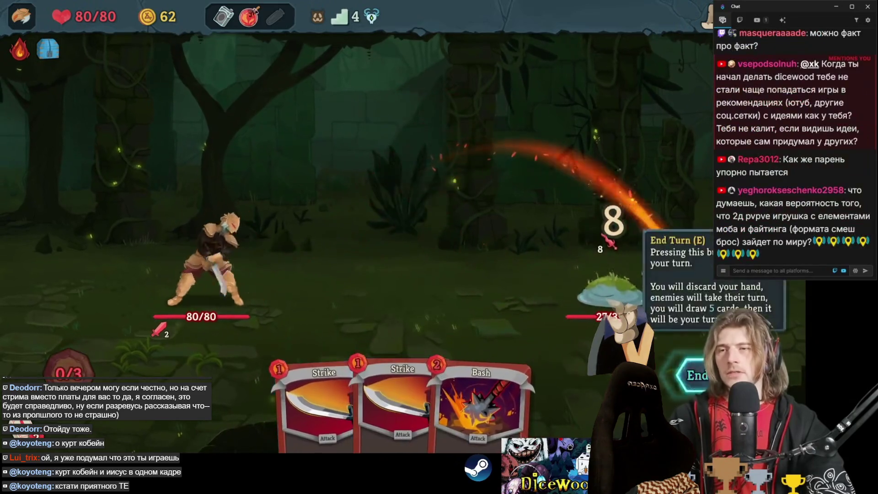
{"action": "left_click", "coordinate": [687, 371]}
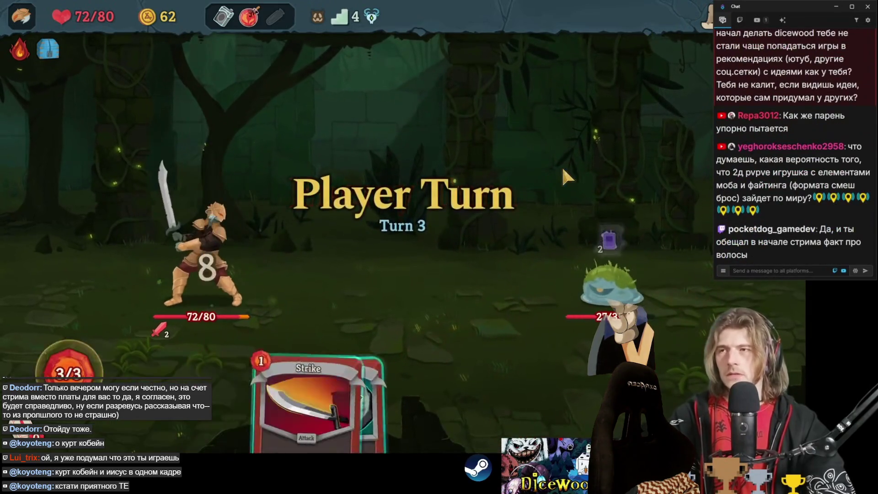
Finish the slime with Bash and Anger, collect the gold, take Rupture, and head to the next battle.
{"action": "left_click", "coordinate": [453, 412]}
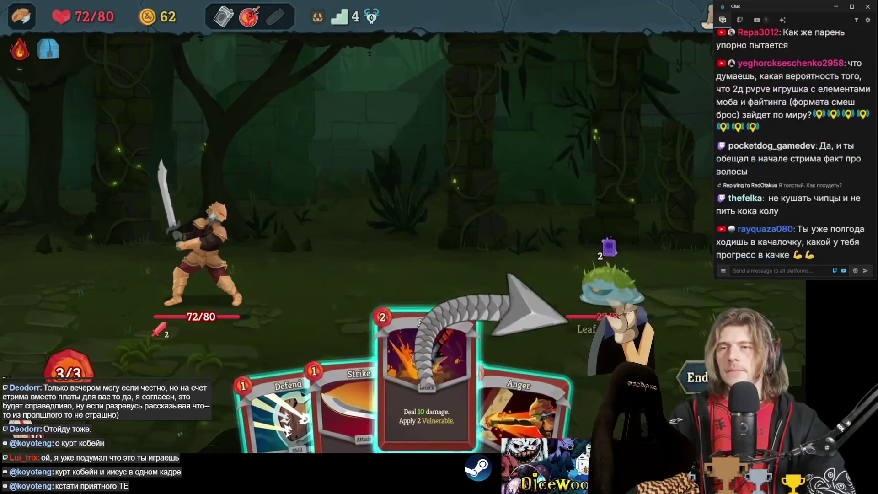
{"action": "left_click", "coordinate": [597, 274]}
{"action": "left_click", "coordinate": [439, 405]}
{"action": "left_click", "coordinate": [596, 287]}
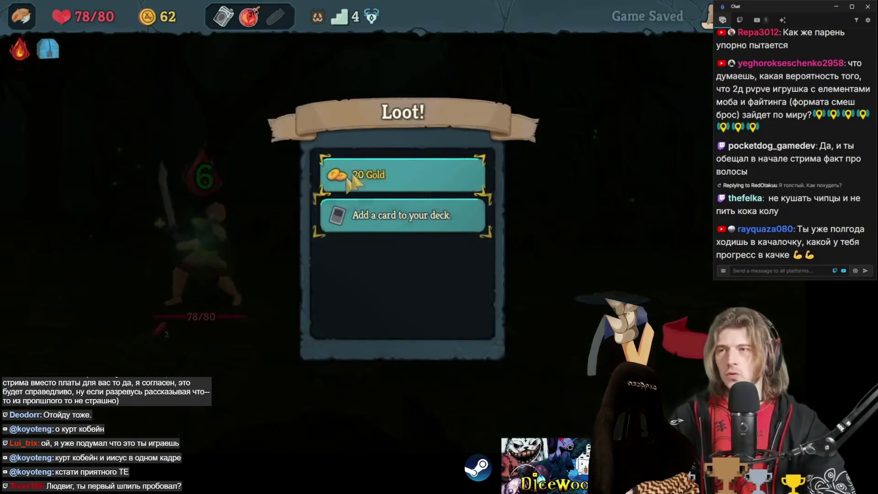
{"action": "left_click", "coordinate": [351, 180]}
{"action": "left_click", "coordinate": [366, 172]}
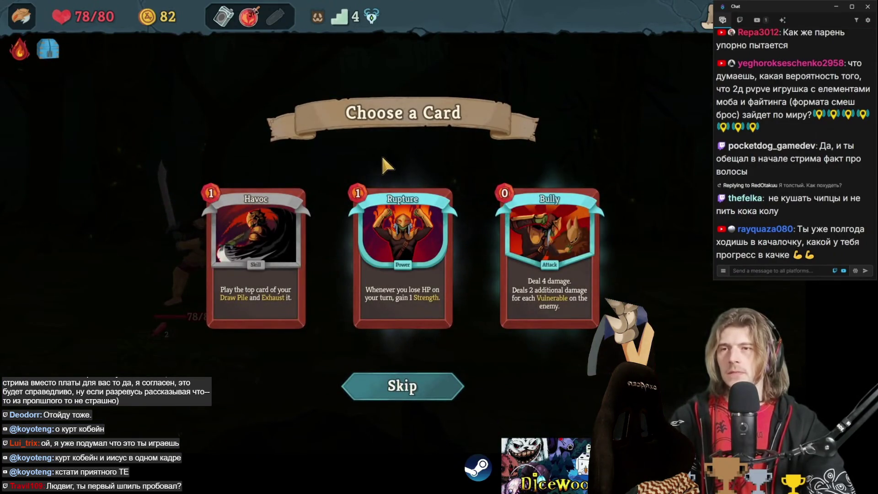
{"action": "left_click", "coordinate": [402, 233]}
{"action": "left_click", "coordinate": [455, 230]}
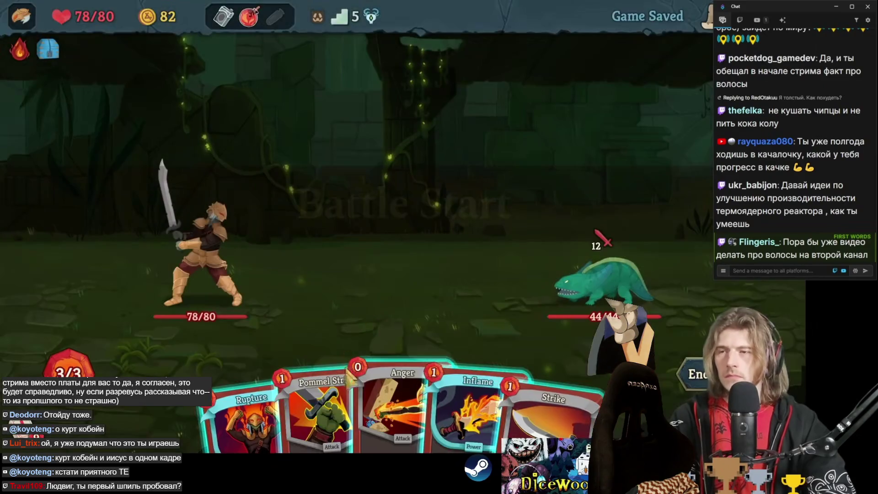
Hit the lizard with Pommel Strike, Inflame, Anger and Strike, then end the turn.
{"action": "left_click", "coordinate": [337, 385]}
{"action": "left_click", "coordinate": [597, 282]}
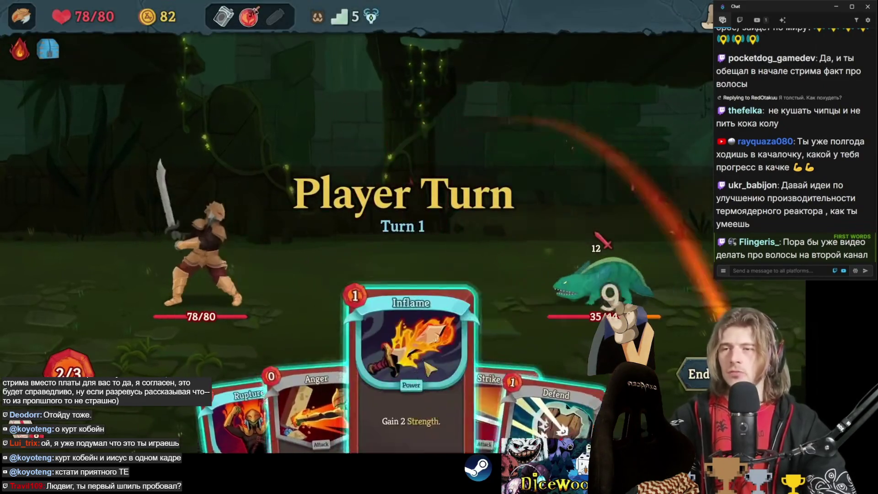
{"action": "left_click", "coordinate": [429, 368]}
{"action": "left_click", "coordinate": [357, 405]}
{"action": "left_click", "coordinate": [591, 284]}
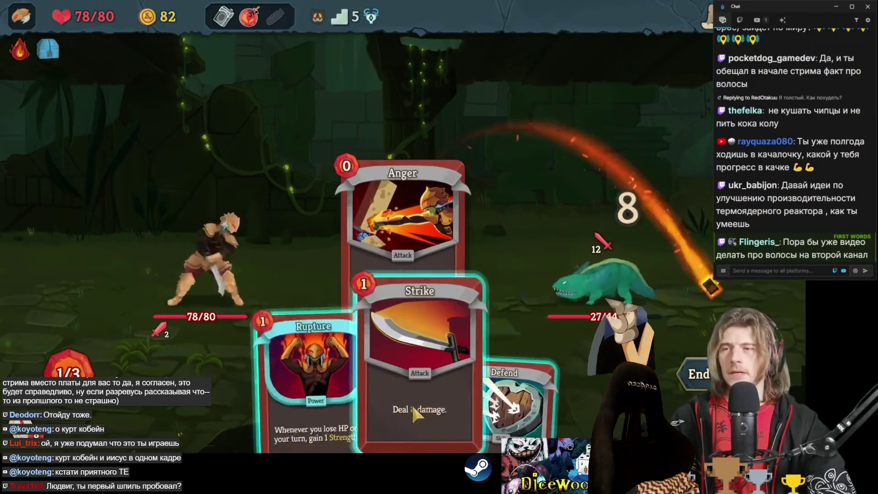
{"action": "left_click", "coordinate": [415, 412]}
{"action": "left_click", "coordinate": [597, 282]}
{"action": "key", "text": "e"}
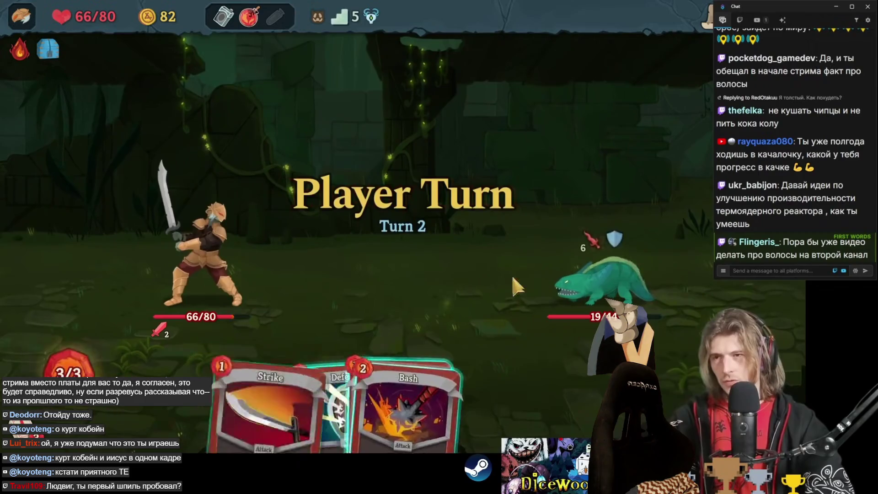
Finish the lizard with Bash and Strike, handle the Taunt/Fight Me!/Bully card reward, and pick the next battle.
{"action": "left_click", "coordinate": [508, 385]}
{"action": "left_click", "coordinate": [604, 282]}
{"action": "key", "text": "1"}
{"action": "left_click", "coordinate": [583, 278]}
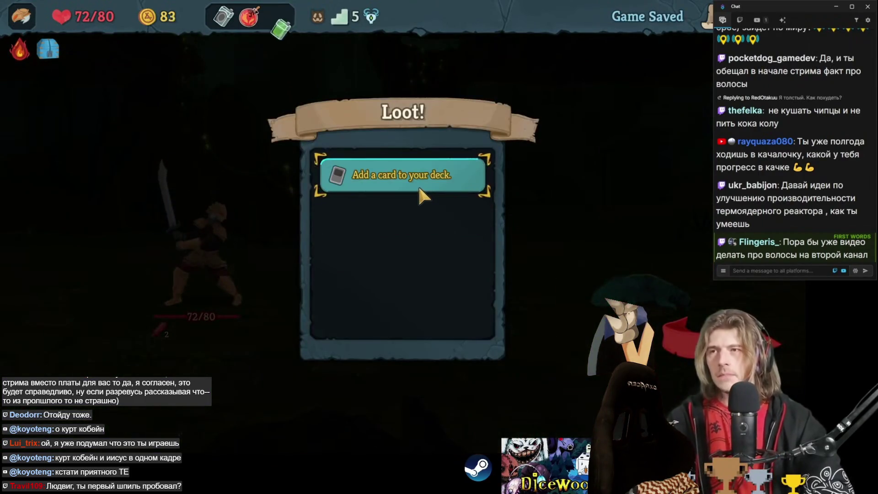
{"action": "left_click", "coordinate": [418, 185]}
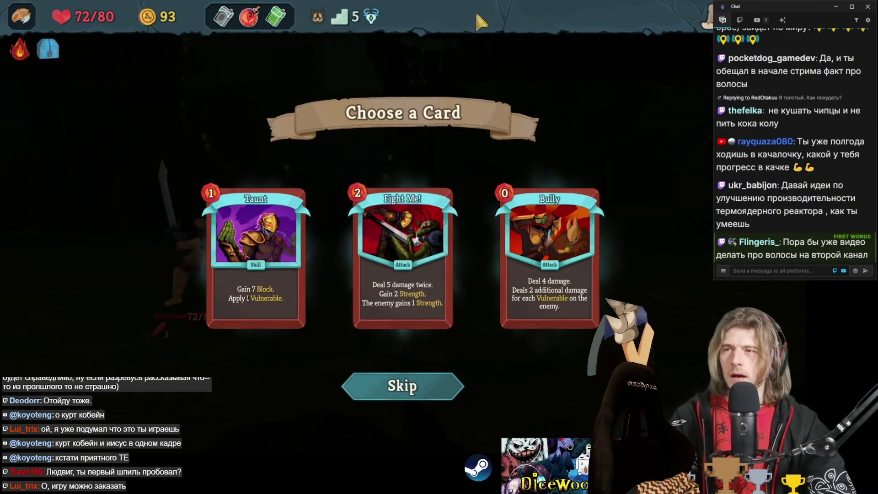
{"action": "key", "text": "Escape"}
{"action": "left_click", "coordinate": [515, 239]}
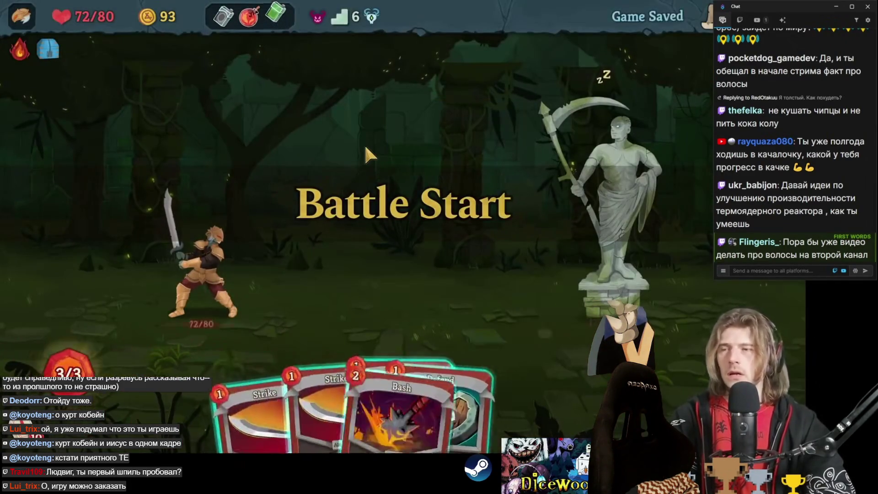
Strike the statue, then play Taunt for block and Vulnerable with another Strike over two turns.
{"action": "key", "text": "1"}
{"action": "key", "text": "e"}
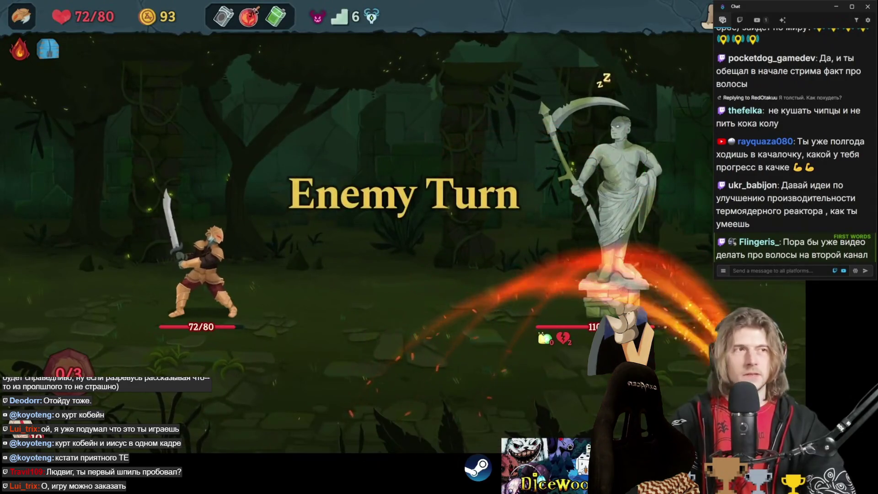
{"action": "key", "text": "4"}
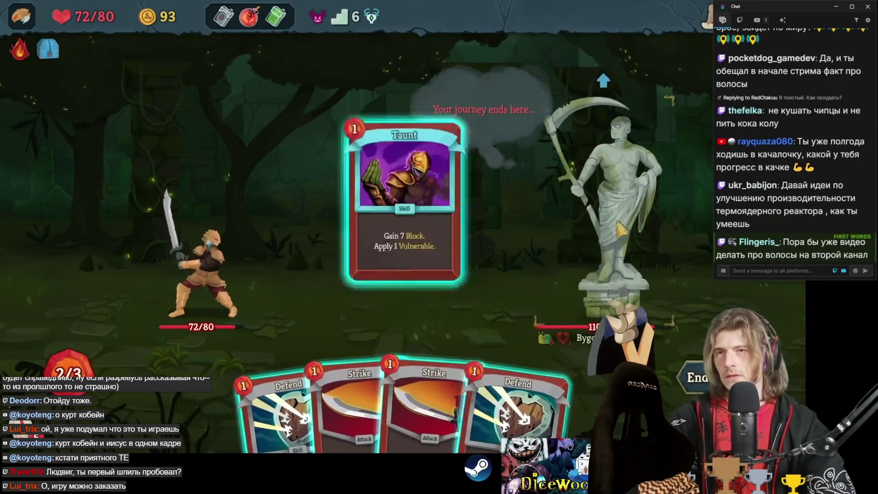
{"action": "key", "text": "2"}
{"action": "key", "text": "Return"}
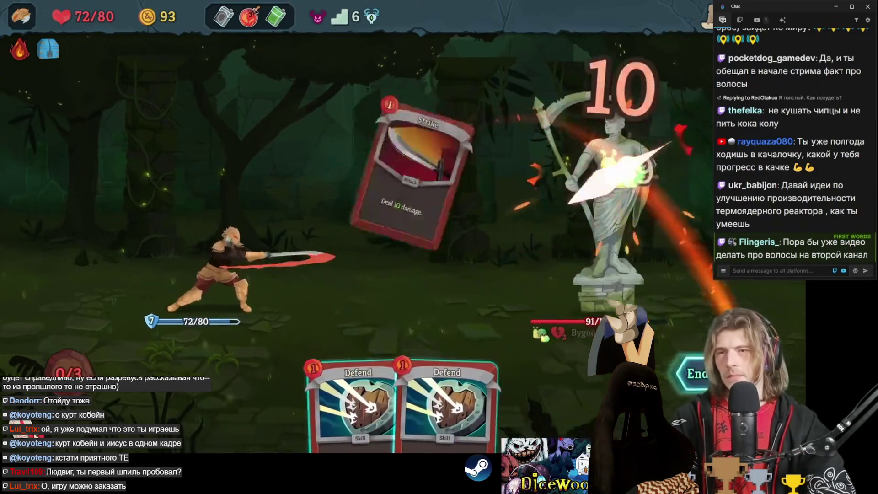
{"action": "key", "text": "e"}
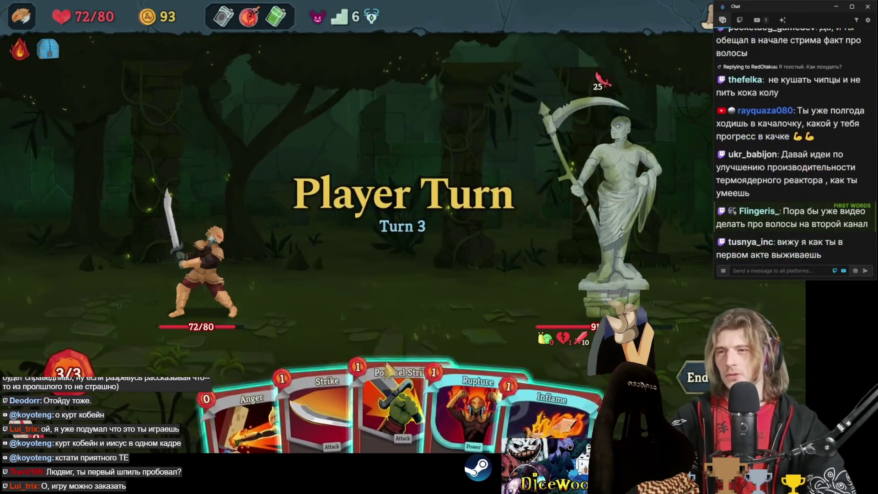
Hit the statue with Pommel Strike, Strike and Anger, then end the turn.
{"action": "key", "text": "2"}
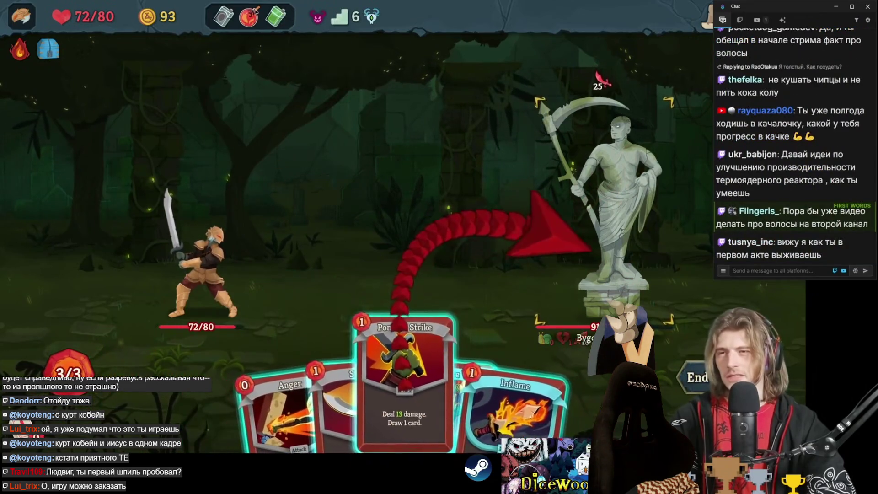
{"action": "key", "text": "Return"}
{"action": "key", "text": "2"}
{"action": "key", "text": "Return"}
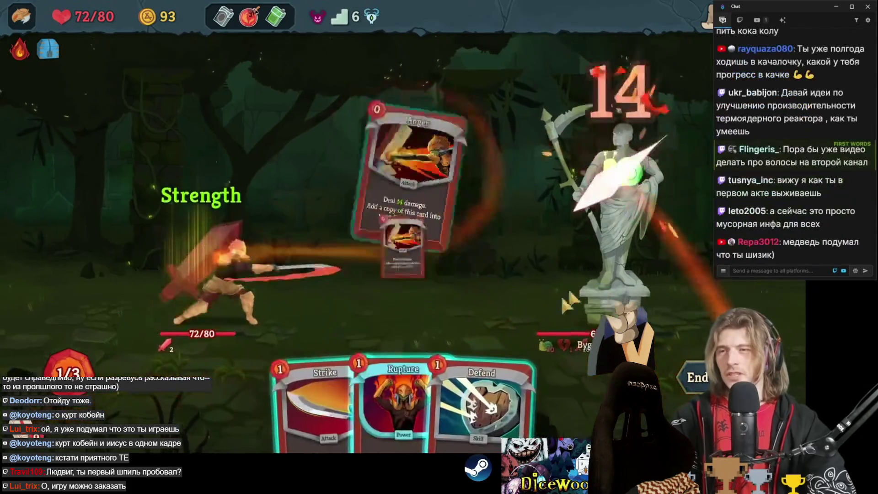
{"action": "key", "text": "Return"}
{"action": "key", "text": "1"}
{"action": "key", "text": "e"}
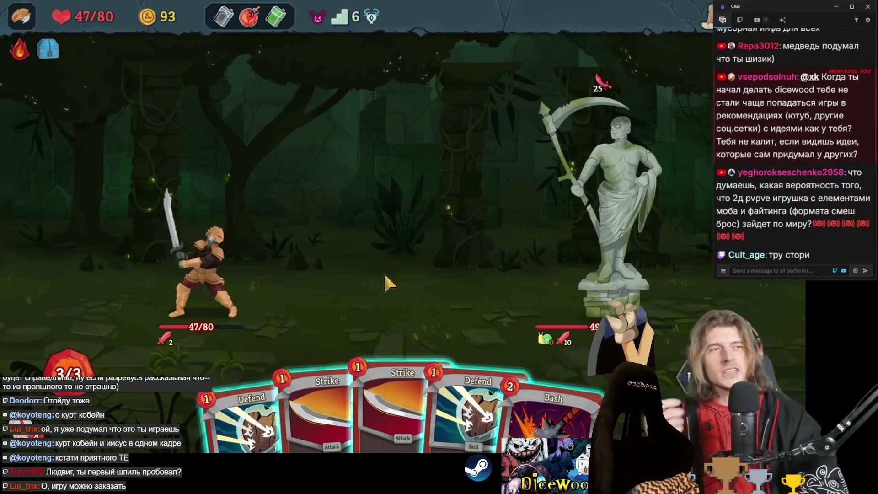
Defend, Bash the statue Vulnerable, use the Colorless Potion for Mind Blast, leaving it at 29/127 HP.
{"action": "left_click", "coordinate": [485, 432]}
{"action": "left_click", "coordinate": [589, 357]}
{"action": "left_click", "coordinate": [604, 206]}
{"action": "left_click", "coordinate": [431, 385]}
{"action": "mouse_move", "coordinate": [275, 16]}
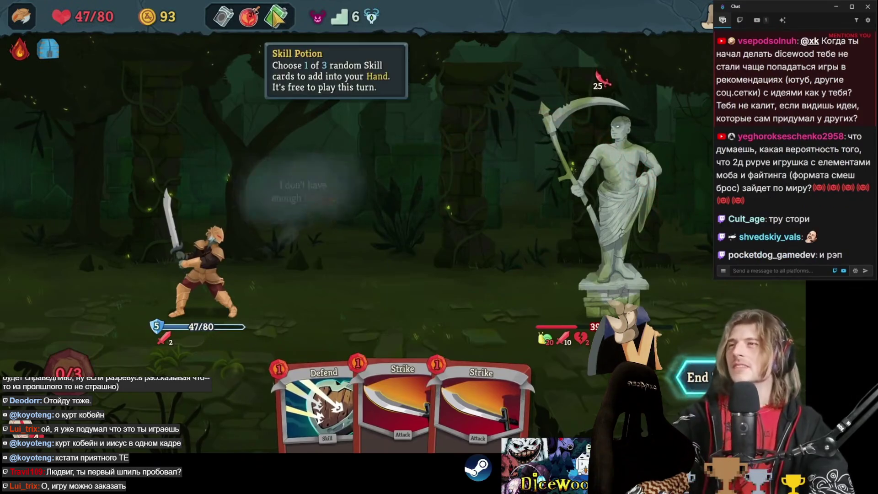
{"action": "left_click", "coordinate": [222, 19]}
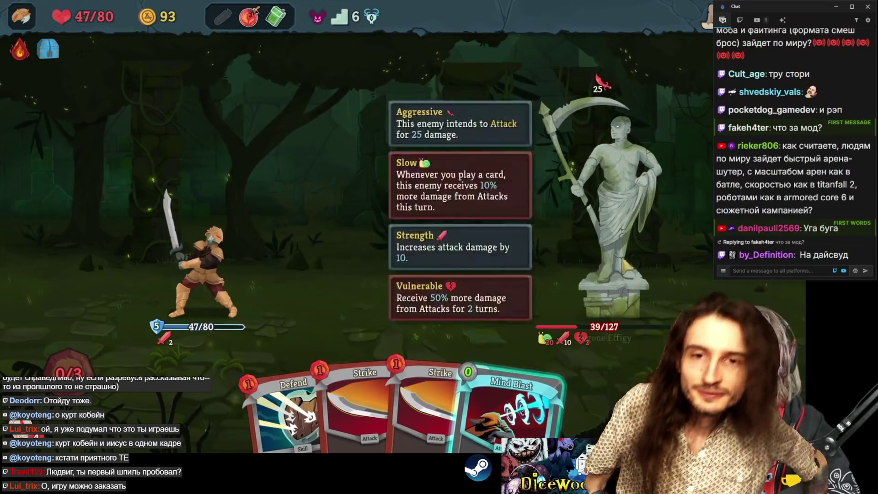
{"action": "left_click", "coordinate": [511, 412]}
{"action": "left_click", "coordinate": [603, 206]}
{"action": "left_click", "coordinate": [594, 372]}
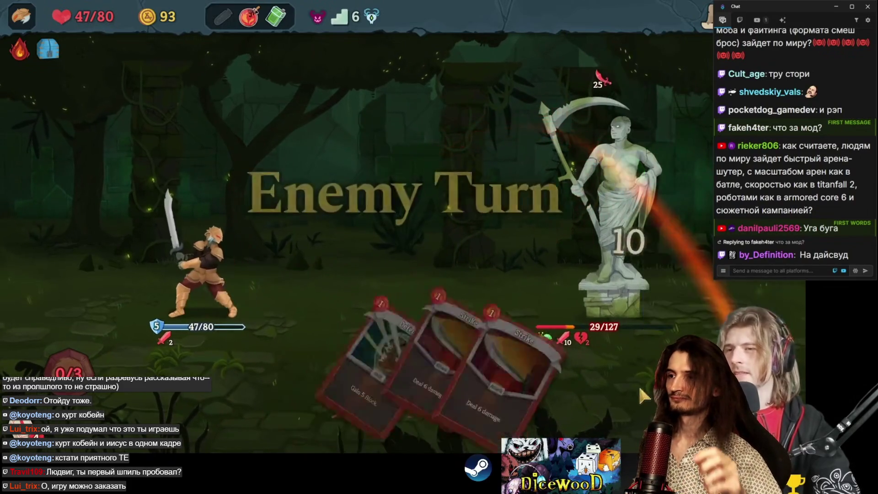
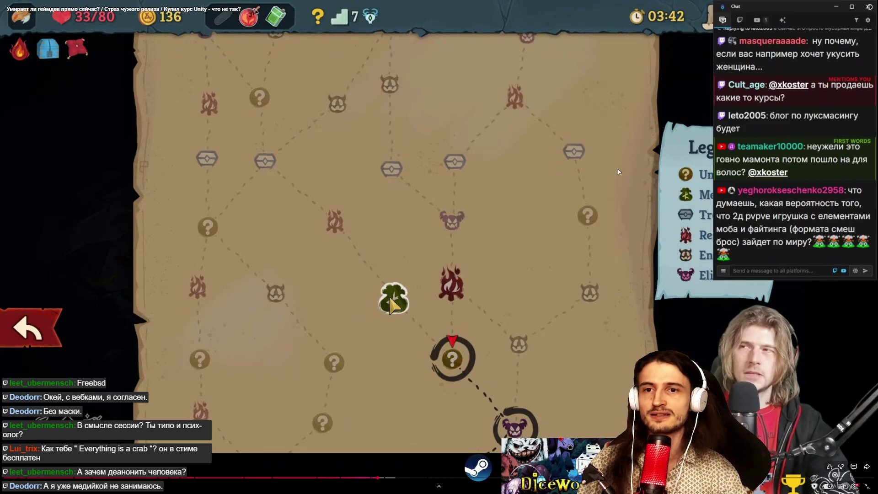
Leave the fullscreen video, search 'everything is a crab' in a new tab and go to the Steam result.
{"action": "key", "text": "Escape"}
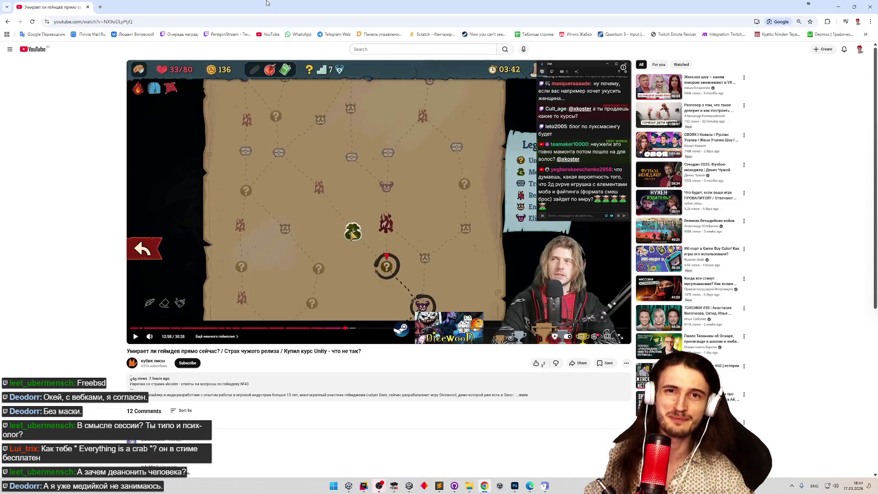
{"action": "left_click", "coordinate": [99, 8]}
{"action": "type", "text": "умукнершт шы"}
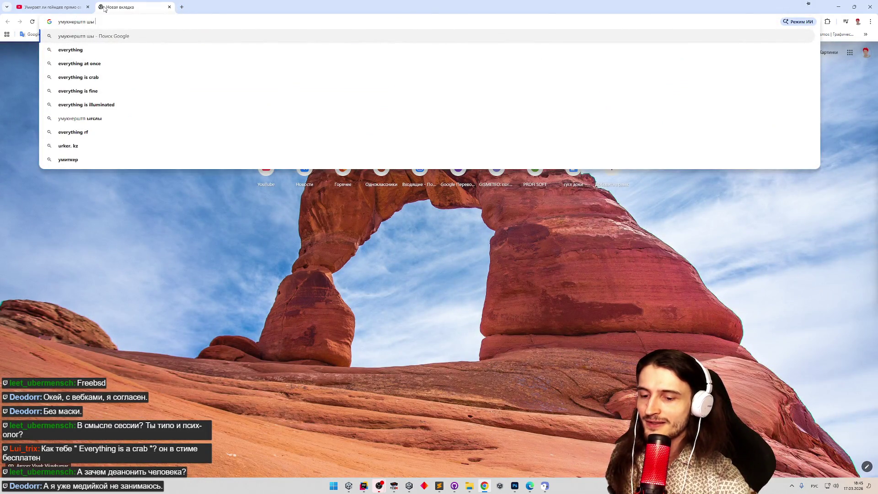
{"action": "type", "text": " ф скфи"}
{"action": "key", "text": "Return"}
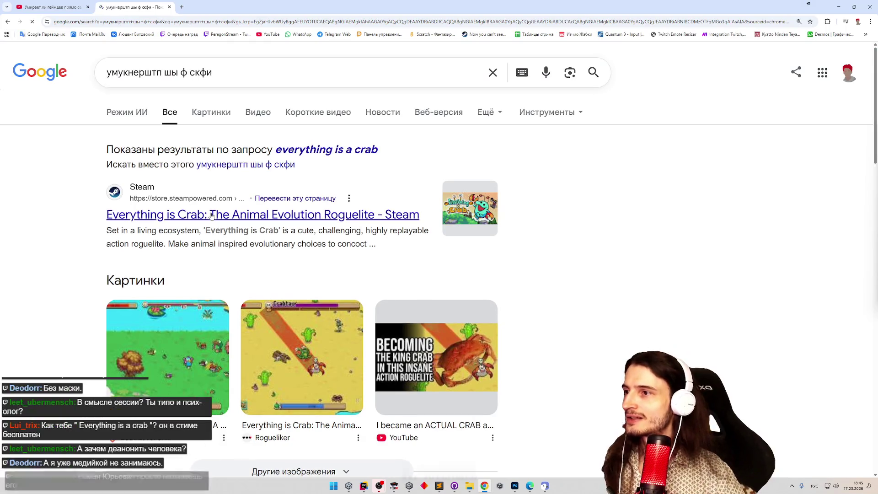
{"action": "left_click", "coordinate": [213, 215]}
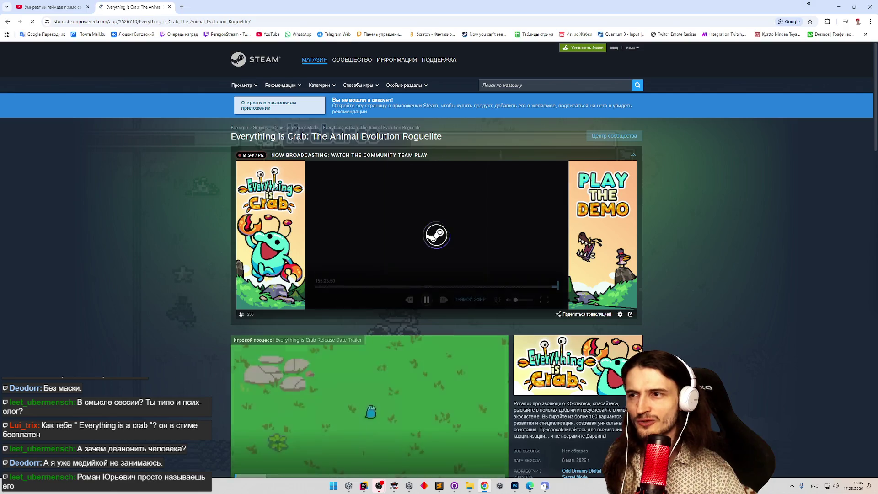
{"action": "scroll", "coordinate": [303, 237], "scroll_direction": "down", "scroll_amount": 3}
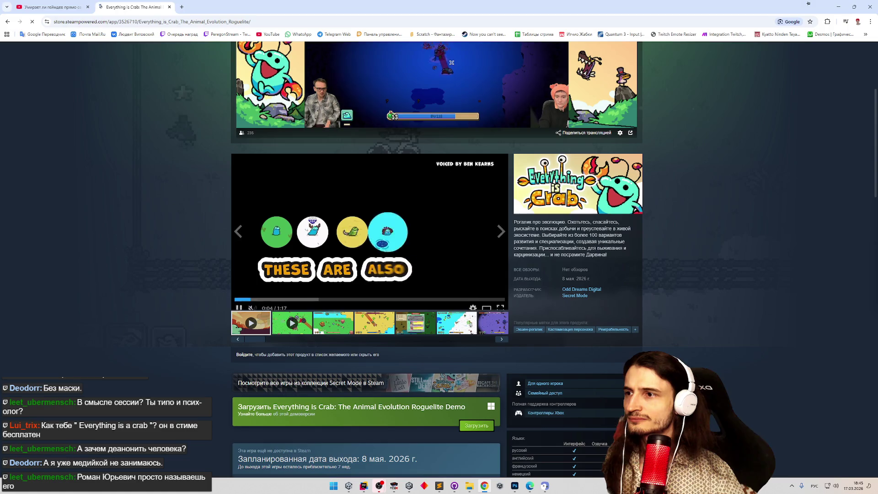
Skip the trailer ahead through 0:19 and the evolution screen to about 0:33.
{"action": "left_click", "coordinate": [274, 294]}
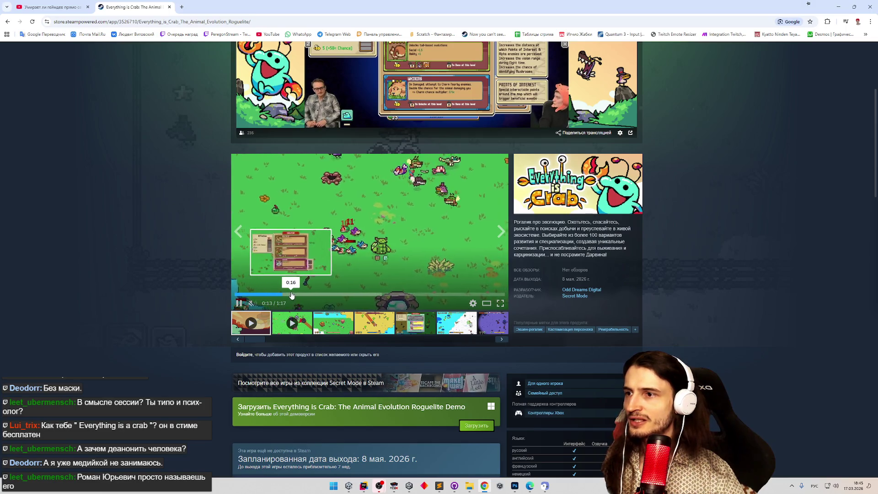
{"action": "left_click_drag", "start_coordinate": [291, 296], "coordinate": [304, 296]}
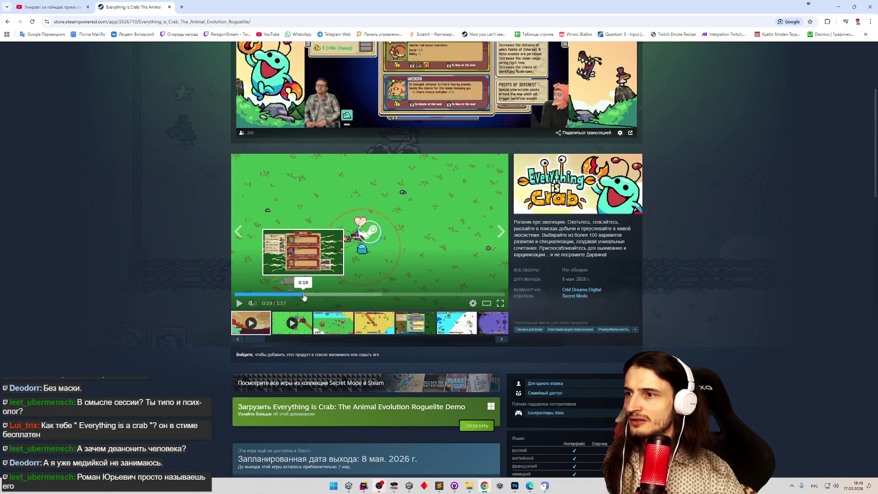
{"action": "left_click", "coordinate": [323, 296]}
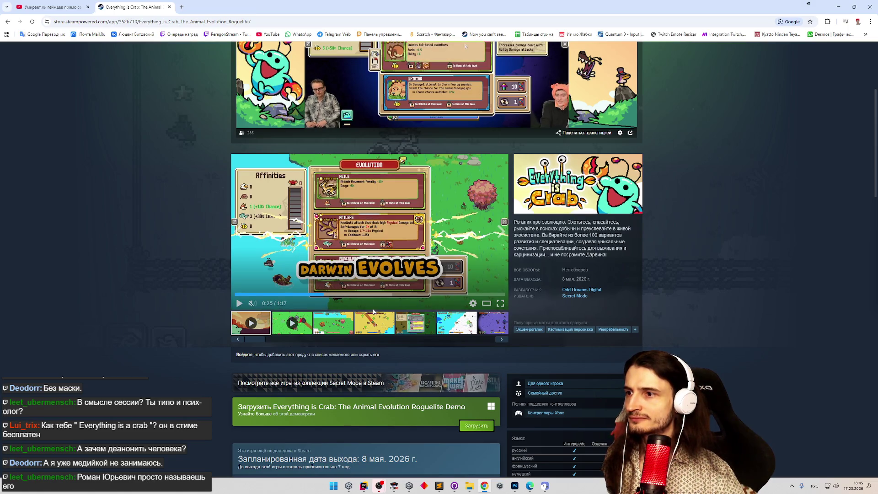
{"action": "left_click", "coordinate": [353, 295]}
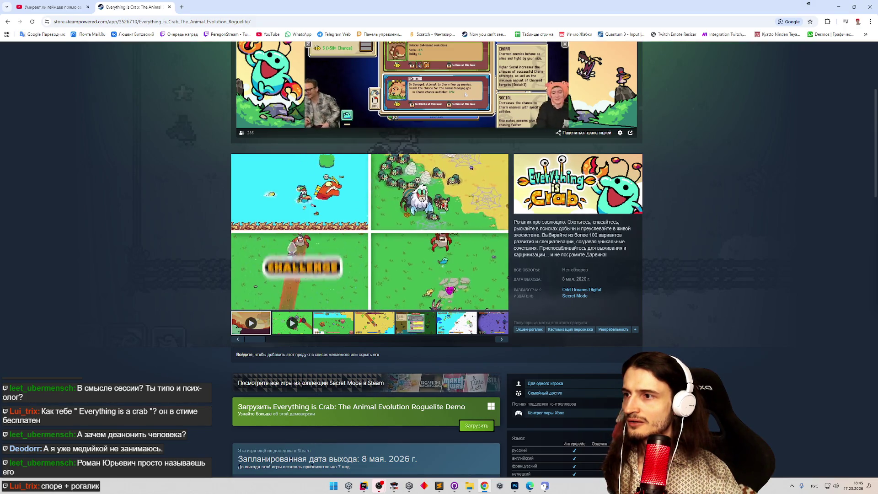
Pause the Everything is Crab trailer at 0:49.
{"action": "left_click", "coordinate": [384, 259]}
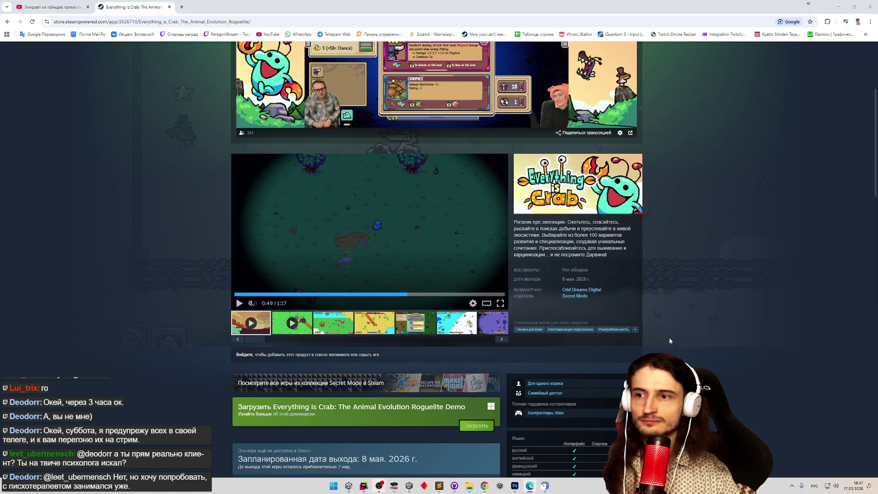
{"action": "scroll", "coordinate": [671, 340], "scroll_direction": "down", "scroll_amount": 3}
Skim the rest of the store page, return to AnimatorView.cs and delete the two debug log lines.
{"action": "left_click", "coordinate": [482, 271]}
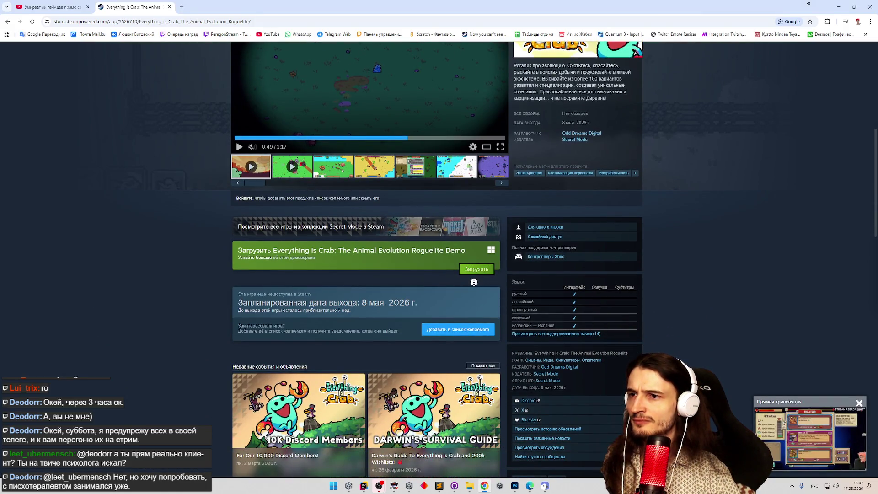
{"action": "scroll", "coordinate": [474, 282], "scroll_direction": "up", "scroll_amount": 1}
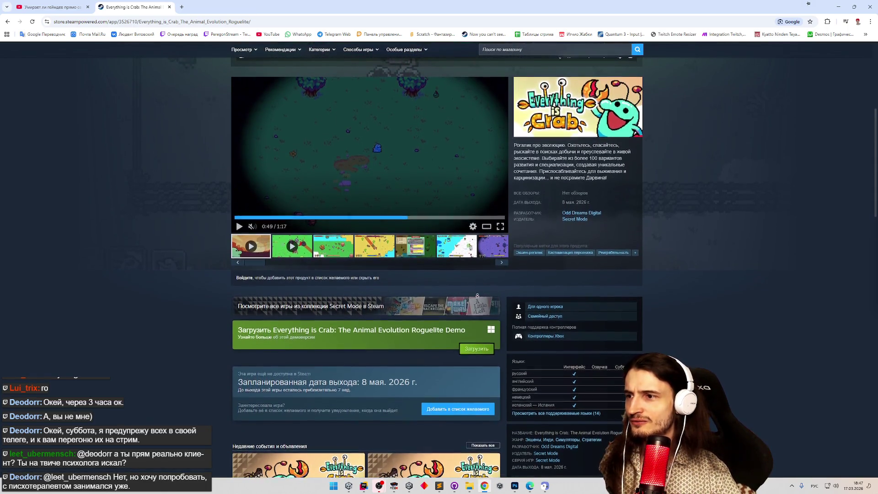
{"action": "scroll", "coordinate": [478, 296], "scroll_direction": "down", "scroll_amount": 3}
{"action": "scroll", "coordinate": [467, 305], "scroll_direction": "down", "scroll_amount": 3}
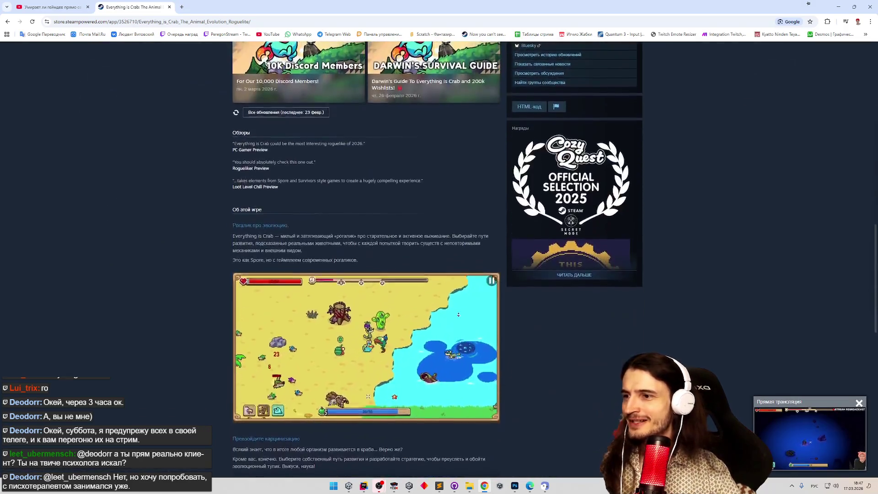
{"action": "scroll", "coordinate": [458, 314], "scroll_direction": "down", "scroll_amount": 5}
{"action": "scroll", "coordinate": [461, 295], "scroll_direction": "up", "scroll_amount": 5}
{"action": "scroll", "coordinate": [464, 281], "scroll_direction": "up", "scroll_amount": 3}
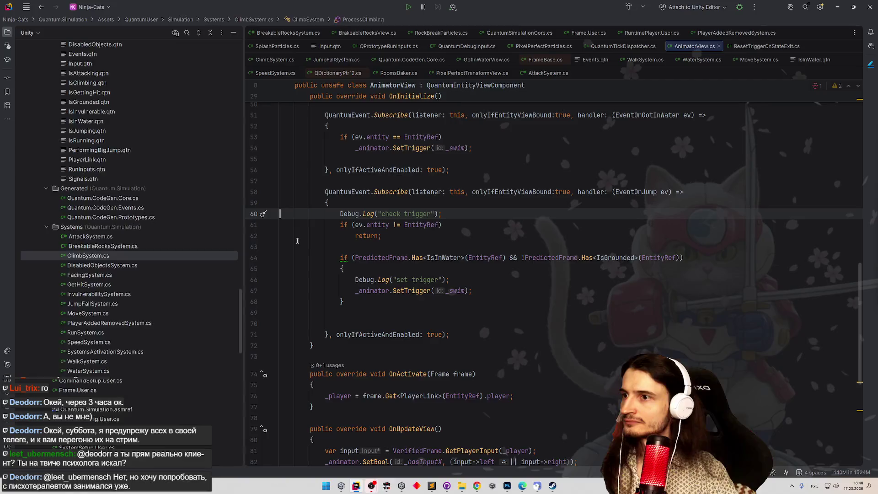
{"action": "key", "text": "alt+Tab"}
{"action": "key", "text": "BackSpace"}
{"action": "key", "text": "BackSpace"}
Select and delete the leftover set-trigger Debug.Log text in the jump handler.
{"action": "left_click_drag", "start_coordinate": [450, 269], "coordinate": [276, 268]}
{"action": "key", "text": "BackSpace"}
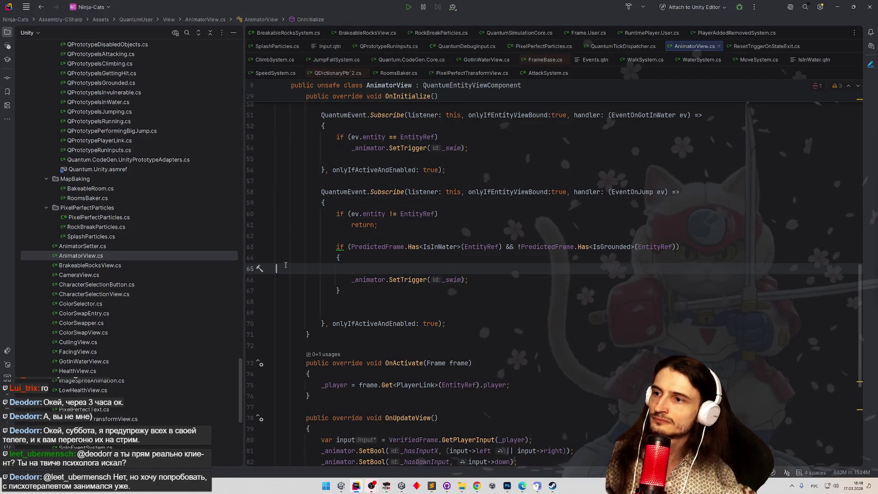
{"action": "key", "text": "BackSpace"}
{"action": "key", "text": "BackSpace"}
{"action": "key", "text": "BackSpace"}
{"action": "key", "text": "BackSpace"}
{"action": "key", "text": "BackSpace"}
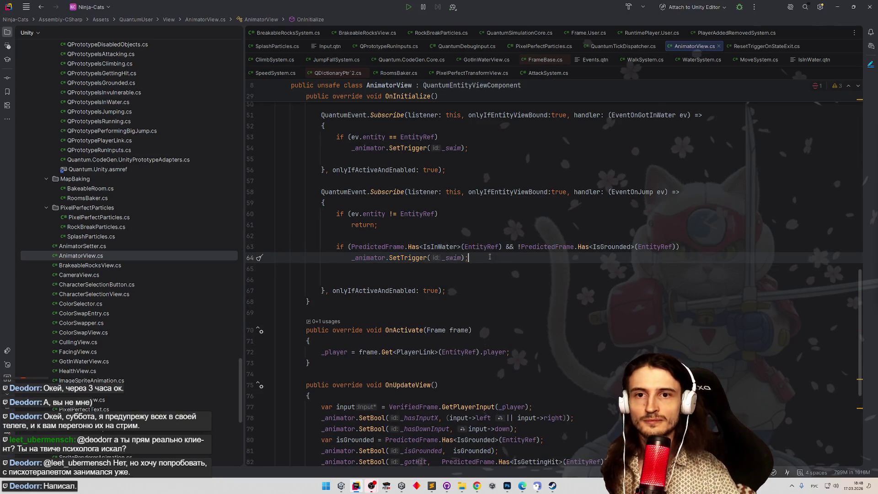
{"action": "mouse_move", "coordinate": [480, 246]}
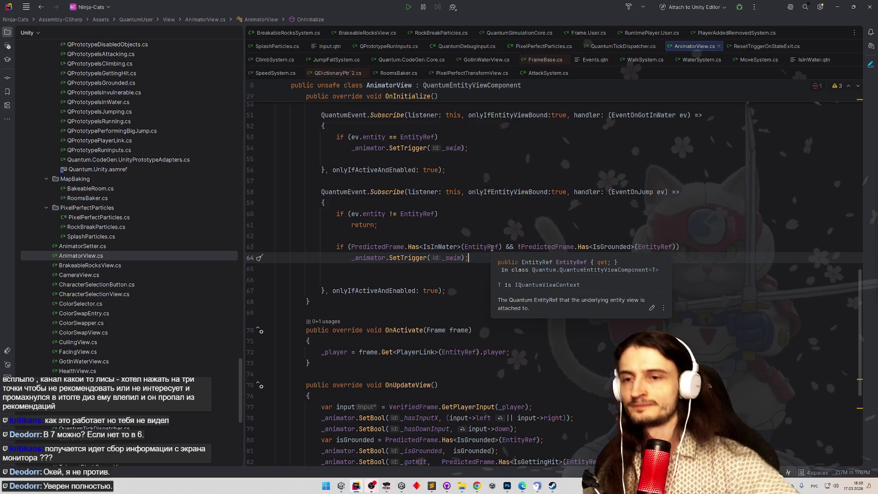
Review the jump handler, then move the IsGrounded check directly into its SetBool call.
{"action": "left_click", "coordinate": [483, 229]}
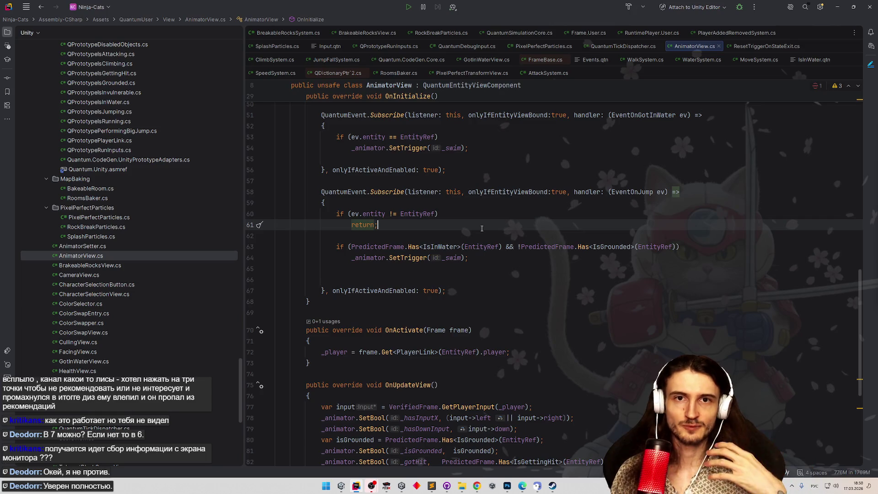
{"action": "left_click", "coordinate": [493, 213]}
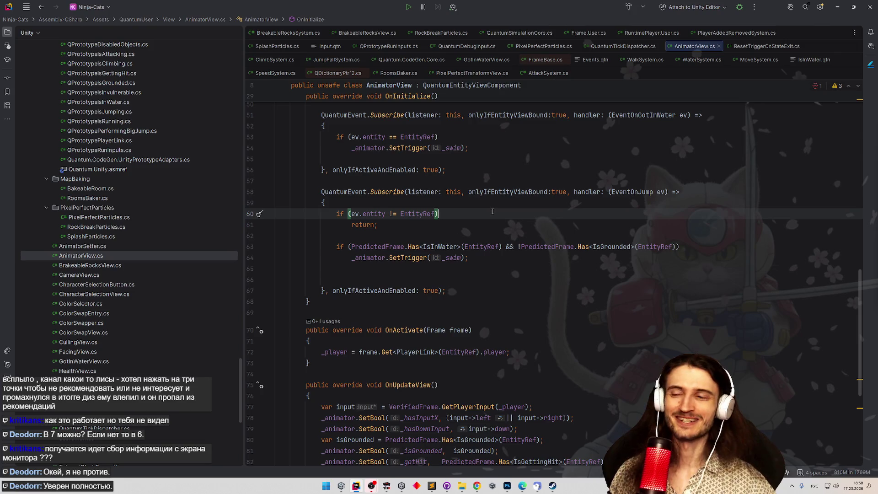
{"action": "left_click", "coordinate": [506, 201]}
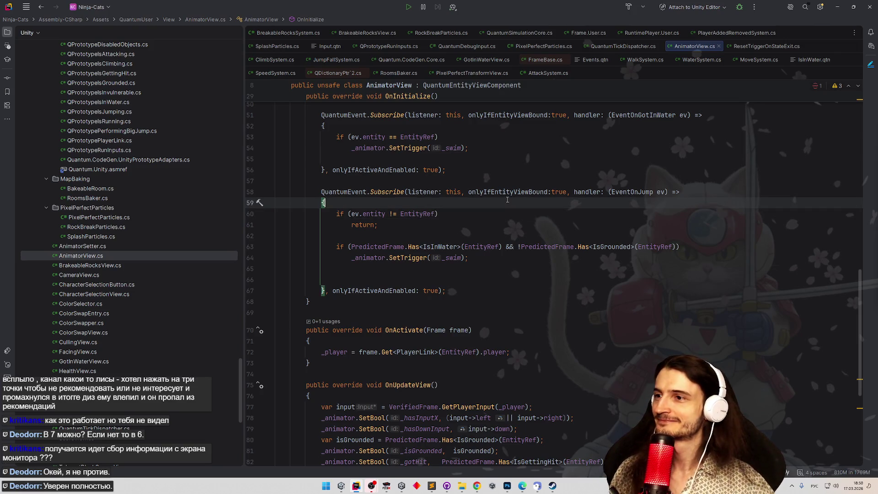
{"action": "scroll", "coordinate": [509, 200], "scroll_direction": "down", "scroll_amount": 6}
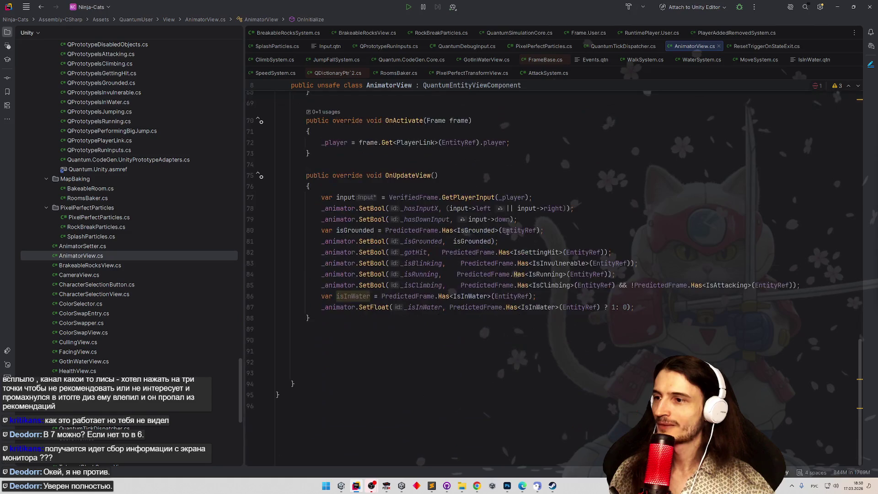
{"action": "left_click", "coordinate": [354, 296]}
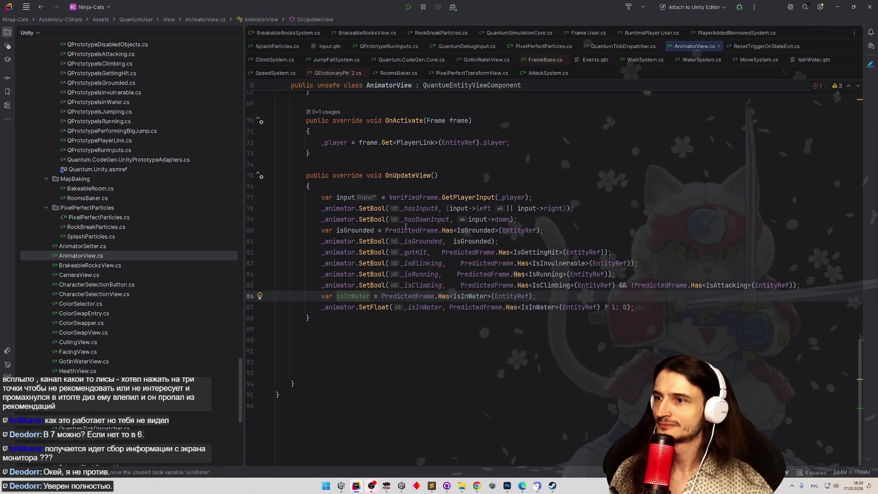
{"action": "left_click_drag", "start_coordinate": [387, 229], "coordinate": [542, 231]}
{"action": "key", "text": "BackSpace"}
{"action": "double_click", "coordinate": [477, 236]}
{"action": "key", "text": "ctrl+z"}
{"action": "key", "text": "ctrl+z"}
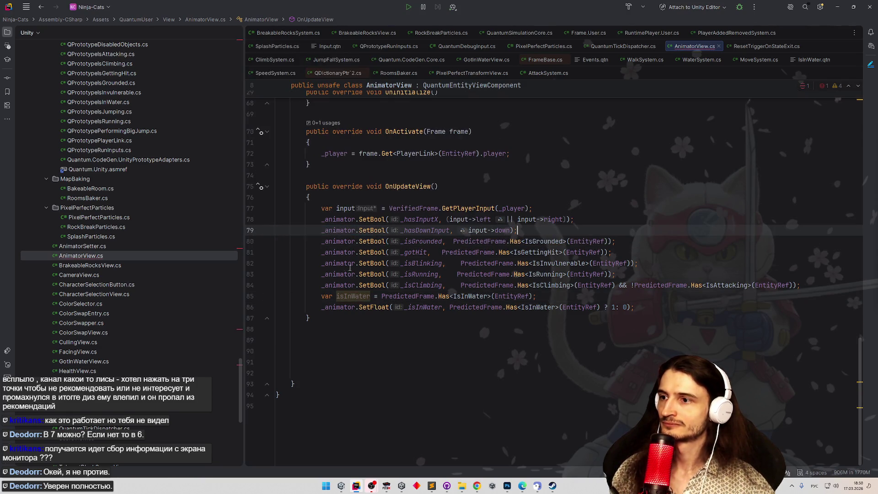
Select and remove the unused isInWater declaration line in OnUpdateView.
{"action": "double_click", "coordinate": [352, 296]}
{"action": "left_click_drag", "start_coordinate": [451, 308], "coordinate": [632, 308]}
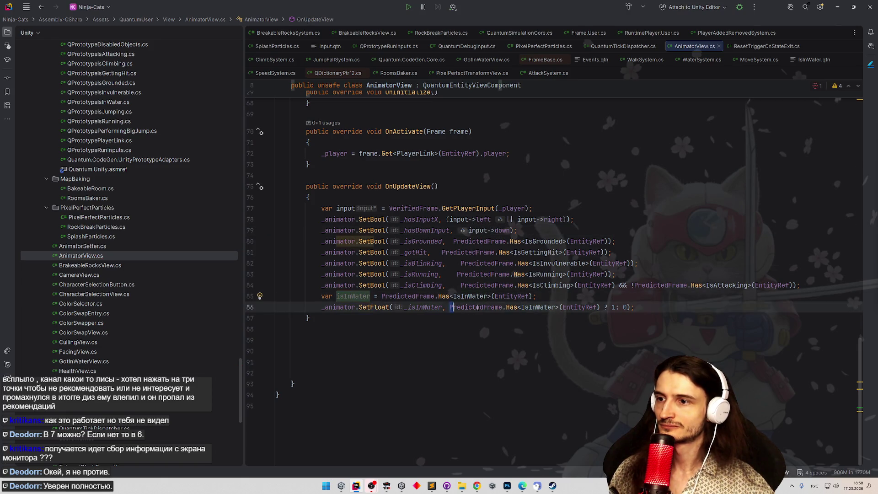
{"action": "left_click_drag", "start_coordinate": [536, 296], "coordinate": [333, 296]}
{"action": "key", "text": "ctrl+z"}
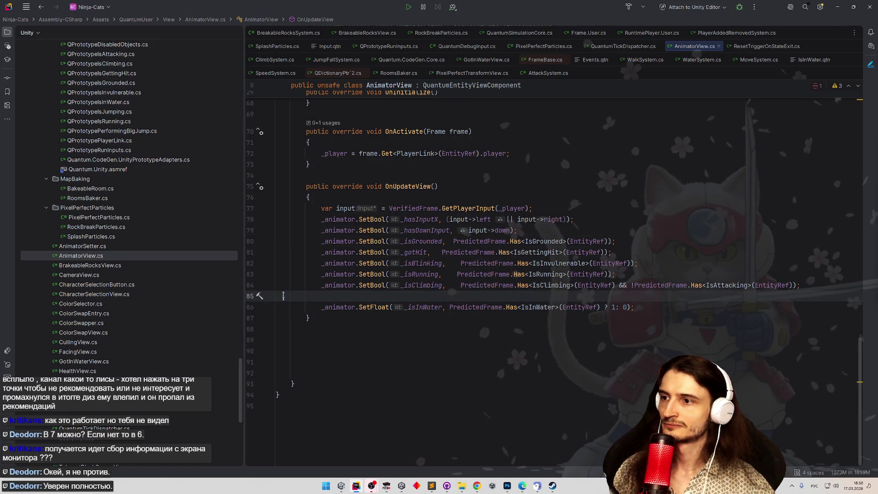
{"action": "key", "text": "ctrl+z"}
{"action": "scroll", "coordinate": [534, 220], "scroll_direction": "up", "scroll_amount": 10}
{"action": "scroll", "coordinate": [549, 206], "scroll_direction": "up", "scroll_amount": 3}
{"action": "scroll", "coordinate": [577, 196], "scroll_direction": "up", "scroll_amount": 5}
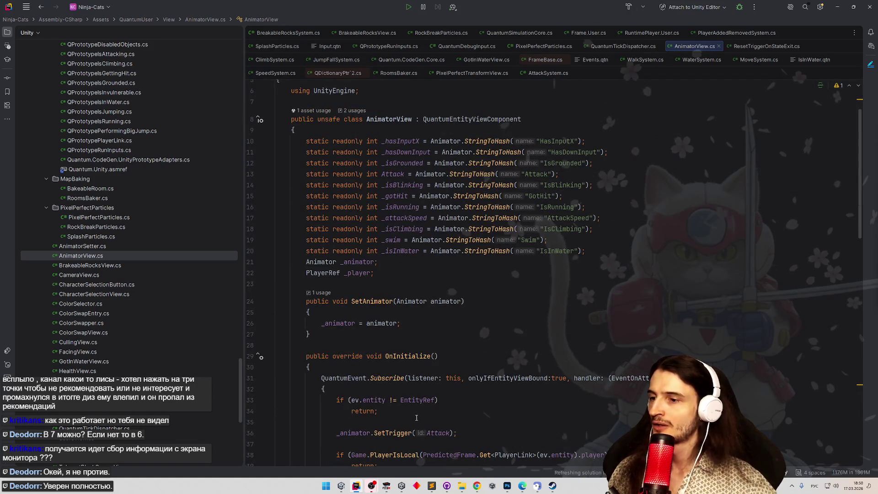
Bring up the FCEUX reference game and play through the ladder room, defeating enemies and collecting items.
{"action": "left_click", "coordinate": [386, 486]}
{"action": "key", "text": "alt+shift"}
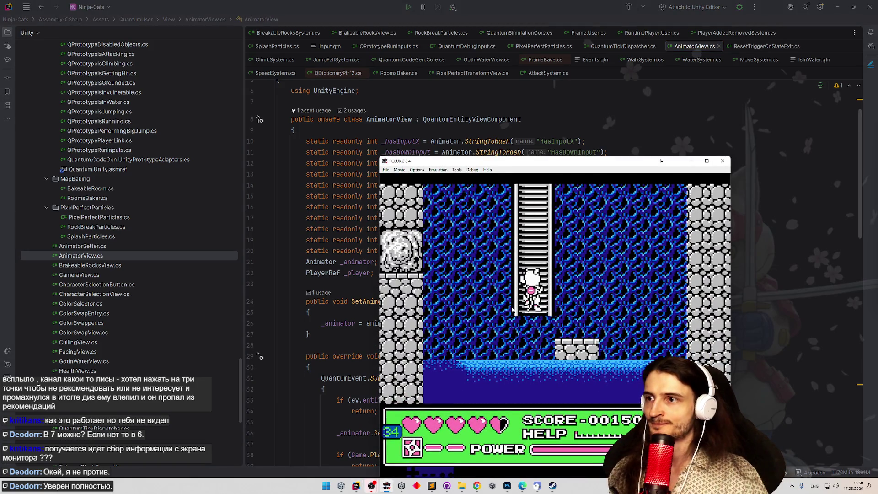
{"action": "key", "text": "Up"}
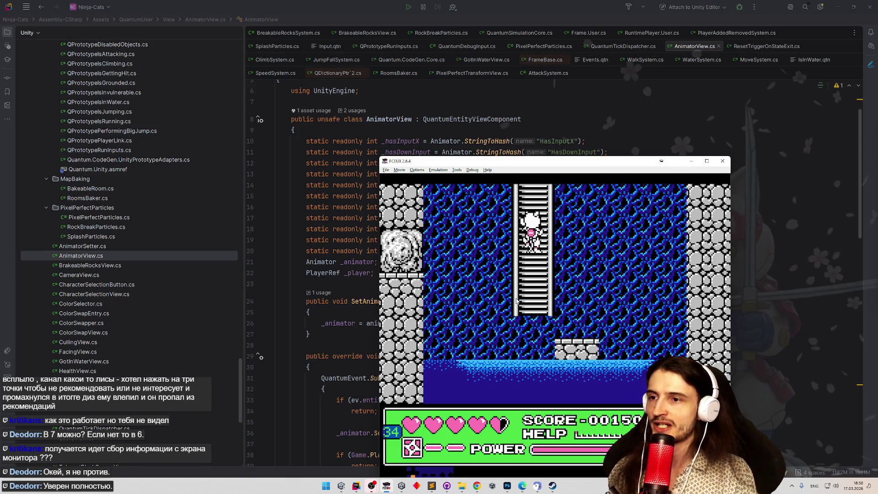
{"action": "key", "text": "Return"}
{"action": "key", "text": "Return"}
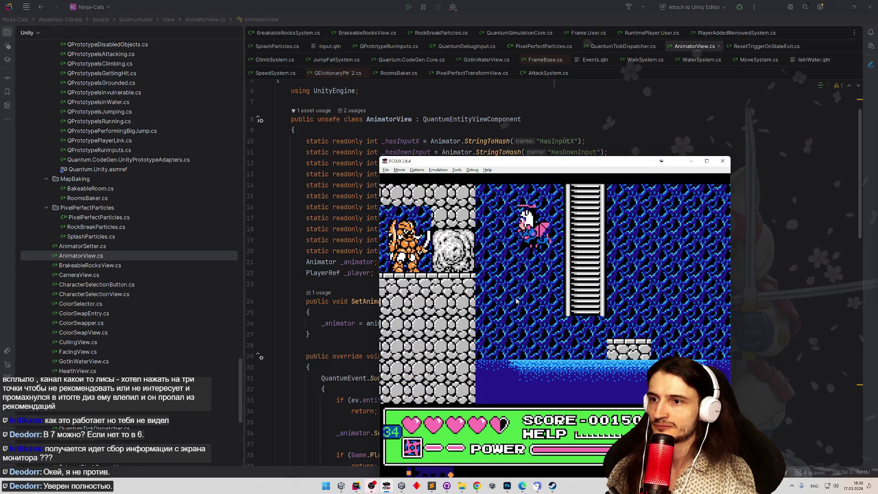
{"action": "key", "text": "Return"}
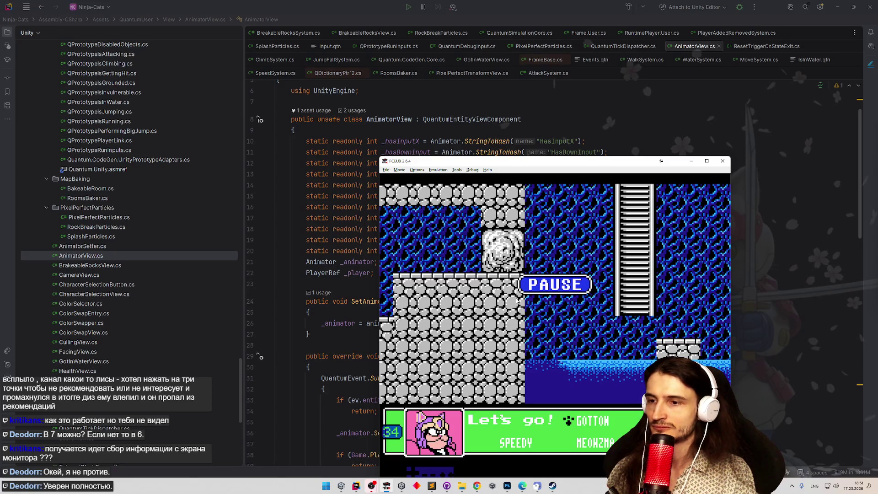
{"action": "key", "text": "Return"}
{"action": "key", "text": "Left"}
{"action": "key", "text": "Right"}
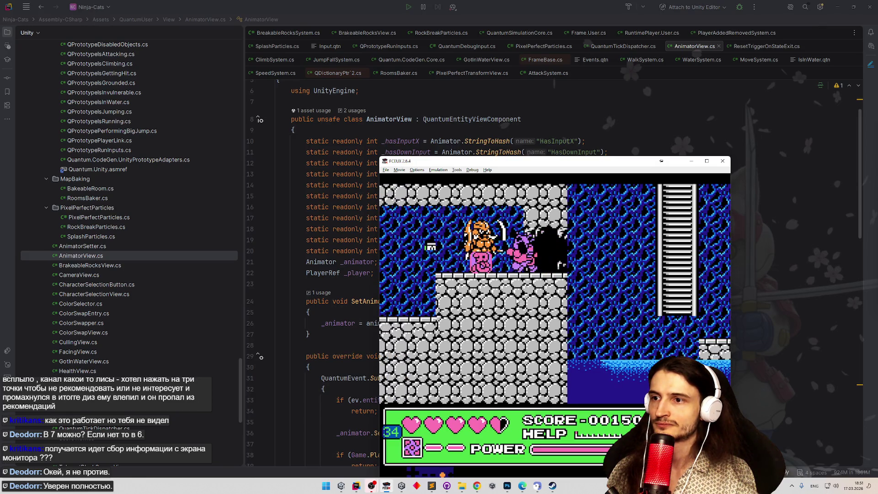
{"action": "key", "text": "Right"}
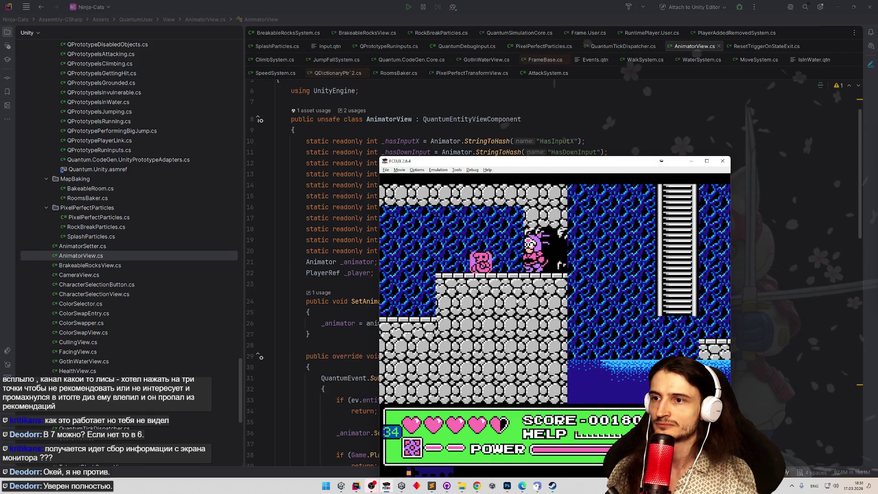
{"action": "key", "text": "Left"}
{"action": "key", "text": "Left"}
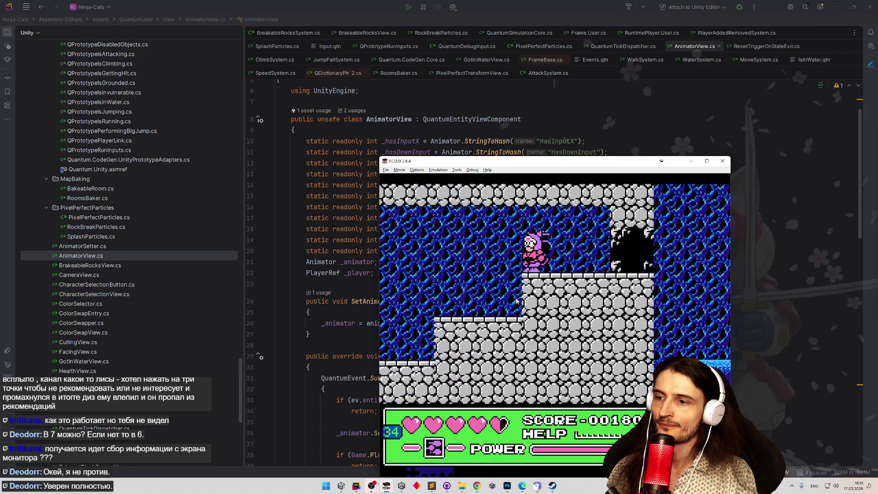
{"action": "key", "text": "Left"}
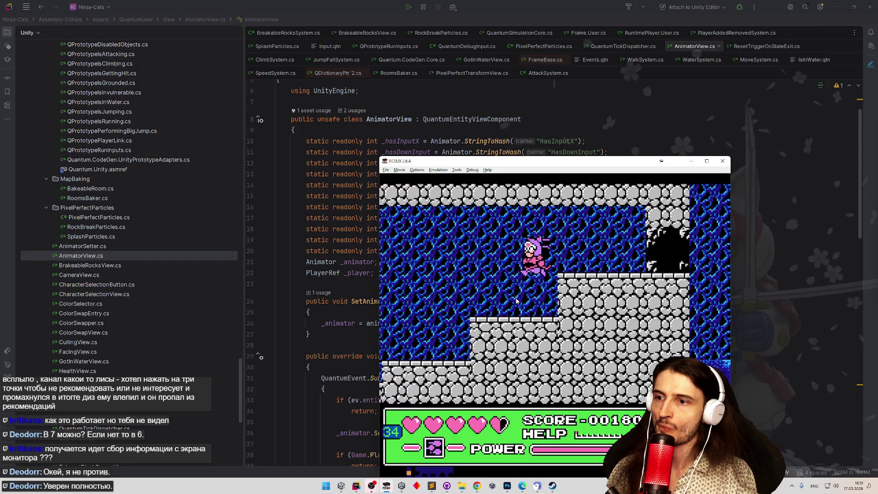
{"action": "key", "text": "Left"}
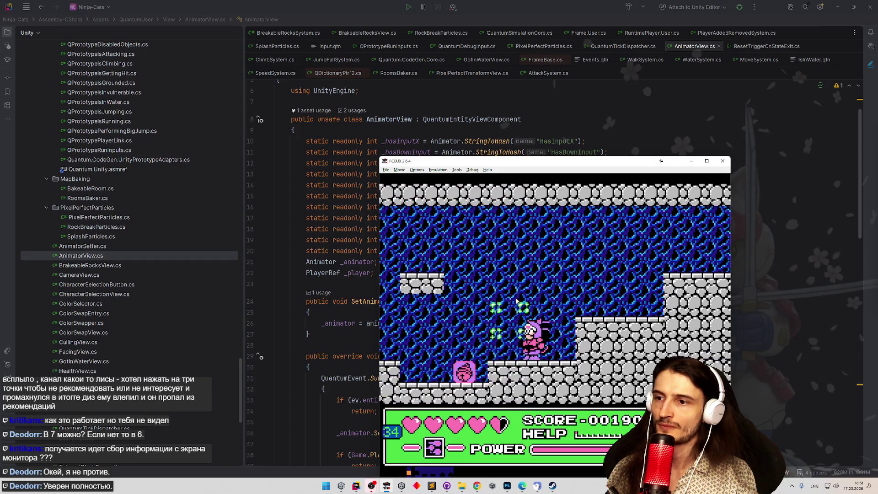
{"action": "key", "text": "Right"}
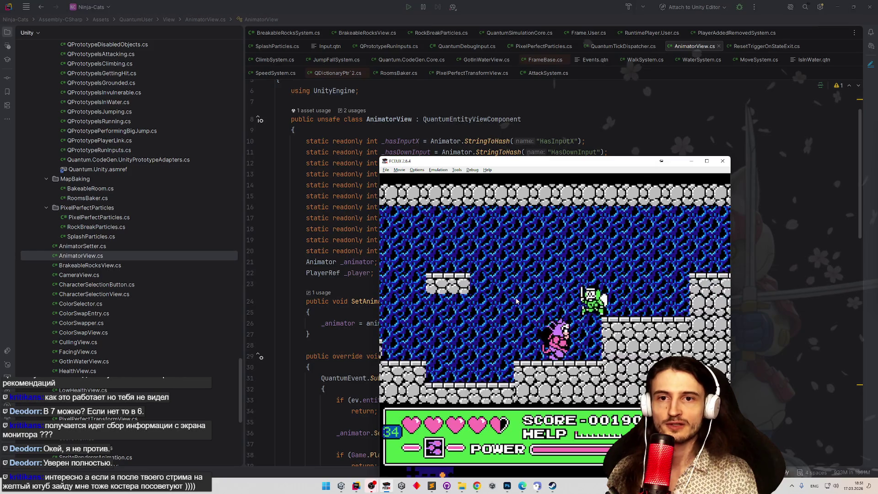
{"action": "key", "text": "Left"}
{"action": "key", "text": "Left"}
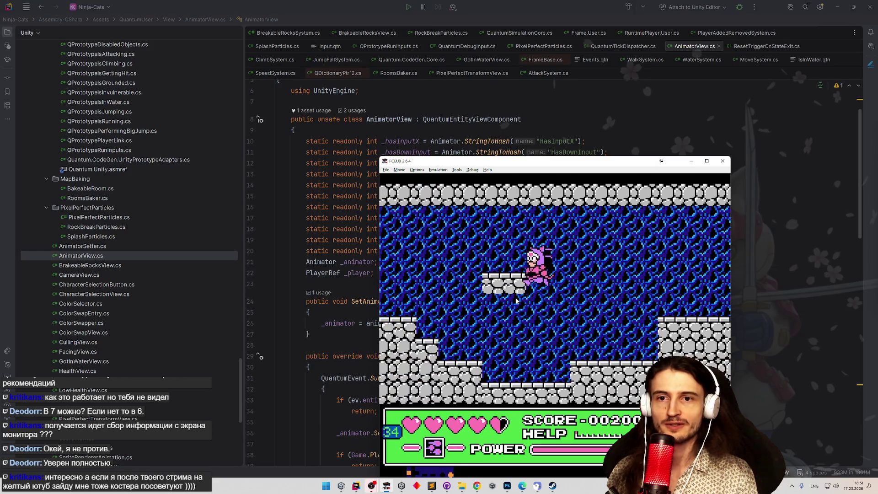
{"action": "key", "text": "Left"}
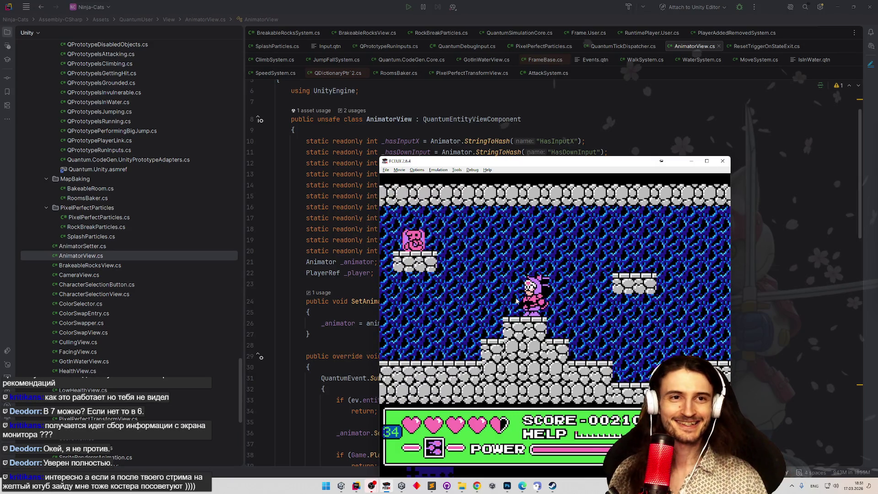
Jump across the stone blocks, defeat the green enemy and climb down the ladders into the lower rooms.
{"action": "key", "text": "Right"}
{"action": "key", "text": "f"}
{"action": "key", "text": "Left"}
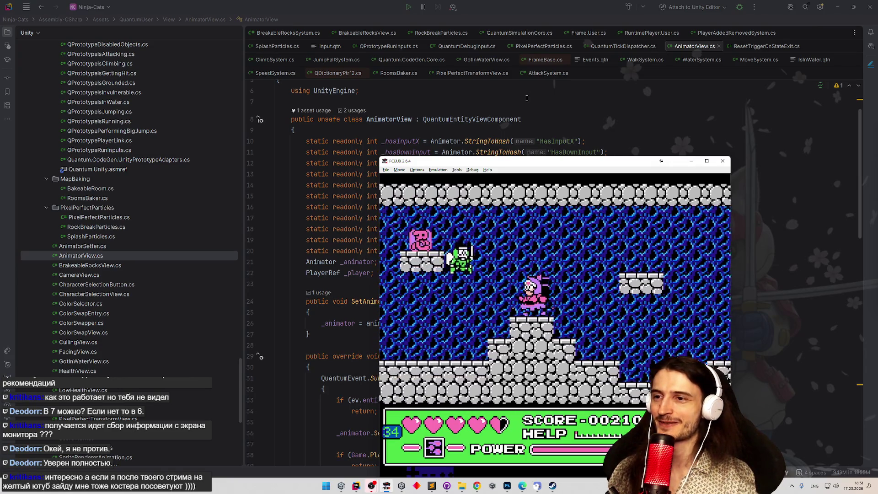
{"action": "key", "text": "Right"}
{"action": "key", "text": "f"}
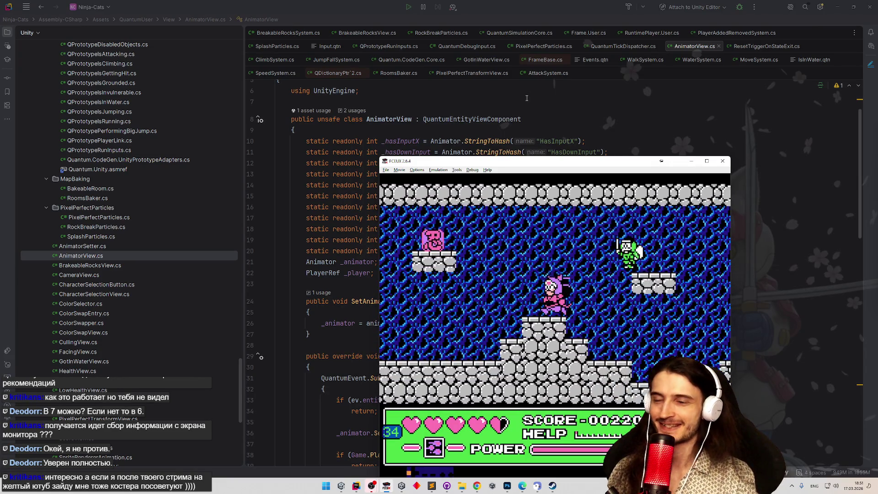
{"action": "key", "text": "Left"}
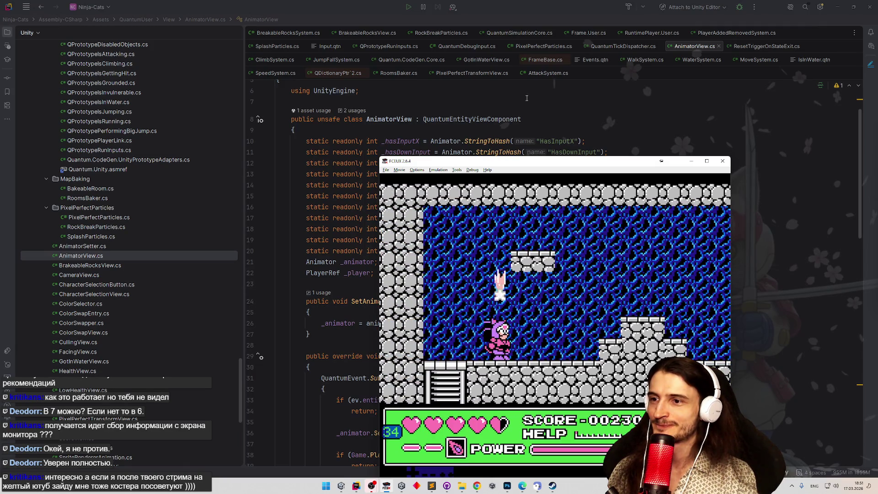
{"action": "key", "text": "Right"}
{"action": "key", "text": "f"}
{"action": "key", "text": "f"}
{"action": "key", "text": "Left"}
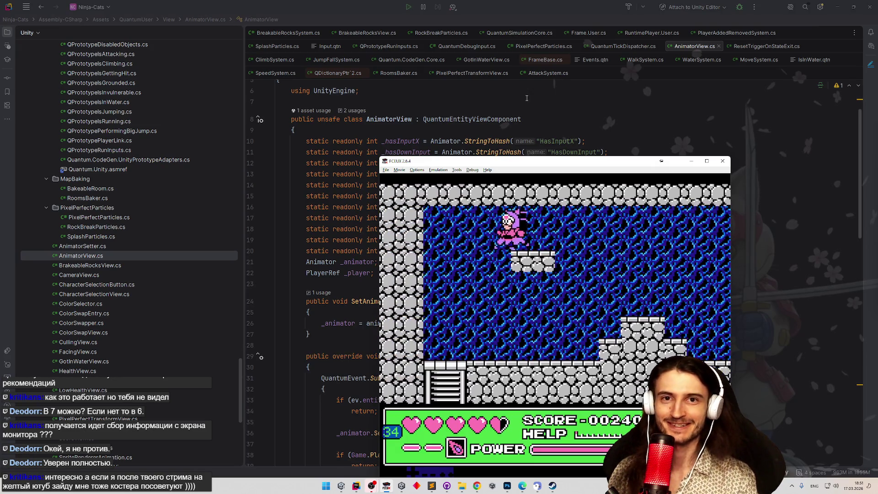
{"action": "key", "text": "Left"}
{"action": "key", "text": "Down"}
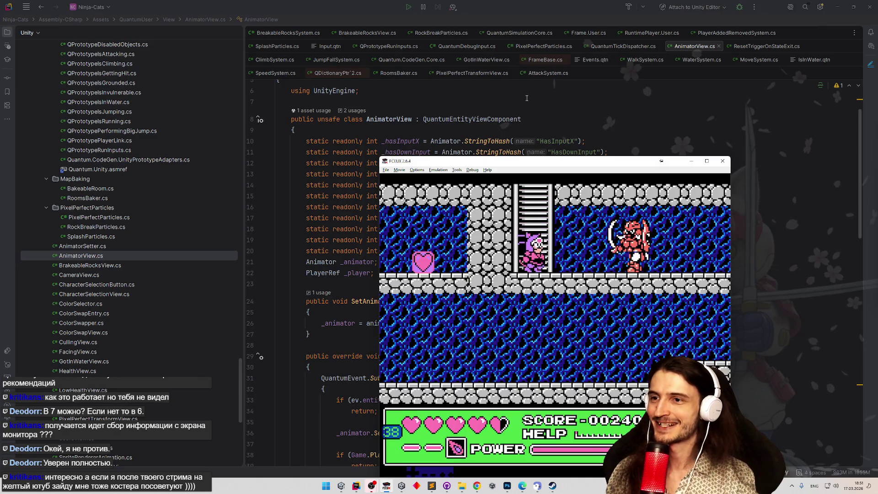
{"action": "key", "text": "Right"}
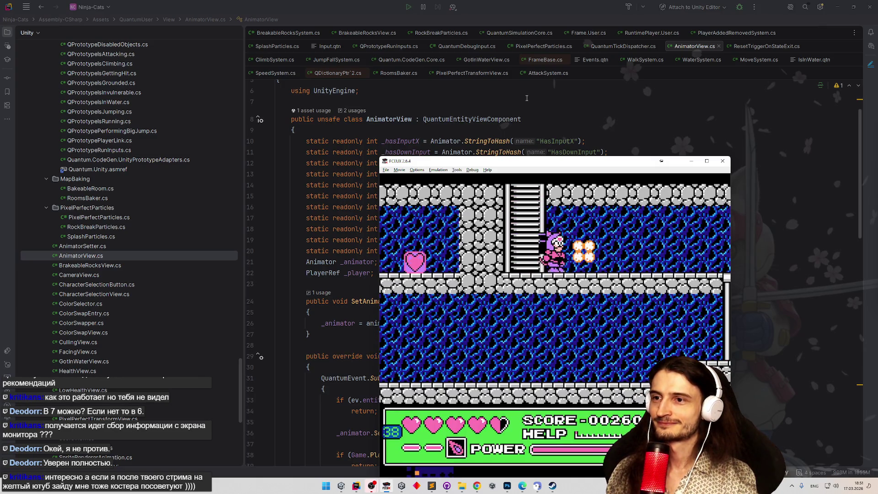
{"action": "key", "text": "Right"}
{"action": "key", "text": "Down"}
{"action": "key", "text": "Down"}
{"action": "key", "text": "Left"}
{"action": "key", "text": "Left"}
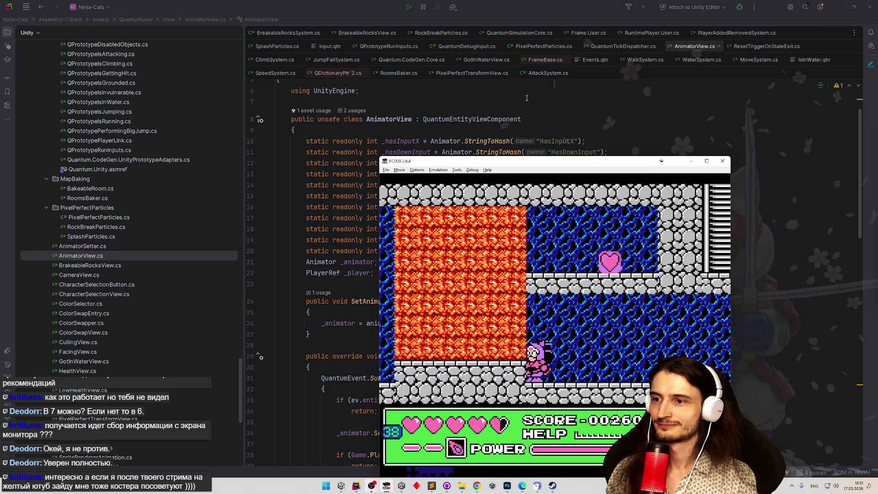
Switch to the red-headband character and dig a gap into the orange wall, moving in and out of it.
{"action": "key", "text": "Return"}
{"action": "key", "text": "Right"}
{"action": "key", "text": "Return"}
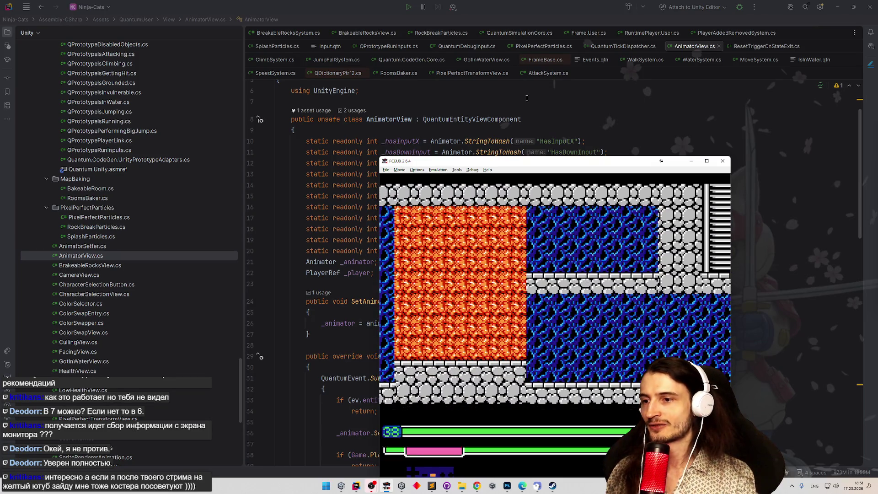
{"action": "key", "text": "Right"}
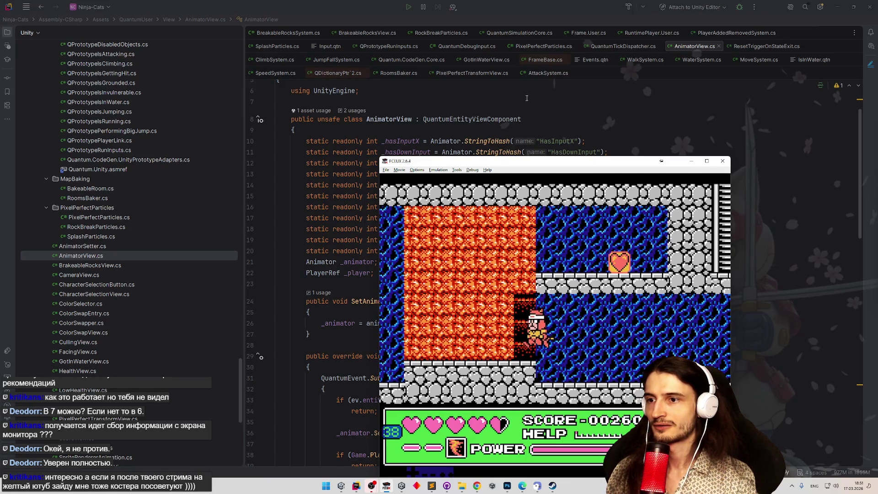
{"action": "key", "text": "Right"}
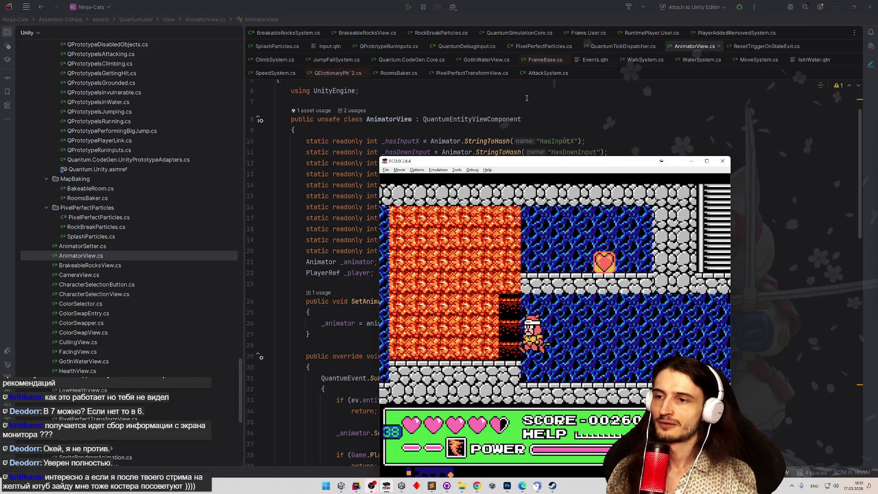
{"action": "key", "text": "Left"}
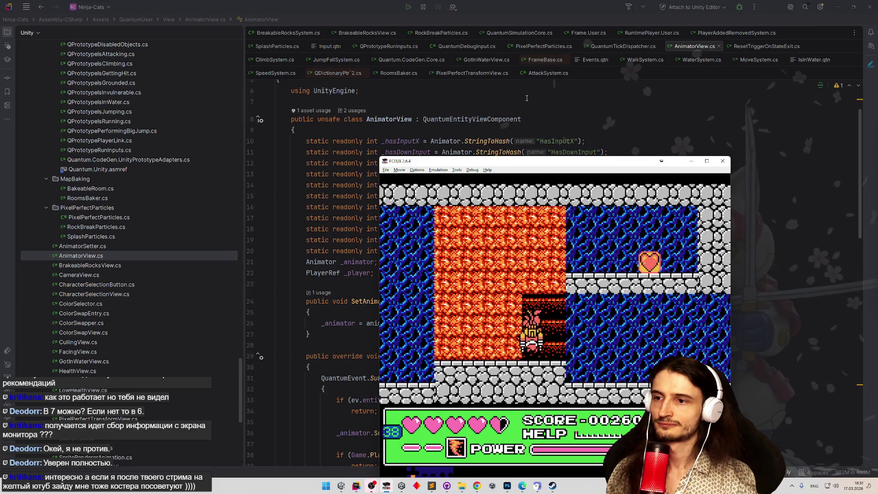
{"action": "key", "text": "Right"}
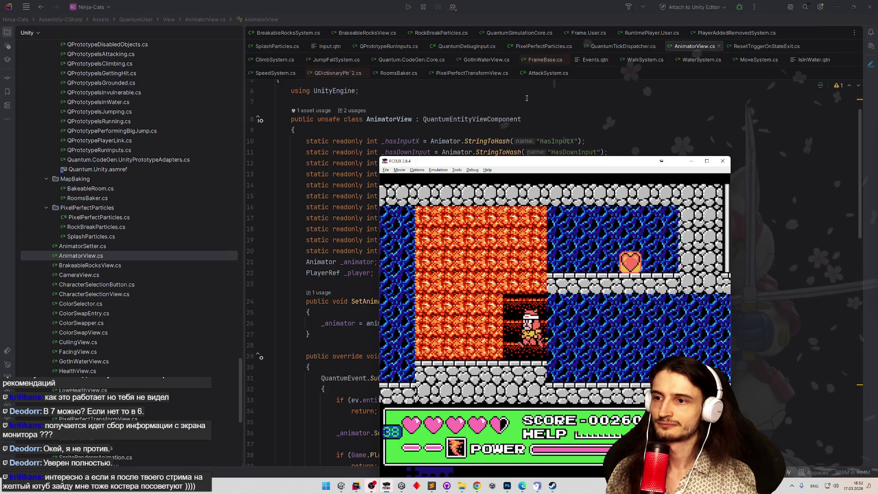
{"action": "key", "text": "Left"}
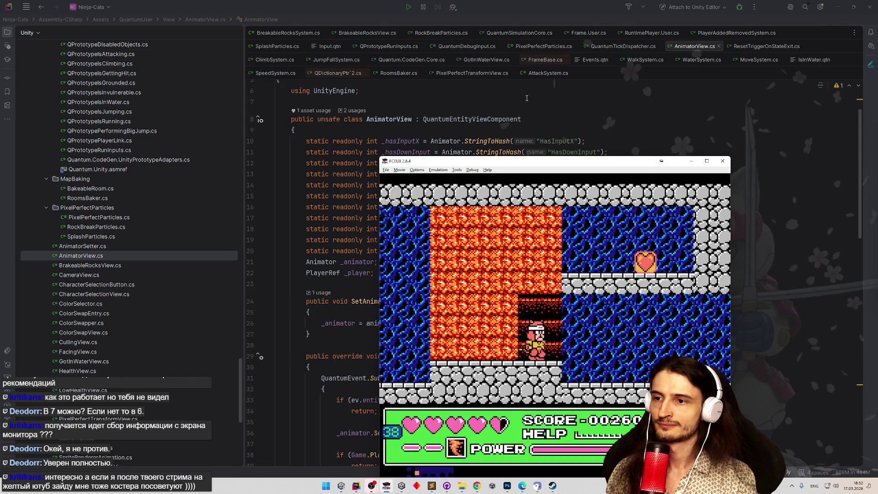
{"action": "key", "text": "Right"}
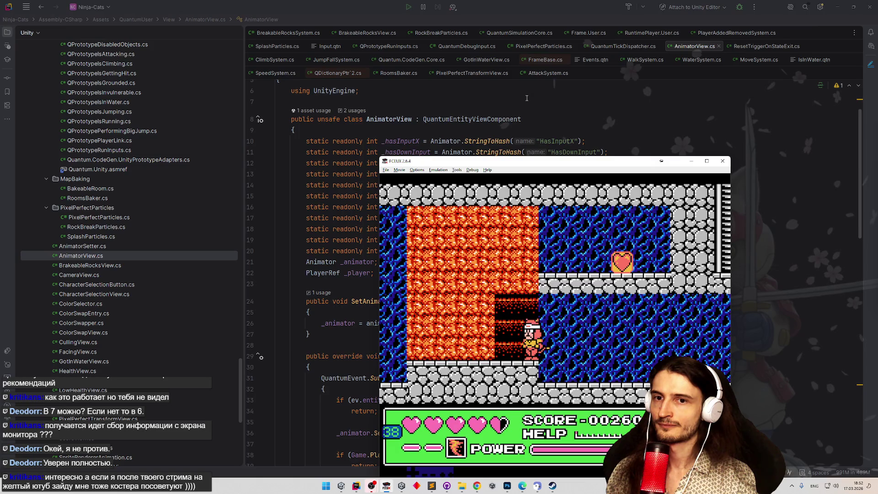
{"action": "key", "text": "Right"}
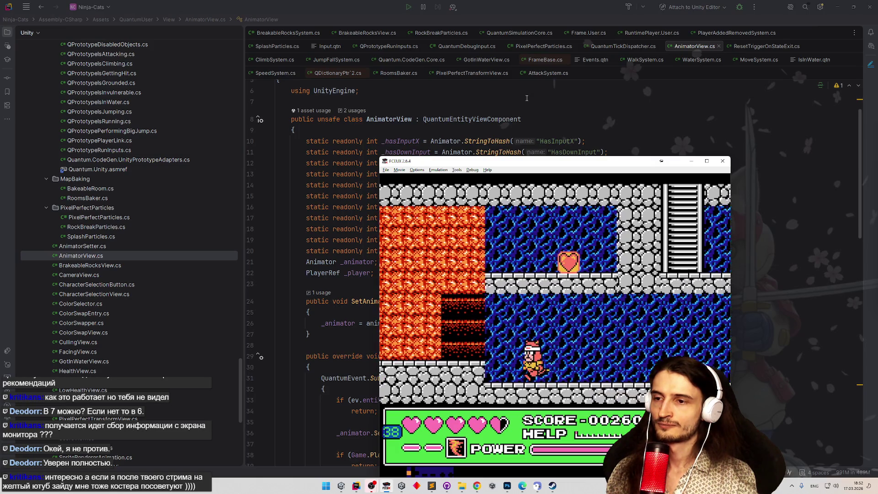
{"action": "key", "text": "Left"}
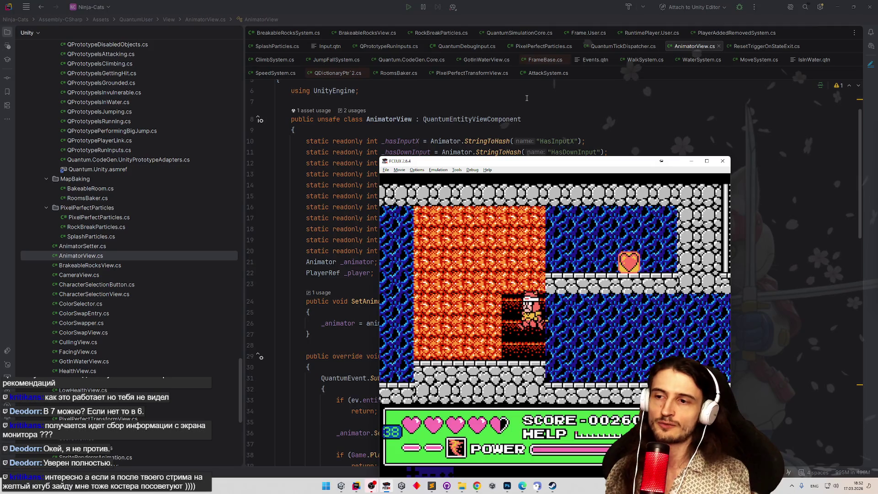
{"action": "key", "text": "Right"}
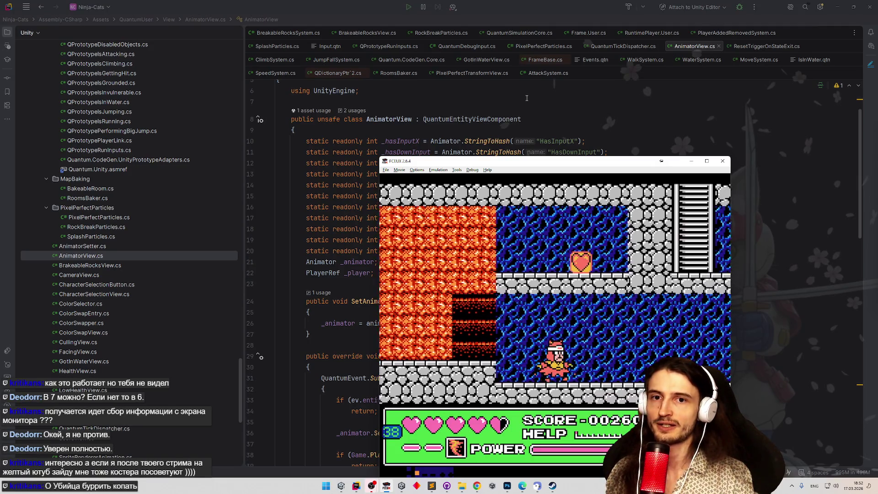
{"action": "key", "text": "Left"}
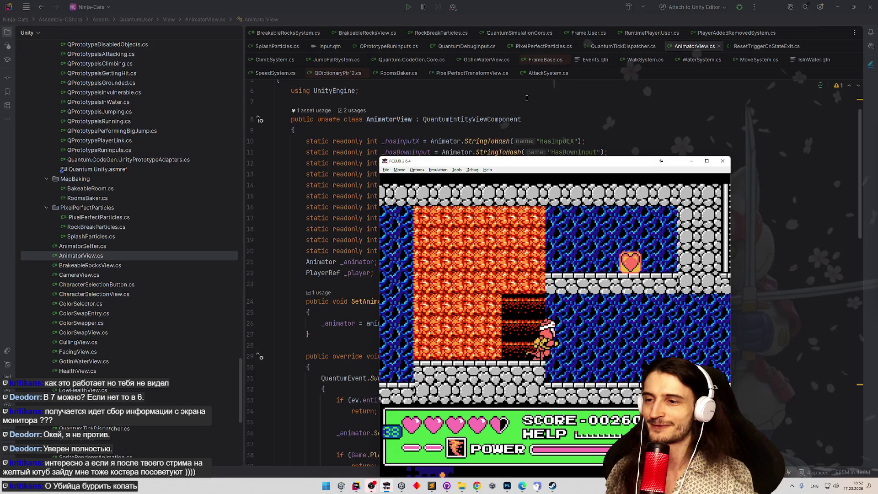
{"action": "key", "text": "Left"}
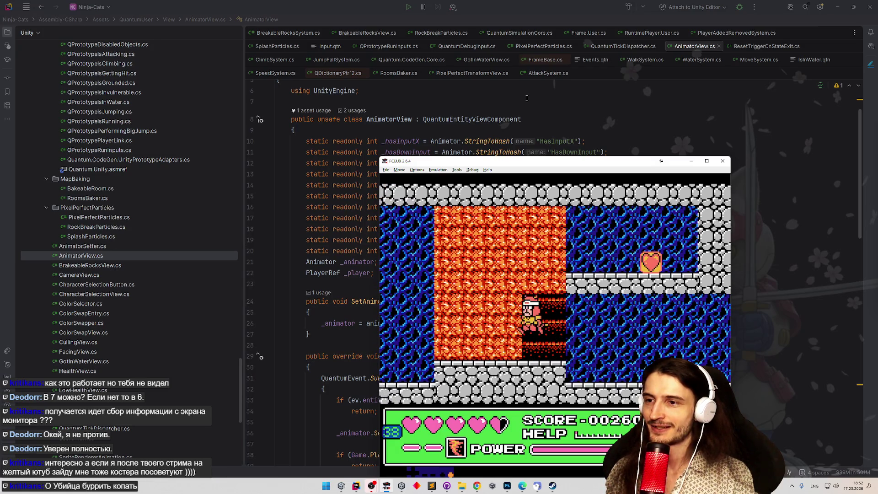
Dig upward inside the gap, drop to the floor and explore the dark gap a level down.
{"action": "key", "text": "Up"}
{"action": "key", "text": "Down"}
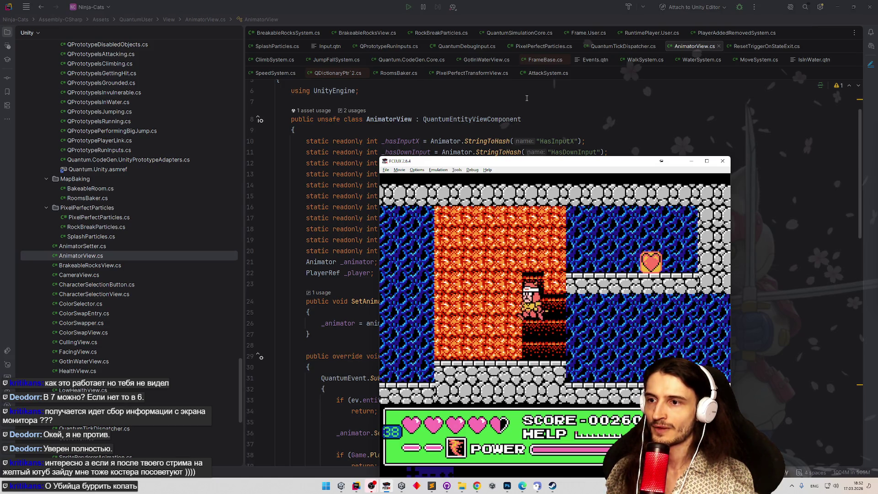
{"action": "key", "text": "Down"}
{"action": "key", "text": "Left"}
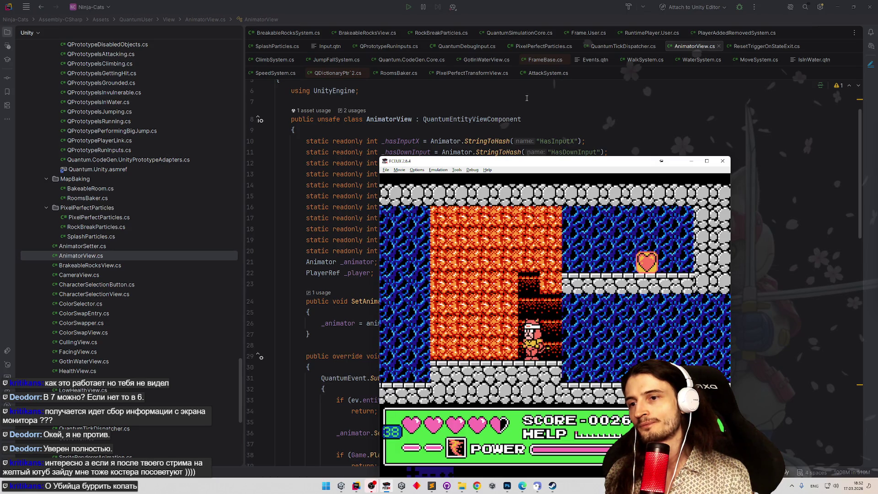
{"action": "key", "text": "Left"}
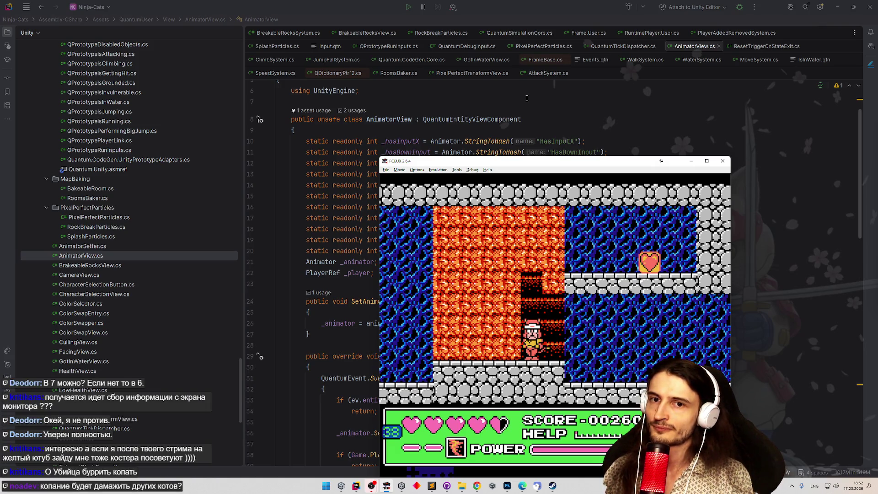
{"action": "key", "text": "Right"}
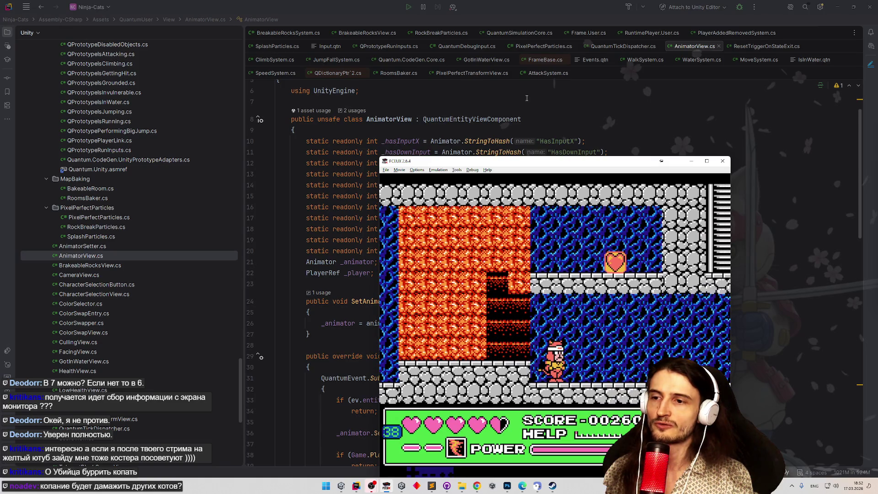
{"action": "key", "text": "Left"}
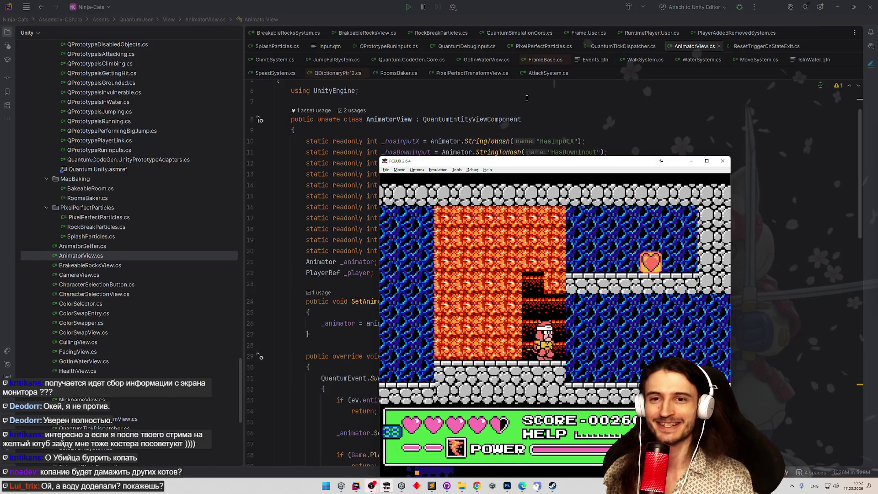
{"action": "key", "text": "Right"}
{"action": "key", "text": "Right"}
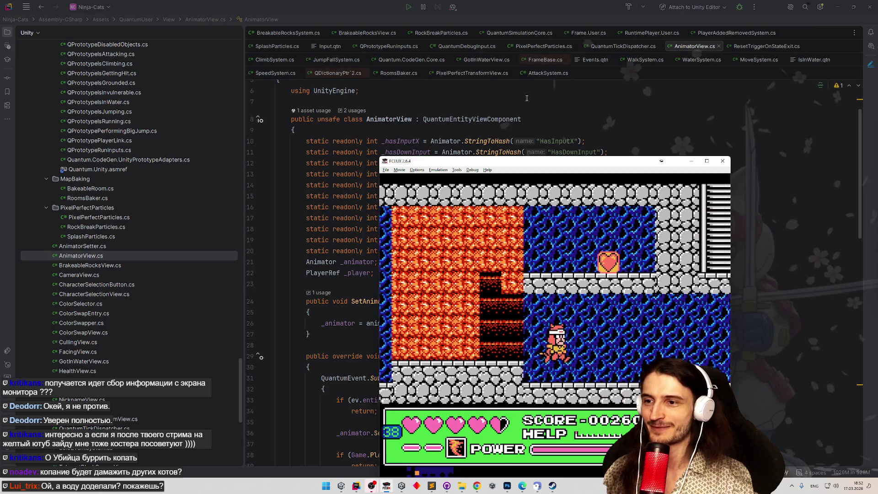
{"action": "key", "text": "Right"}
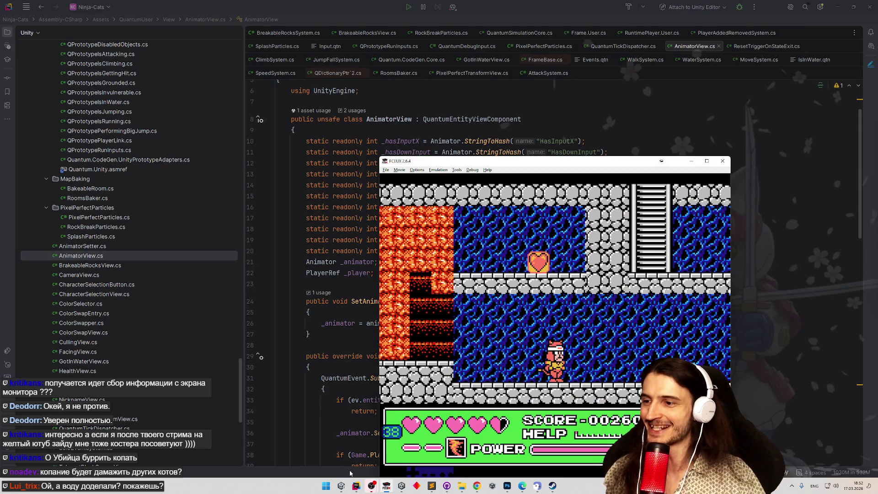
Switch to Unity, start play mode and maximize the game view.
{"action": "left_click", "coordinate": [341, 487]}
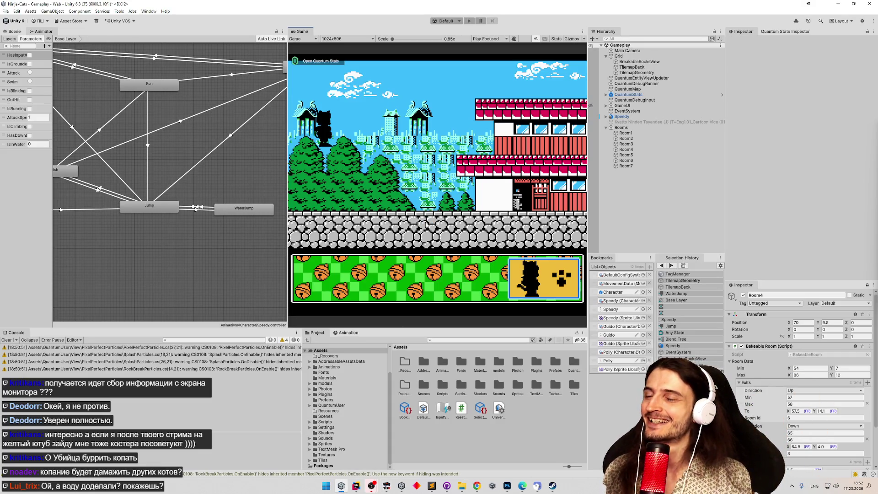
{"action": "key", "text": "ctrl+p"}
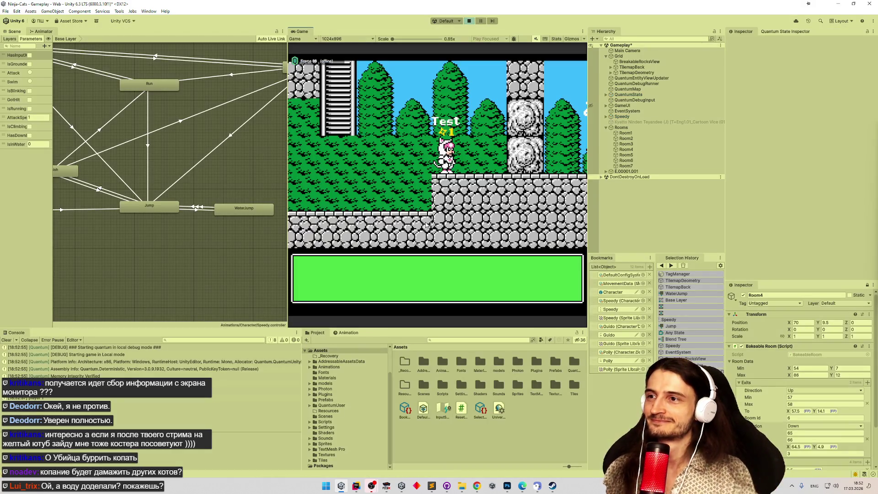
{"action": "key", "text": "shift+space"}
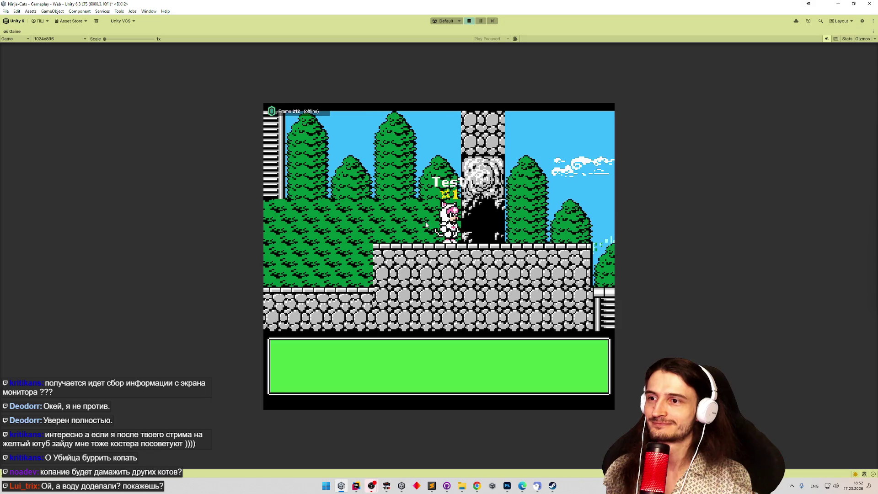
Walk the cat down the stairs, around the ladder and jump across the stone ledges to the room top.
{"action": "key", "text": "Right"}
{"action": "key", "text": "Down"}
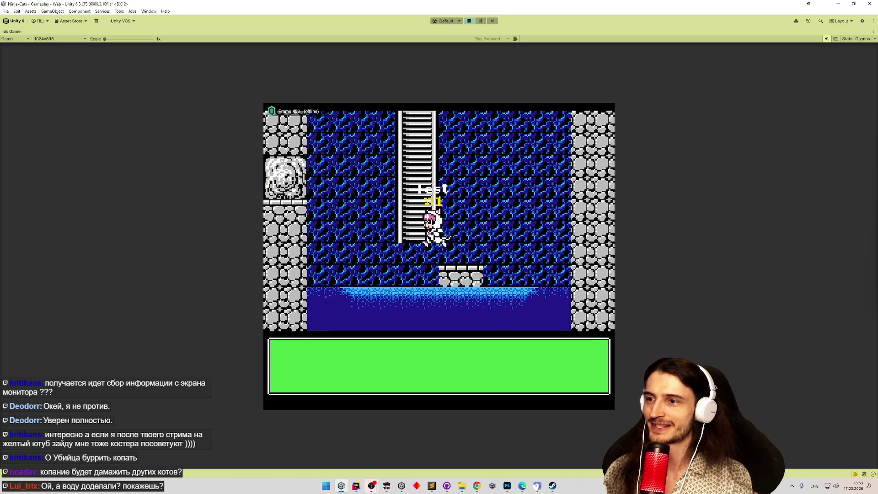
{"action": "key", "text": "Right"}
{"action": "key", "text": "Up"}
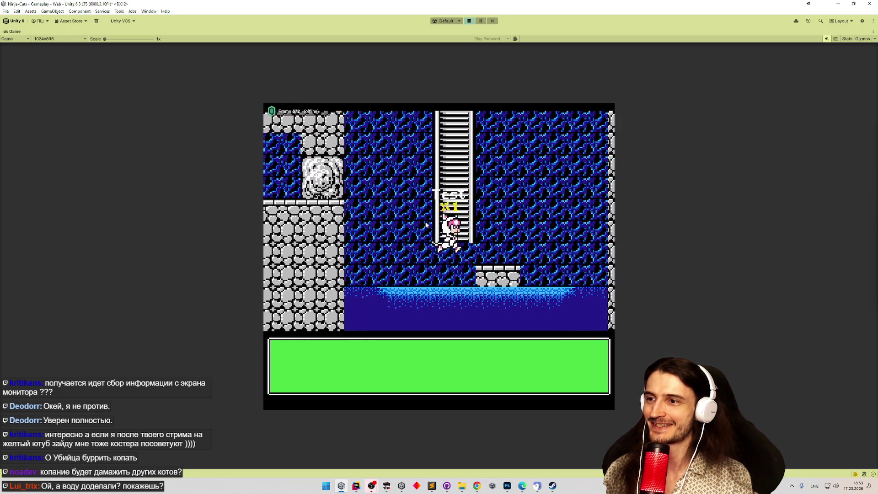
{"action": "key", "text": "Right"}
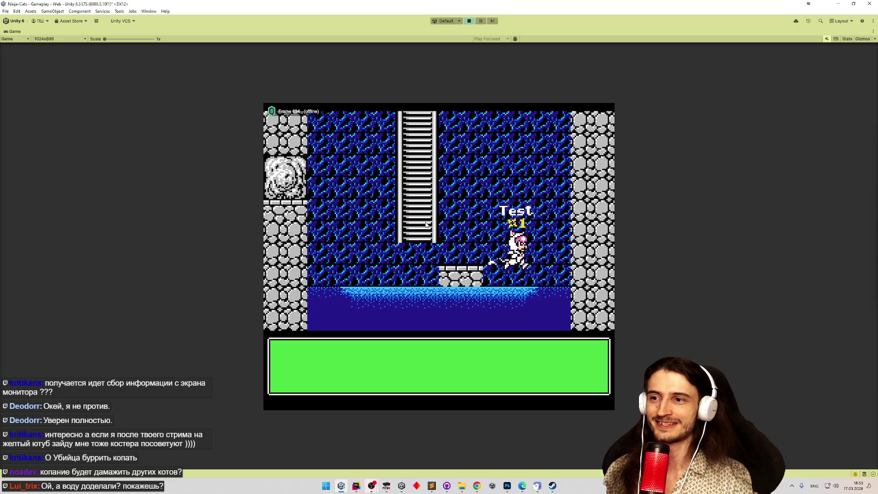
{"action": "key", "text": "Left"}
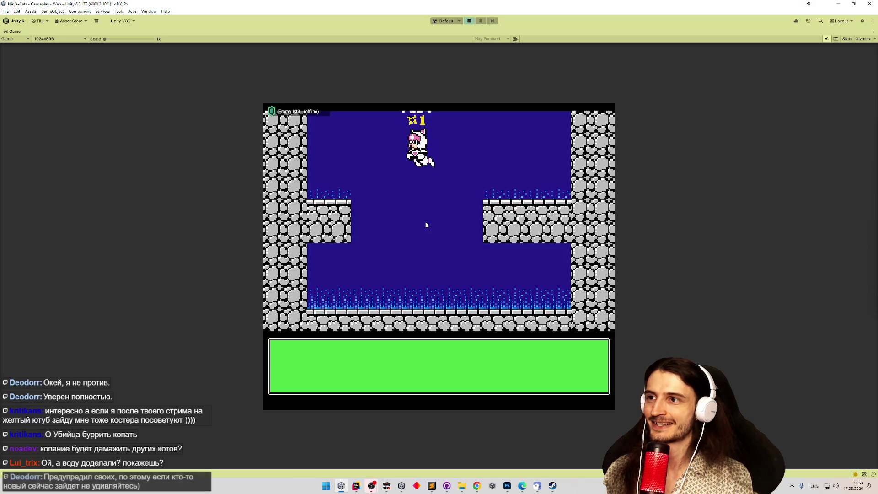
{"action": "key", "text": "Right"}
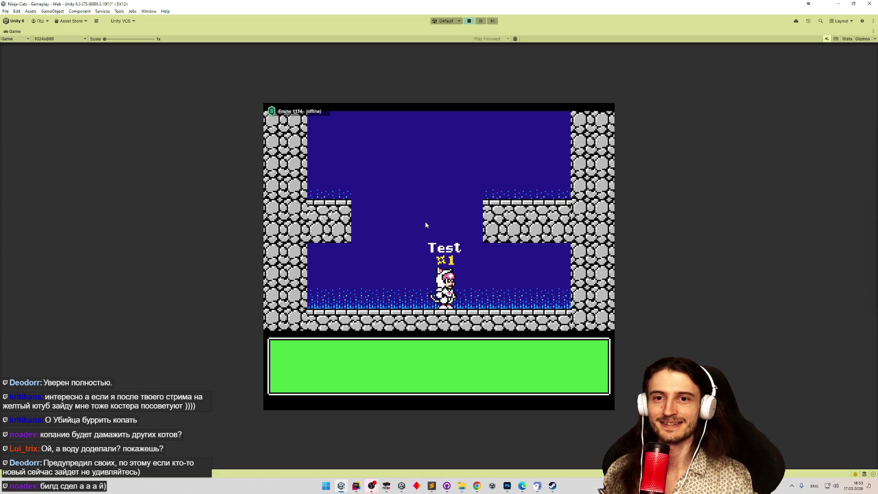
{"action": "key", "text": "space"}
{"action": "key", "text": "Right"}
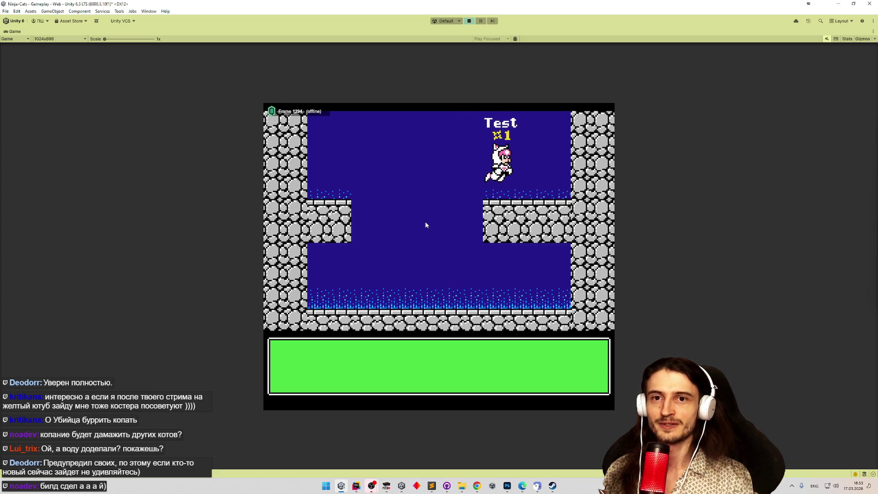
{"action": "key", "text": "space"}
{"action": "key", "text": "Left"}
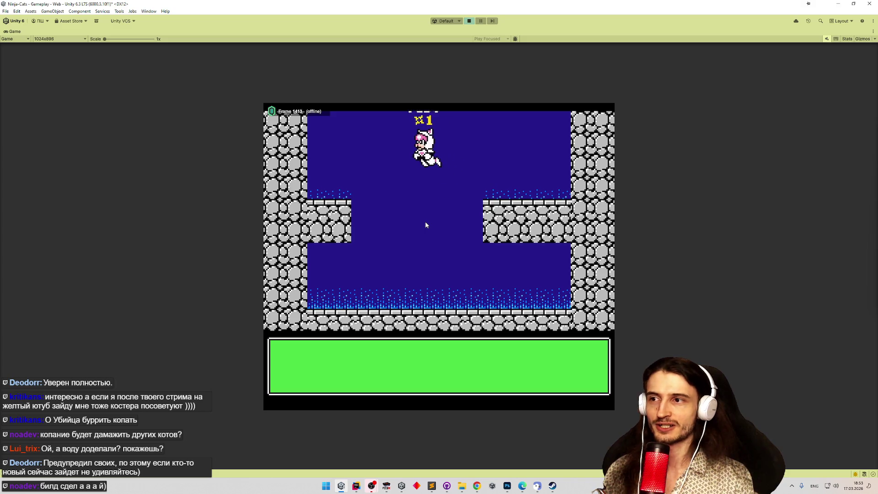
{"action": "key", "text": "Right"}
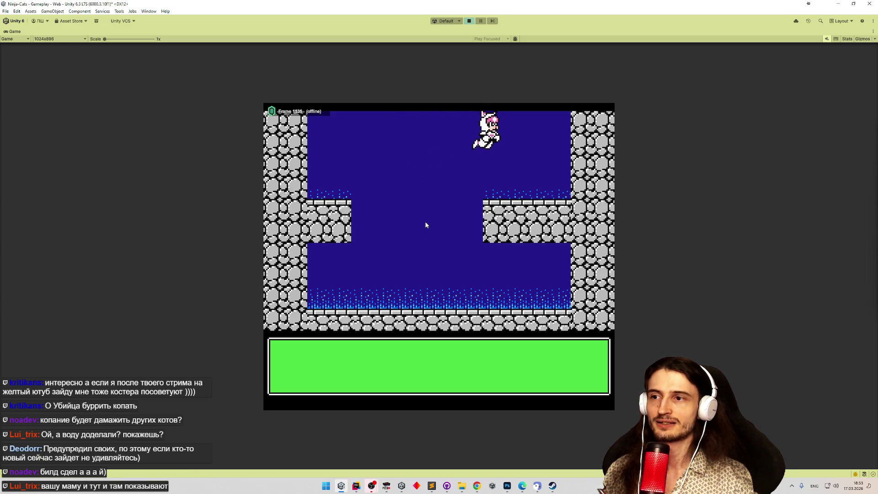
{"action": "key", "text": "Left"}
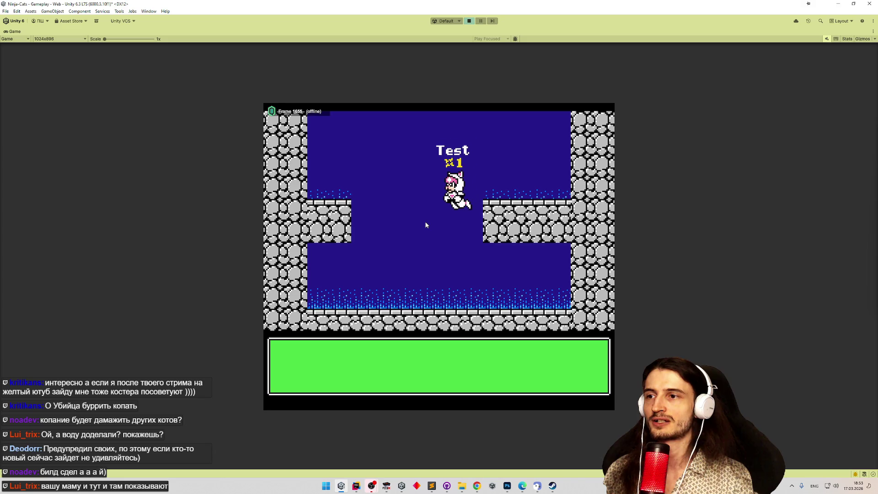
Climb the ladder into the next room and back down into the cave, then bring up the todo list.
{"action": "key", "text": "Right"}
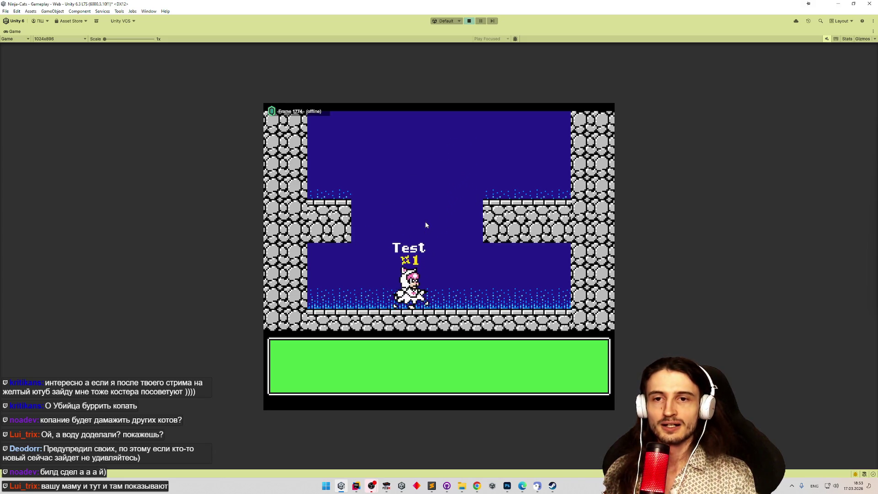
{"action": "key", "text": "Up"}
{"action": "key", "text": "Left"}
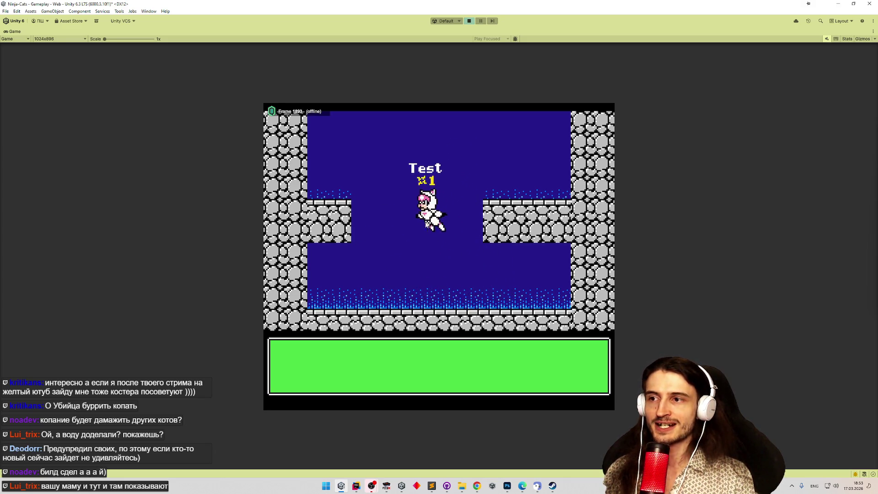
{"action": "key", "text": "Up"}
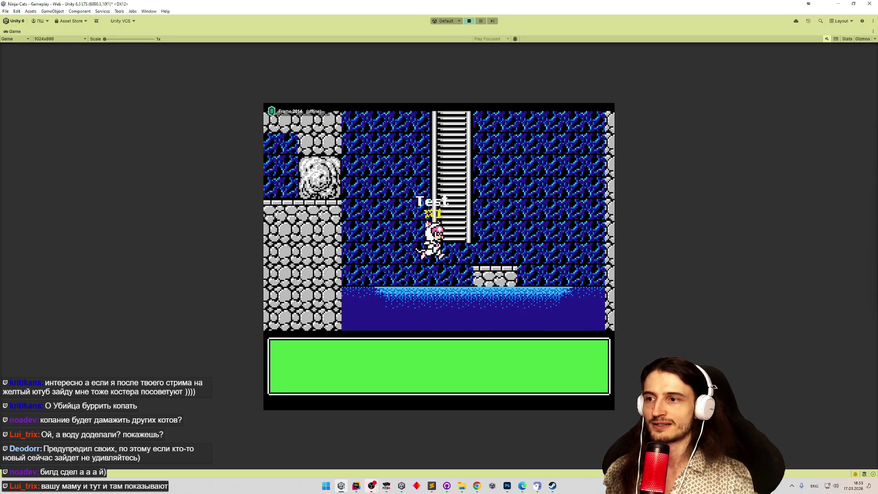
{"action": "key", "text": "Right"}
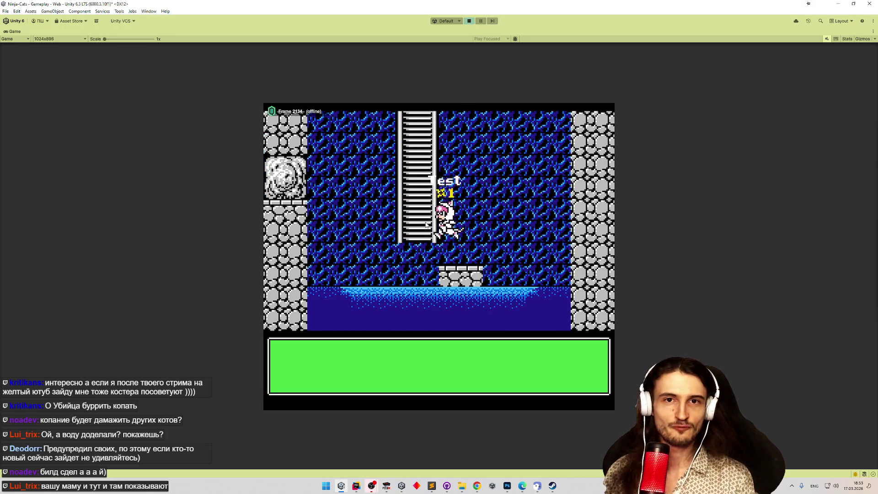
{"action": "key", "text": "Left"}
{"action": "key", "text": "Up"}
{"action": "key", "text": "Up"}
{"action": "key", "text": "Left"}
{"action": "key", "text": "Down"}
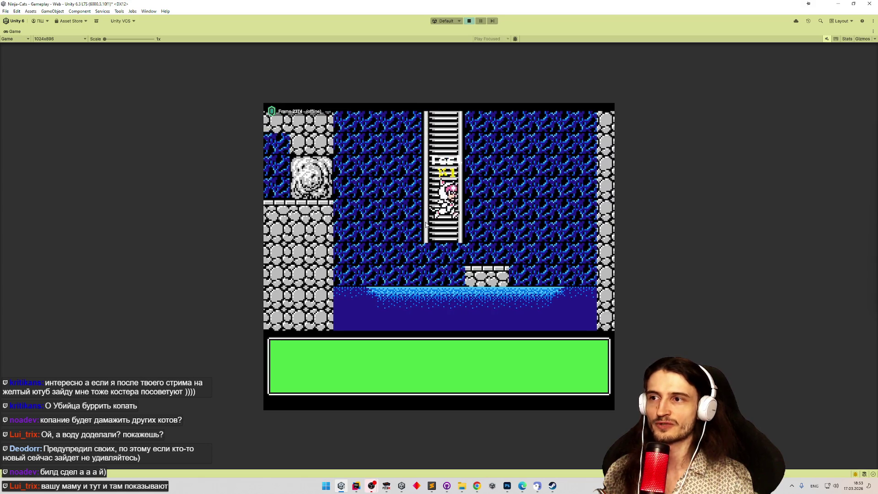
{"action": "key", "text": "Right"}
{"action": "key", "text": "Left"}
{"action": "key", "text": "Up"}
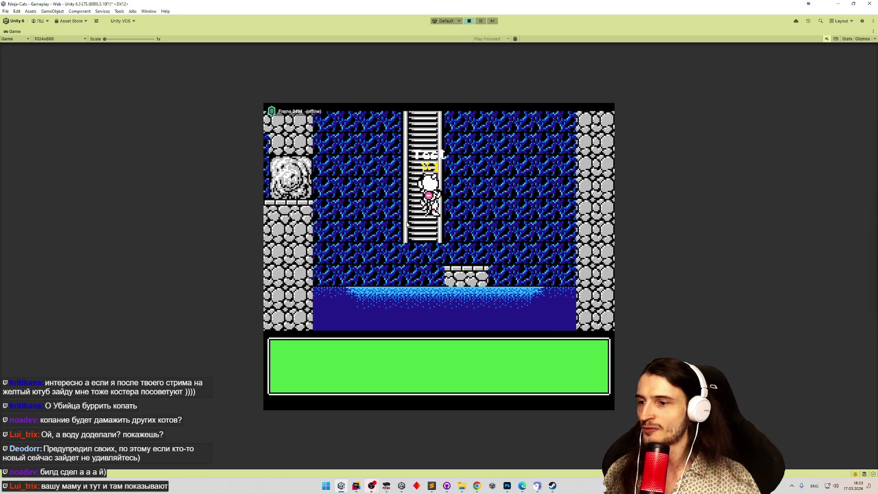
{"action": "left_click", "coordinate": [431, 486]}
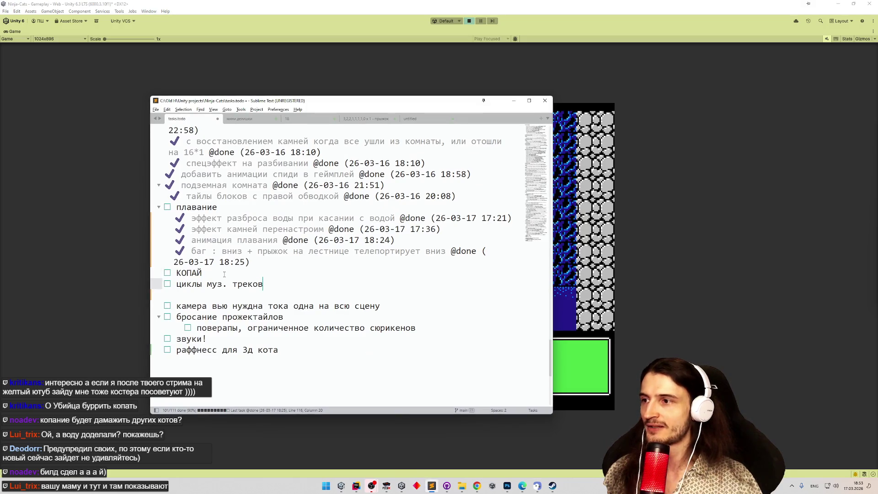
Select and review the open tasks from КОПАЙ to звуки!, then switch back to the running game.
{"action": "left_click", "coordinate": [232, 328]}
{"action": "left_click_drag", "start_coordinate": [292, 287], "coordinate": [153, 284]}
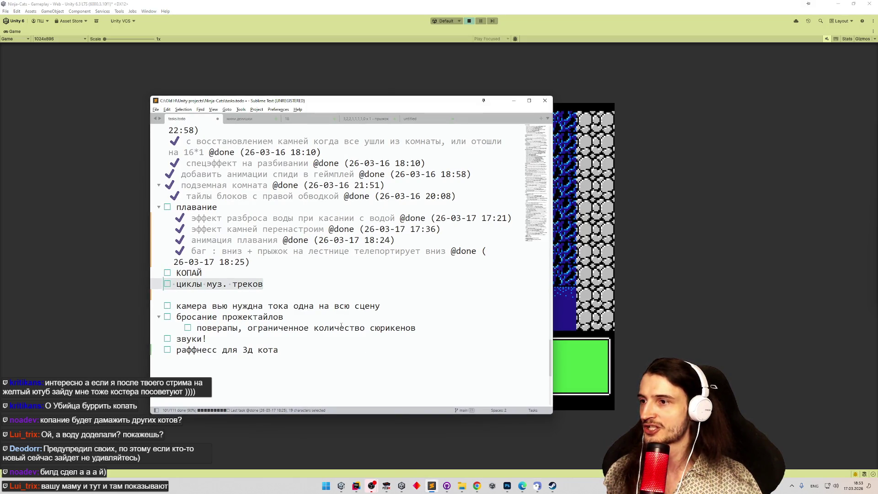
{"action": "left_click", "coordinate": [249, 338]}
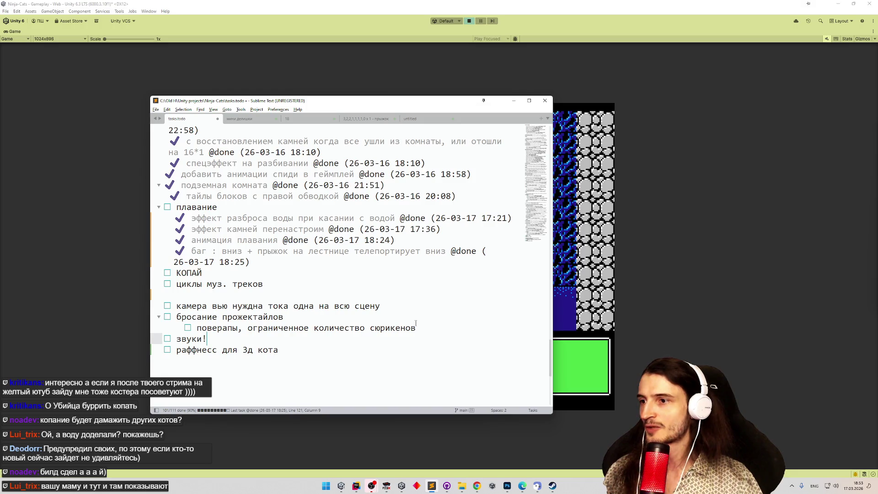
{"action": "left_click_drag", "start_coordinate": [417, 328], "coordinate": [217, 317]}
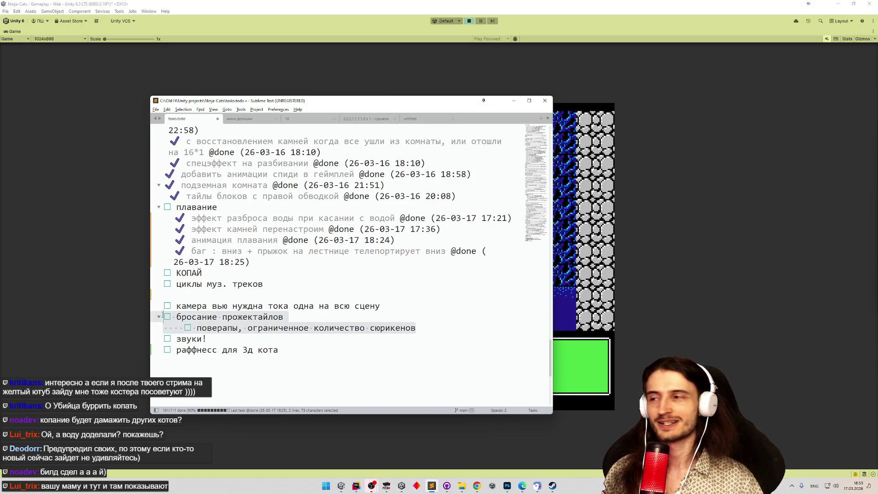
{"action": "left_click_drag", "start_coordinate": [207, 339], "coordinate": [162, 273]}
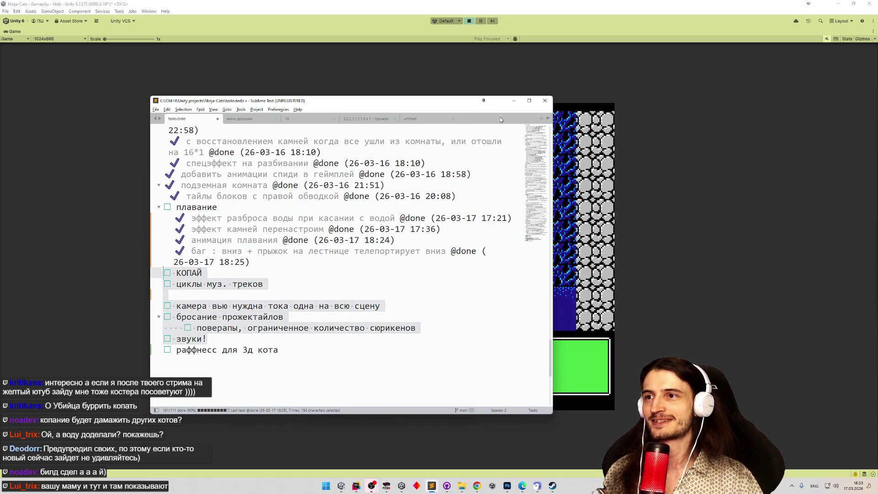
{"action": "key", "text": "alt+Tab"}
{"action": "key", "text": "Down"}
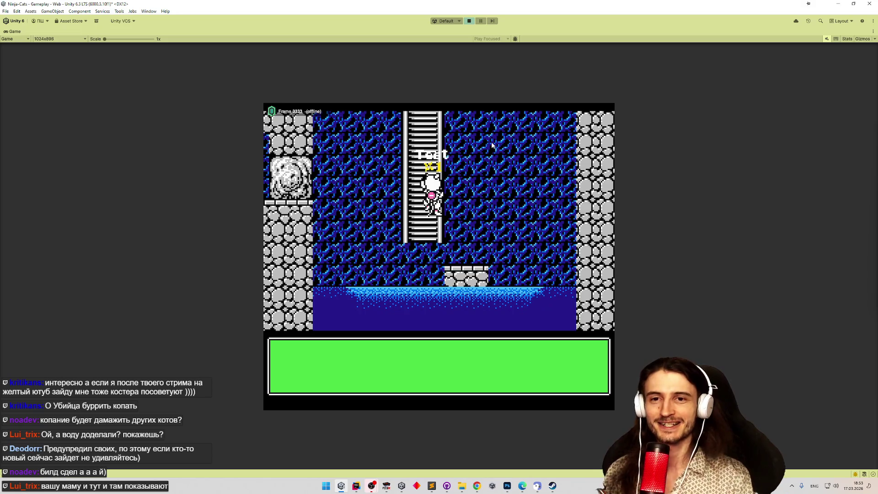
Climb the cat up and down the ladder, stepping off to the right and back on.
{"action": "key", "text": "Down"}
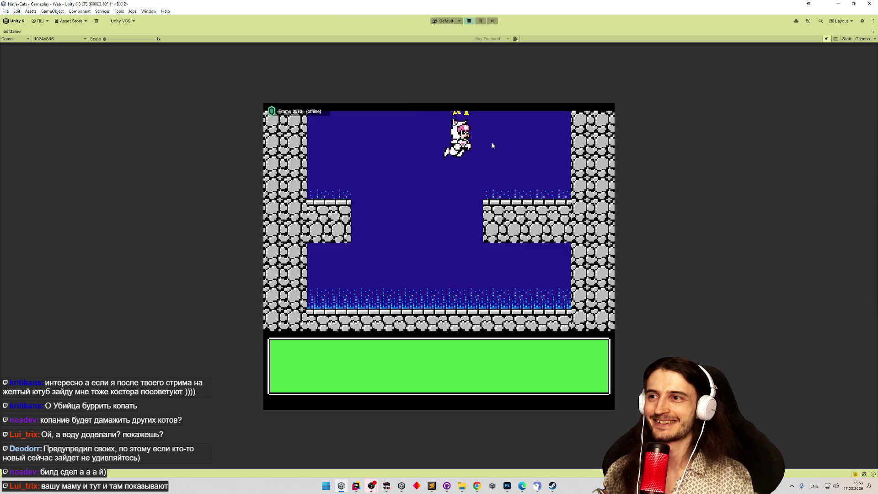
{"action": "key", "text": "Up"}
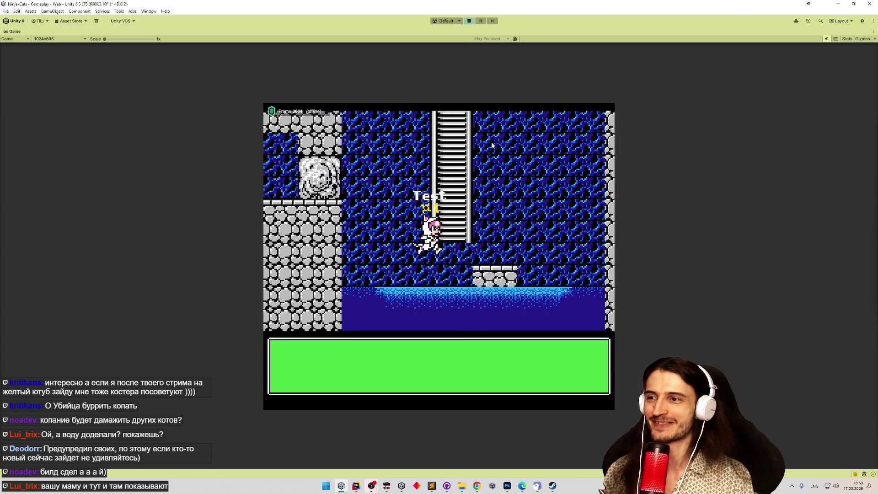
{"action": "key", "text": "Up"}
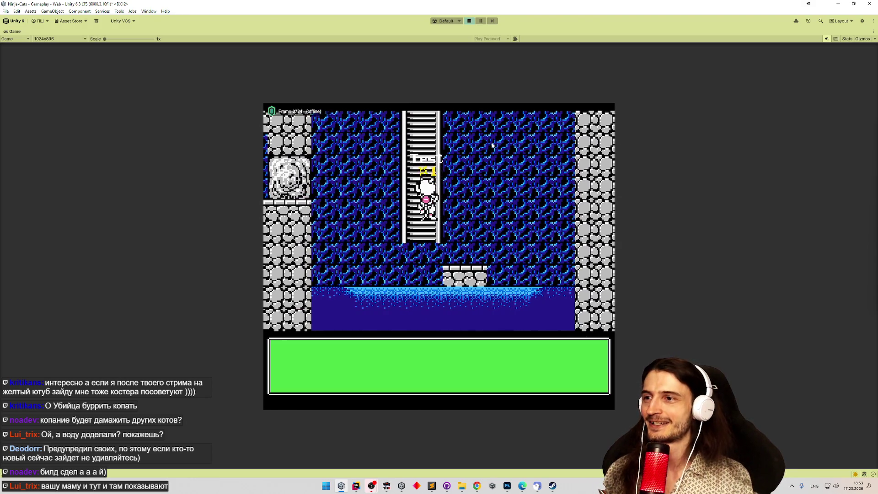
{"action": "key", "text": "Right"}
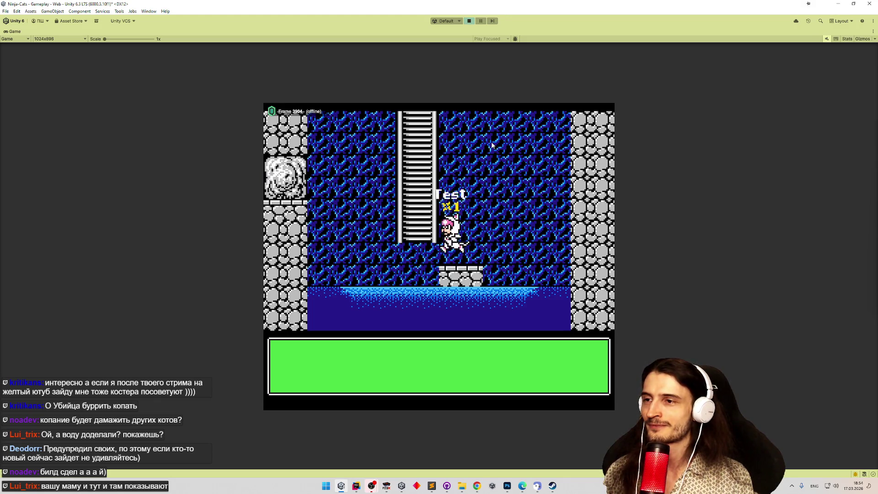
{"action": "key", "text": "Left"}
{"action": "key", "text": "Up"}
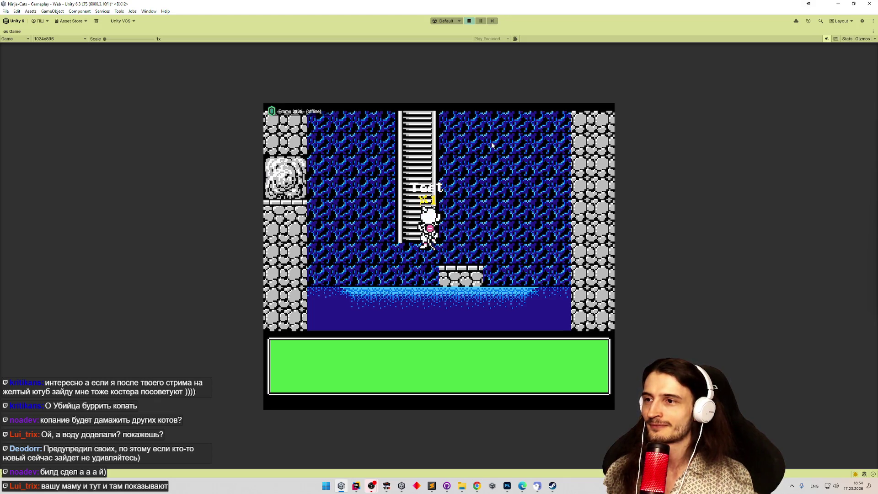
{"action": "key", "text": "Right"}
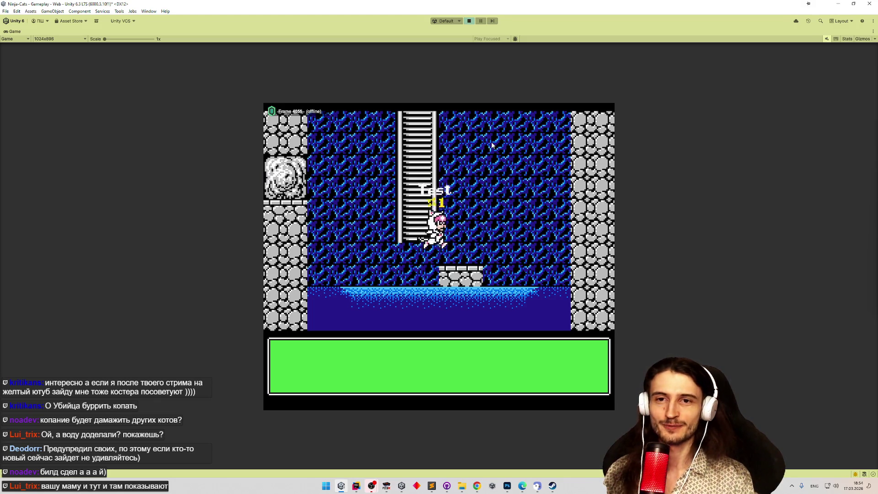
{"action": "key", "text": "Up"}
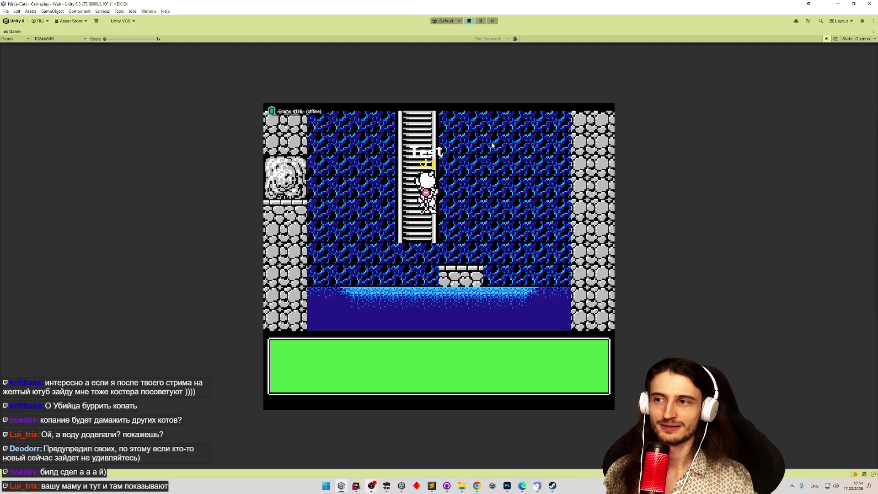
{"action": "key", "text": "Down"}
{"action": "key", "text": "Down"}
{"action": "key", "text": "Up"}
{"action": "key", "text": "Up"}
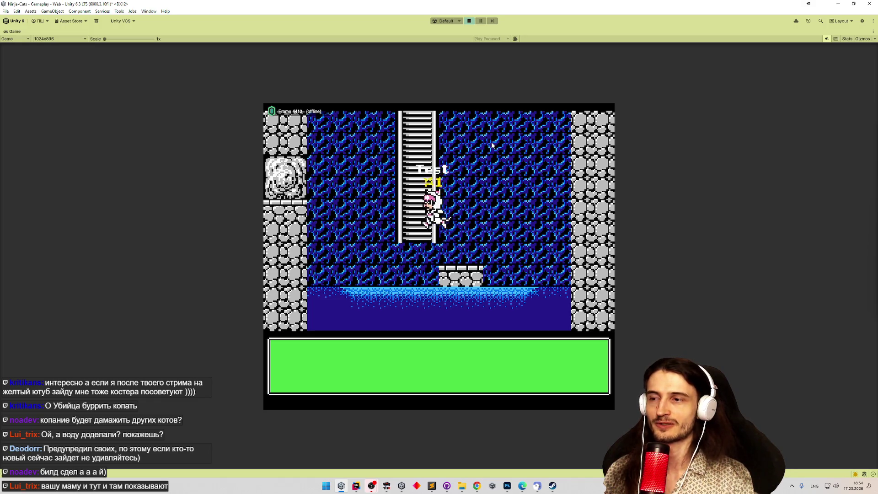
{"action": "key", "text": "Down"}
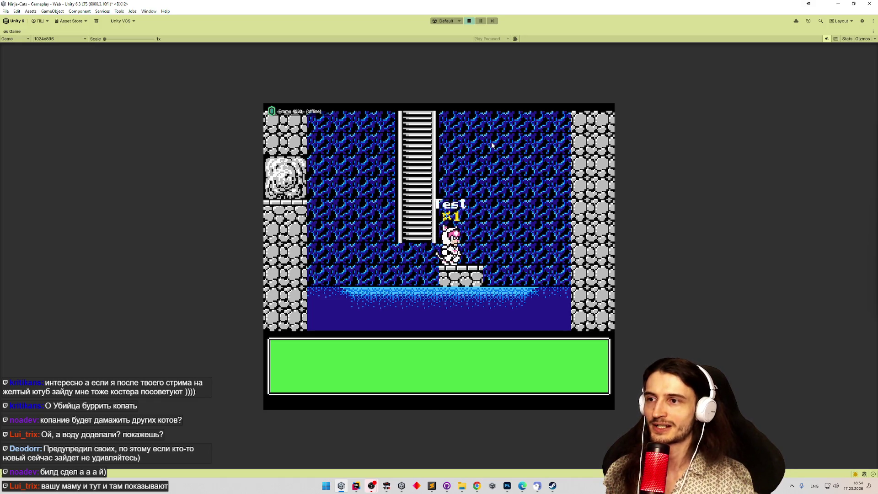
{"action": "key", "text": "Down"}
{"action": "key", "text": "Up"}
{"action": "key", "text": "Down"}
{"action": "key", "text": "Up"}
Keep climbing the cat between the ladder top and the floor, then return to the code editor.
{"action": "key", "text": "Up"}
{"action": "key", "text": "Down"}
{"action": "key", "text": "Up"}
{"action": "key", "text": "Down"}
{"action": "key", "text": "Up"}
{"action": "key", "text": "Down"}
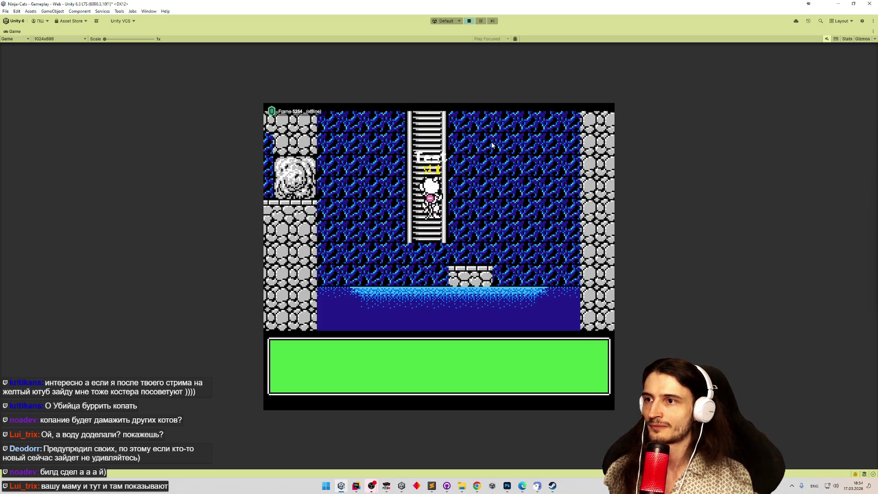
{"action": "key", "text": "Up"}
{"action": "key", "text": "Down"}
{"action": "key", "text": "Up"}
{"action": "key", "text": "Down"}
{"action": "key", "text": "Up"}
{"action": "key", "text": "Up"}
{"action": "key", "text": "Down"}
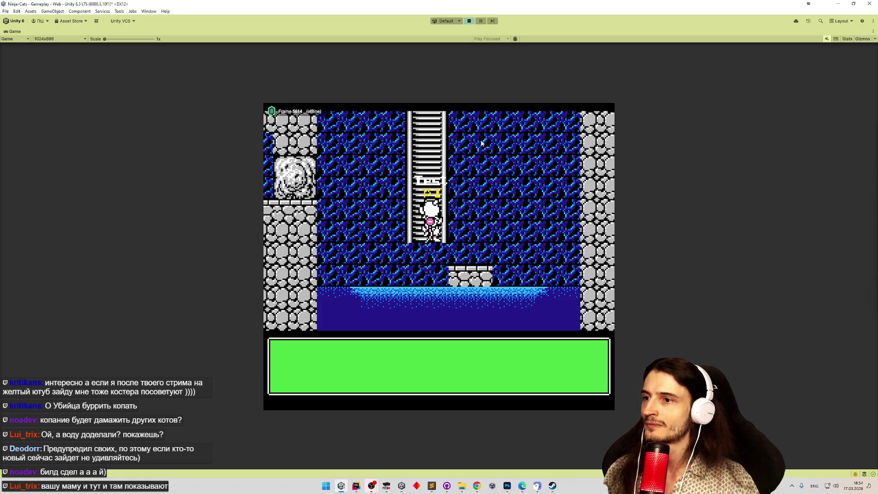
{"action": "left_click", "coordinate": [355, 487]}
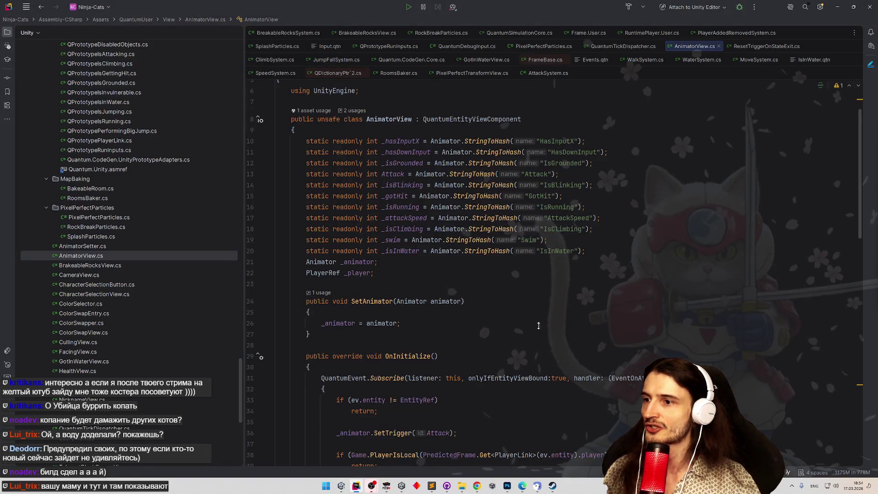
{"action": "scroll", "coordinate": [539, 325], "scroll_direction": "down", "scroll_amount": 8}
{"action": "scroll", "coordinate": [529, 329], "scroll_direction": "down", "scroll_amount": 2}
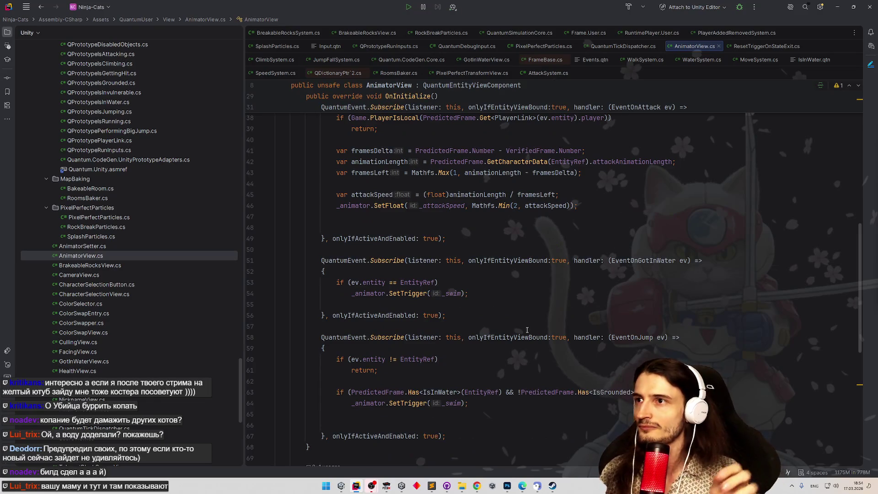
Switch to ClimbSystem.cs to review its Update method with the climb-zone checks.
{"action": "key", "text": "ctrl+Tab"}
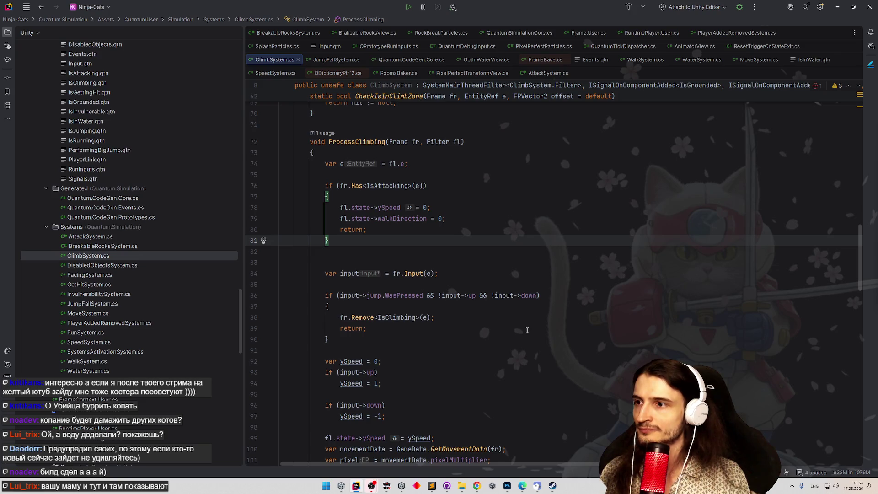
{"action": "scroll", "coordinate": [527, 330], "scroll_direction": "up", "scroll_amount": 6}
{"action": "scroll", "coordinate": [512, 274], "scroll_direction": "up", "scroll_amount": 11}
{"action": "scroll", "coordinate": [506, 260], "scroll_direction": "down", "scroll_amount": 1}
{"action": "scroll", "coordinate": [508, 265], "scroll_direction": "down", "scroll_amount": 2}
{"action": "scroll", "coordinate": [508, 269], "scroll_direction": "down", "scroll_amount": 1}
{"action": "scroll", "coordinate": [509, 275], "scroll_direction": "down", "scroll_amount": 1}
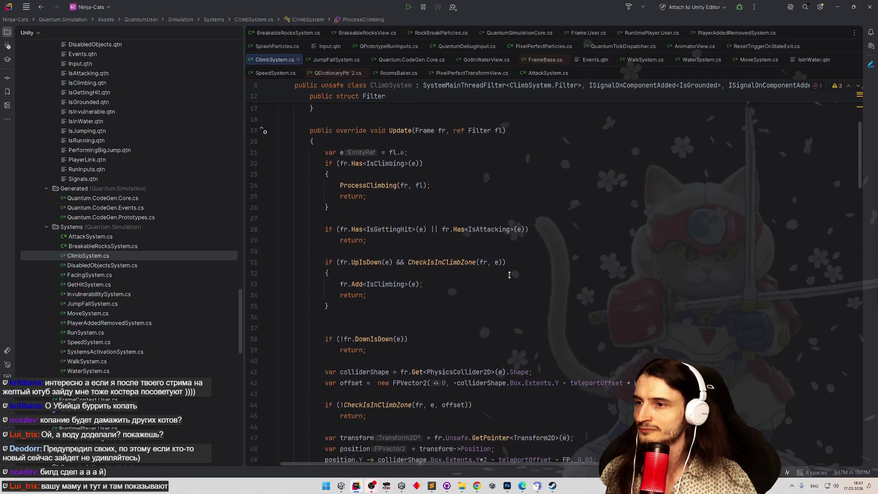
{"action": "scroll", "coordinate": [481, 261], "scroll_direction": "down", "scroll_amount": 1}
Start extending the UpIsDown condition on line 31, erasing a mistaken state member access.
{"action": "left_click", "coordinate": [392, 241]}
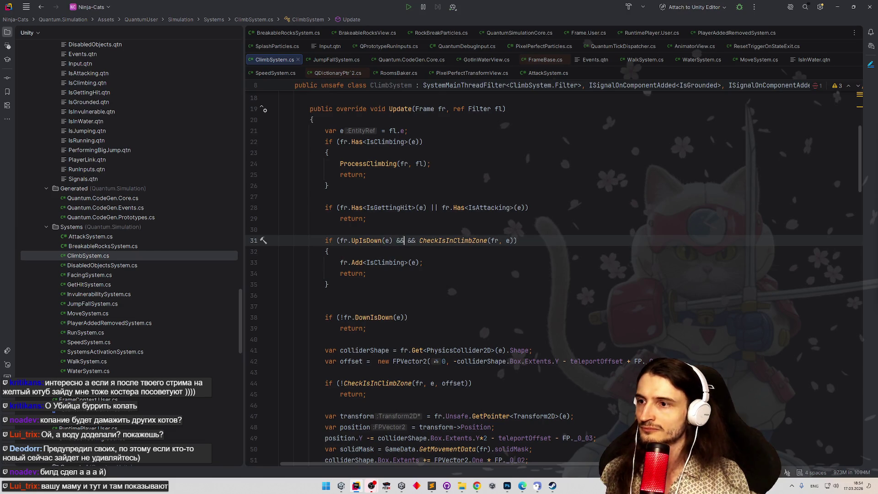
{"action": "type", "text": "fl.is"}
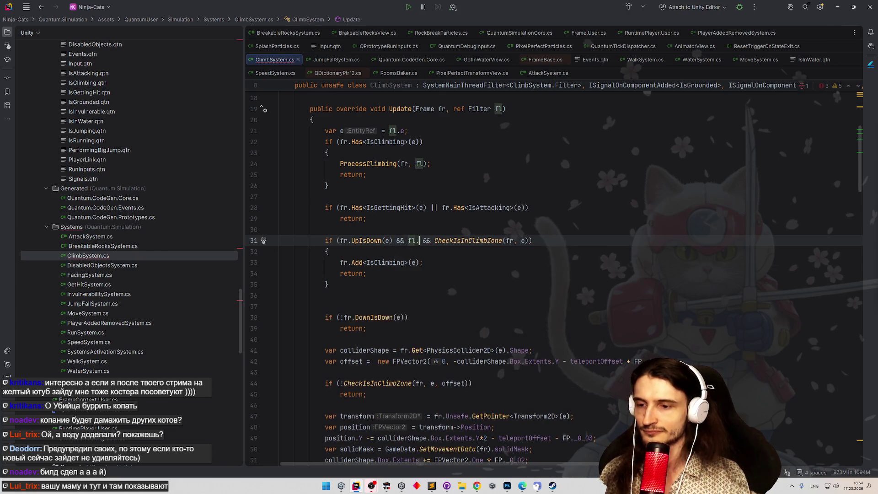
{"action": "key", "text": "BackSpace"}
{"action": "type", "text": "sta"}
{"action": "key", "text": "Return"}
{"action": "type", "text": ".is"}
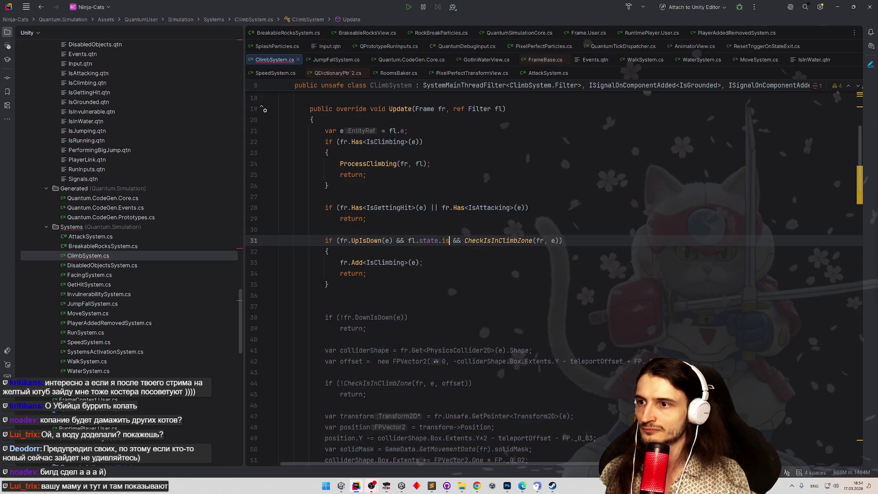
{"action": "type", "text": "."}
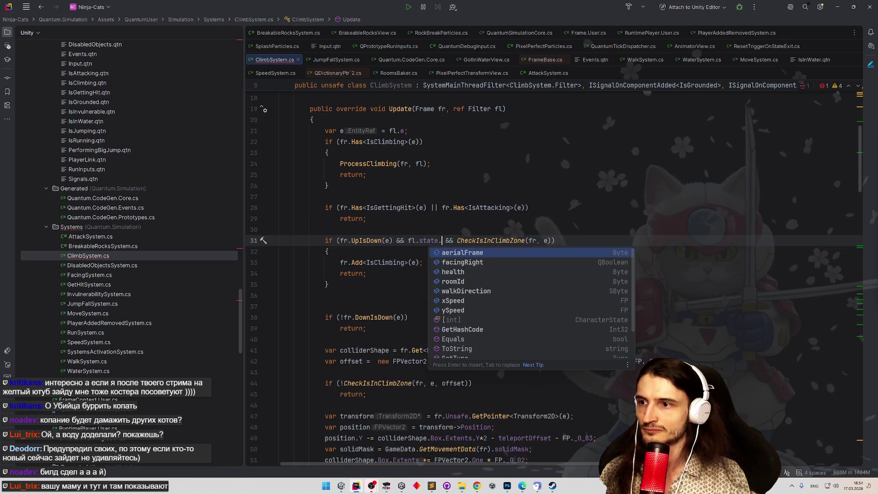
{"action": "key", "text": "BackSpace"}
{"action": "key", "text": "BackSpace"}
{"action": "key", "text": "BackSpace"}
{"action": "key", "text": "BackSpace"}
{"action": "key", "text": "BackSpace"}
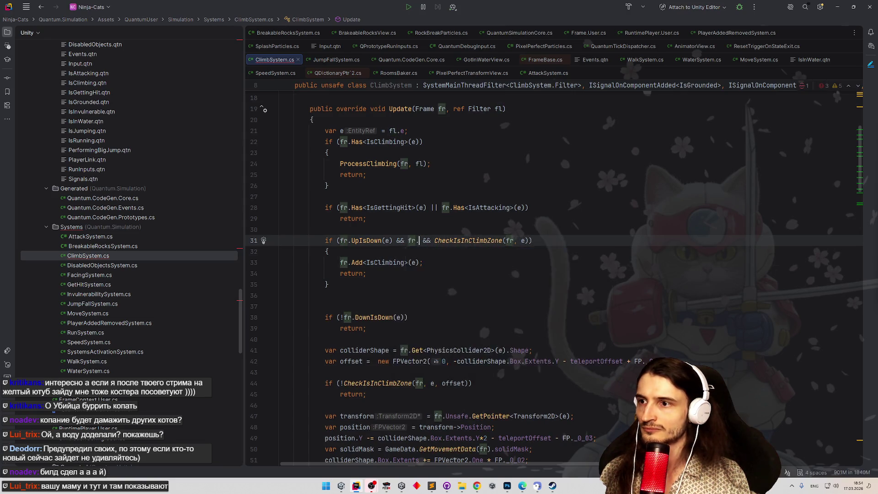
{"action": "type", "text": ".has"}
Add '&& fr.Has<IsGrounded>(e)' so climbing starts only when grounded, then return to Unity.
{"action": "key", "text": "Return"}
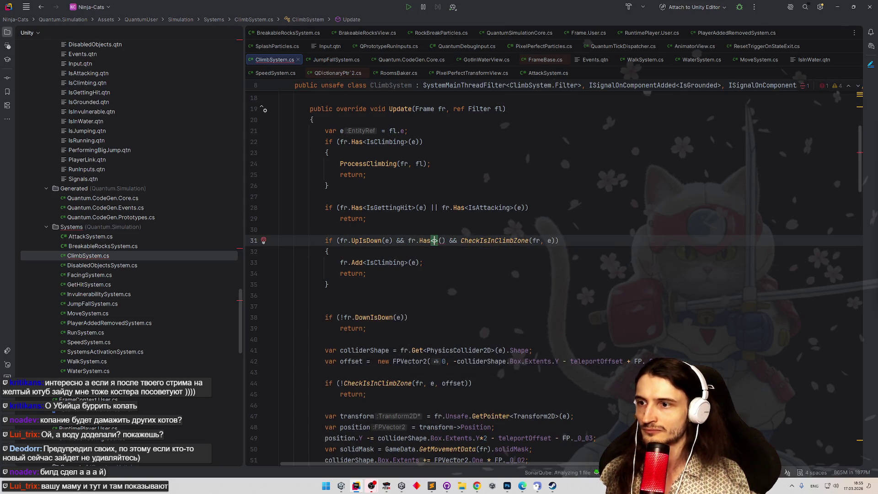
{"action": "type", "text": "IsGr"}
{"action": "key", "text": "Return"}
{"action": "key", "text": "Right"}
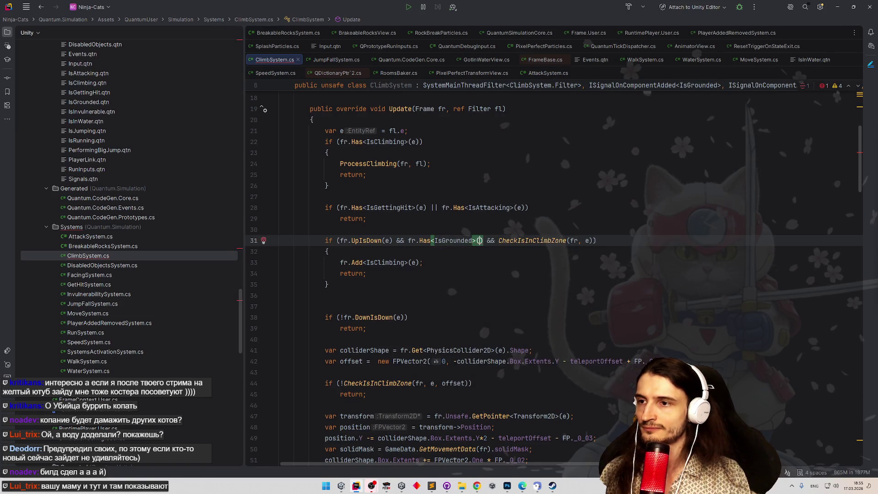
{"action": "key", "text": "Right"}
{"action": "type", "text": "e"}
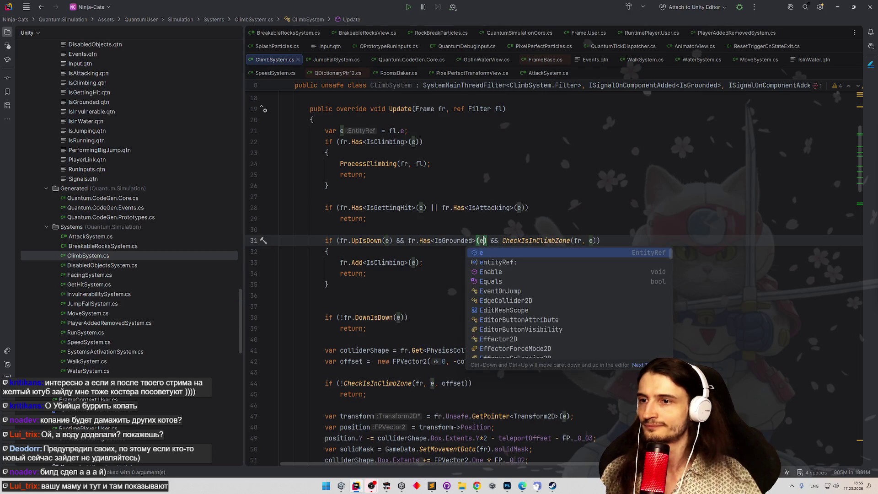
{"action": "left_click", "coordinate": [412, 177]}
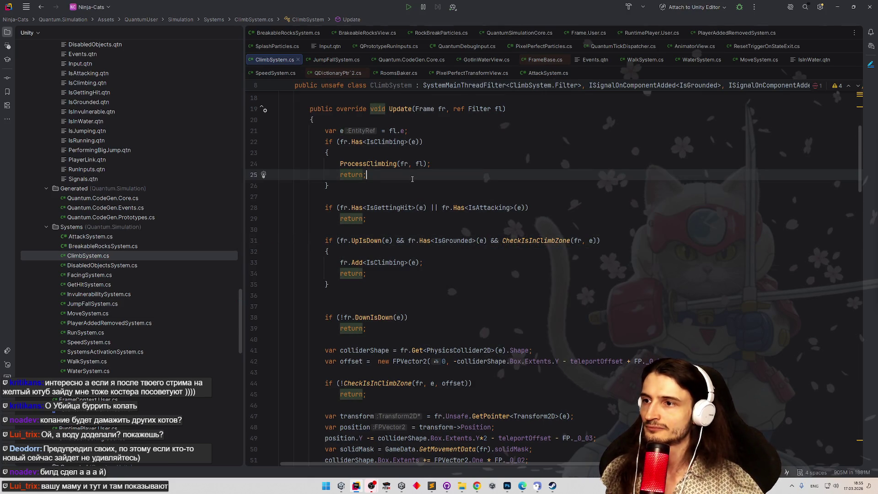
{"action": "key", "text": "alt+Tab"}
Make the cat attack on the ladder, exit Play mode so scripts recompile, and return to Rider.
{"action": "key", "text": "x"}
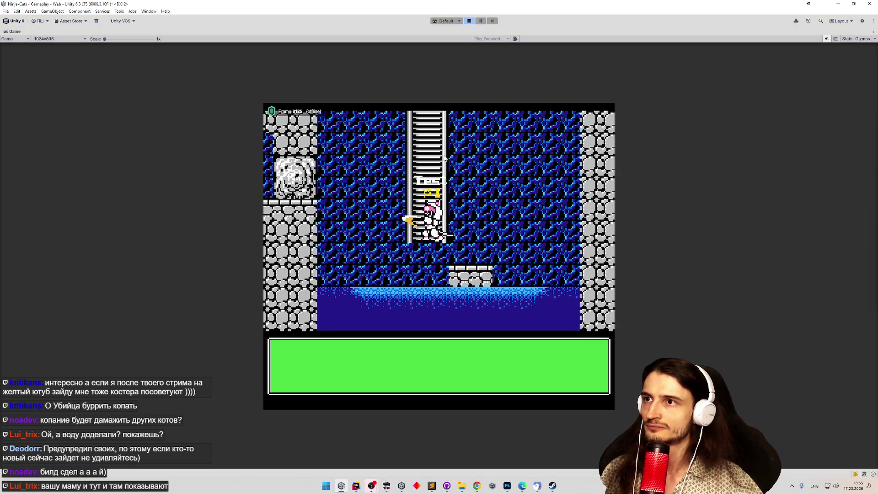
{"action": "key", "text": "ctrl+p"}
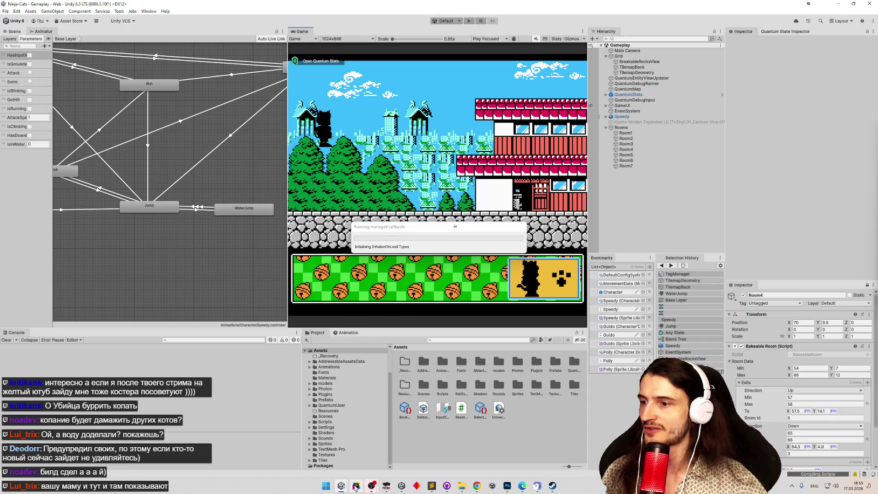
{"action": "key", "text": "alt+Tab"}
{"action": "scroll", "coordinate": [468, 198], "scroll_direction": "up", "scroll_amount": 5}
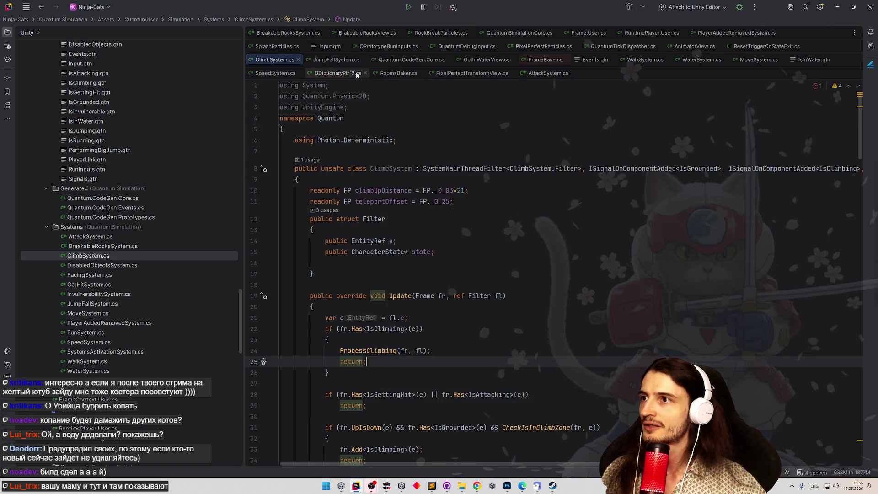
Open RunSystem.cs and place the caret on its RunInputs filter field.
{"action": "double_click", "coordinate": [89, 333]}
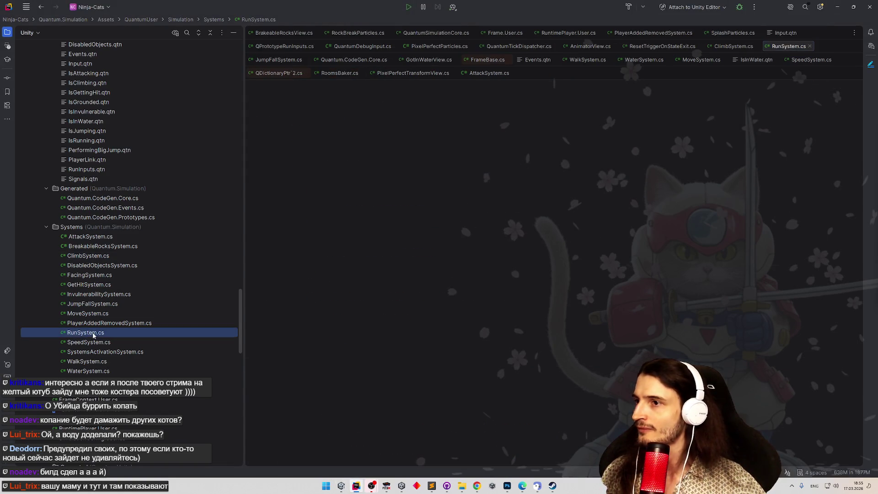
{"action": "scroll", "coordinate": [397, 224], "scroll_direction": "down", "scroll_amount": 5}
{"action": "scroll", "coordinate": [397, 225], "scroll_direction": "up", "scroll_amount": 5}
{"action": "scroll", "coordinate": [397, 224], "scroll_direction": "down", "scroll_amount": 5}
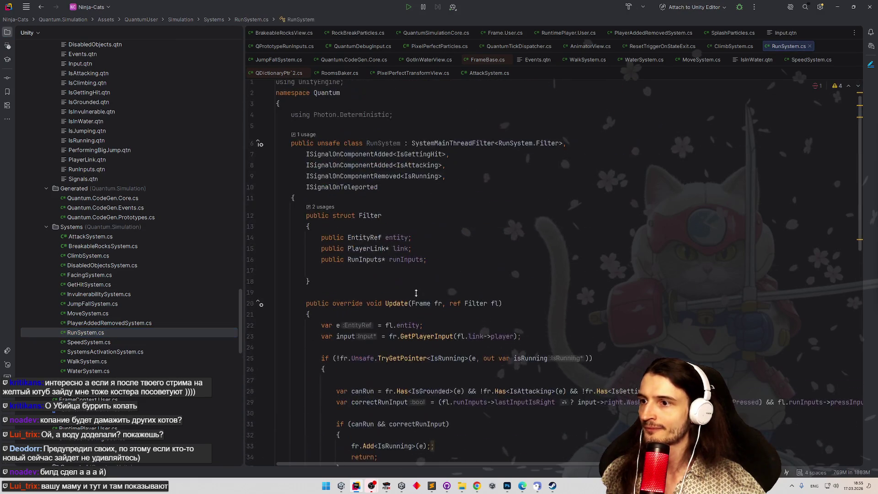
{"action": "scroll", "coordinate": [416, 287], "scroll_direction": "down", "scroll_amount": 2}
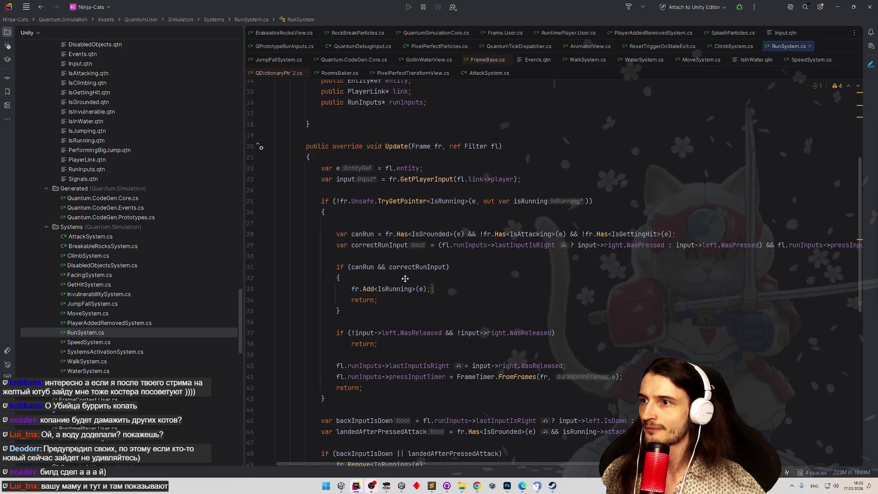
{"action": "scroll", "coordinate": [419, 263], "scroll_direction": "up", "scroll_amount": 3}
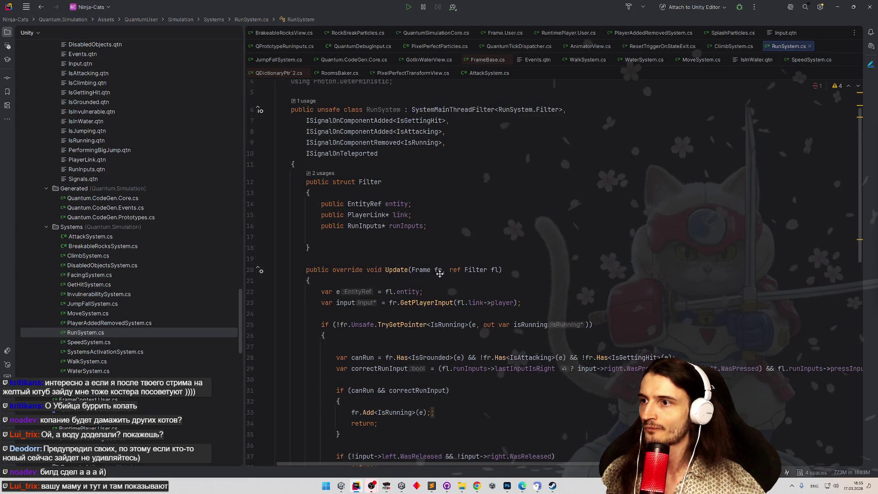
{"action": "scroll", "coordinate": [433, 275], "scroll_direction": "down", "scroll_amount": 1}
{"action": "scroll", "coordinate": [439, 278], "scroll_direction": "down", "scroll_amount": 1}
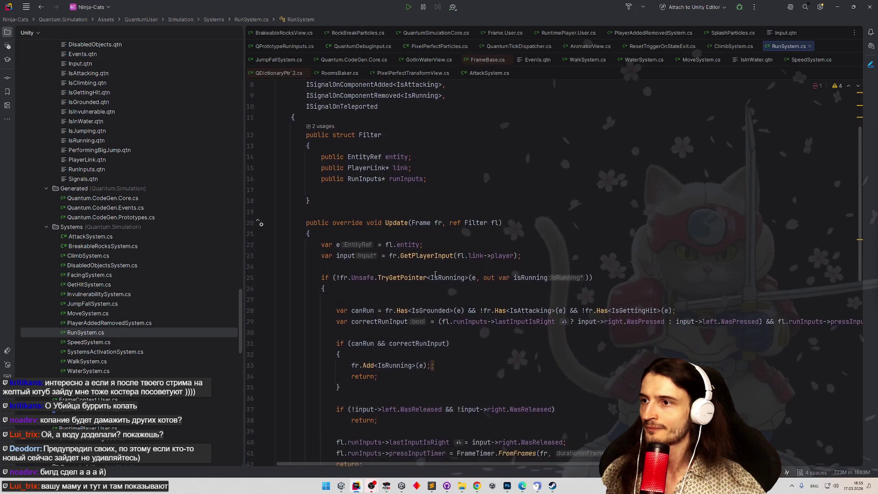
{"action": "left_click", "coordinate": [366, 180]}
{"action": "scroll", "coordinate": [103, 275], "scroll_direction": "up", "scroll_amount": 5}
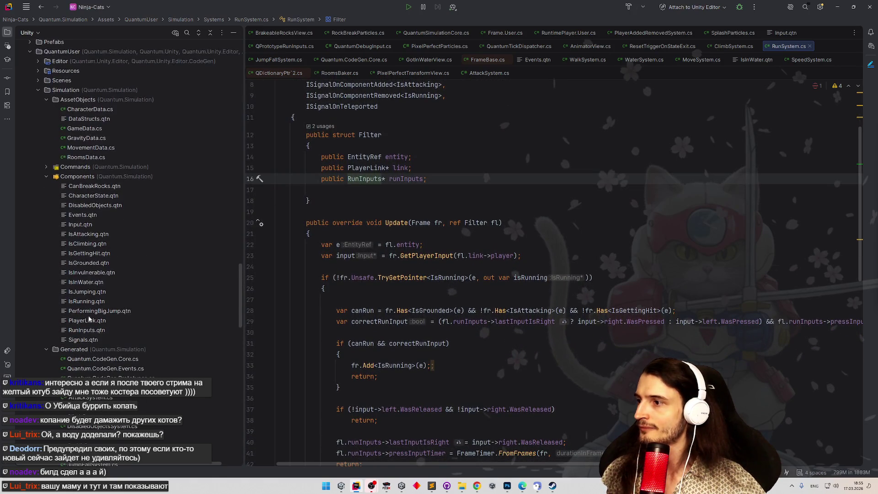
Rename the RunInputs.qtn component file to CanRun.qtn.
{"action": "left_click", "coordinate": [85, 331]}
{"action": "key", "text": "shift+F6"}
{"action": "type", "text": "Can.qtn"}
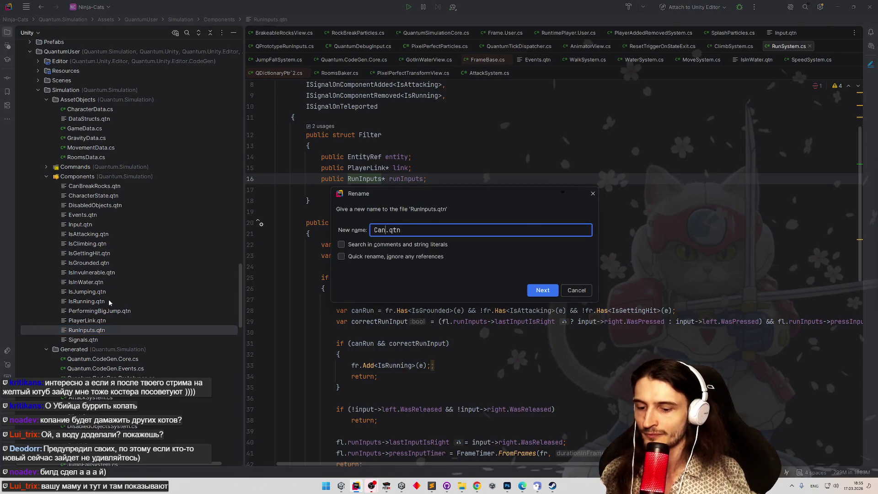
{"action": "key", "text": "Return"}
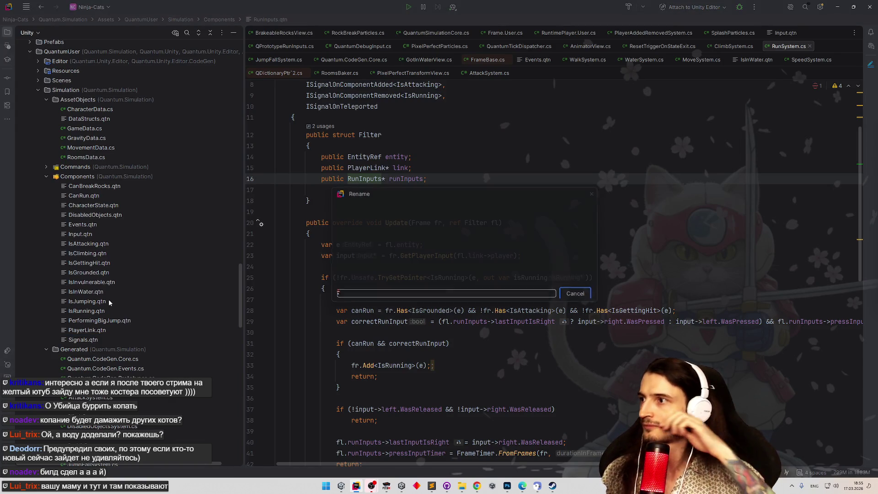
{"action": "key", "text": "Return"}
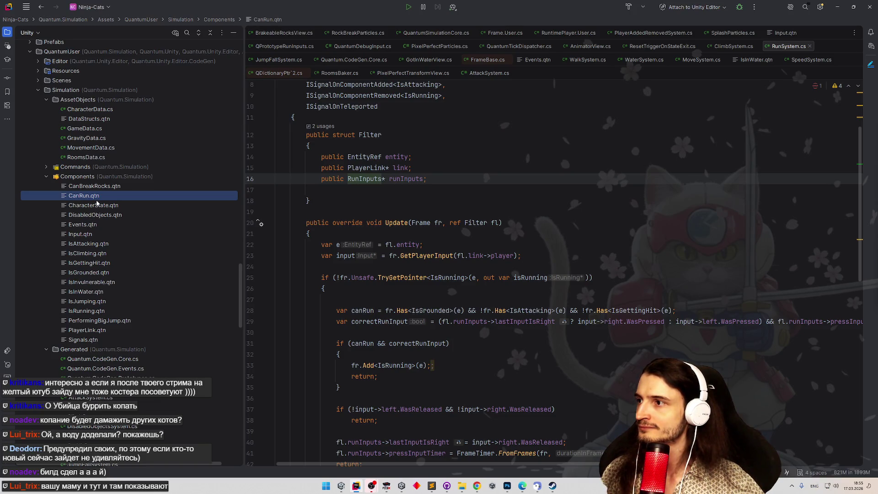
In CanRun.qtn change the component declaration from RunInputs to CanRun, then go back to RunSystem.cs.
{"action": "double_click", "coordinate": [97, 204]}
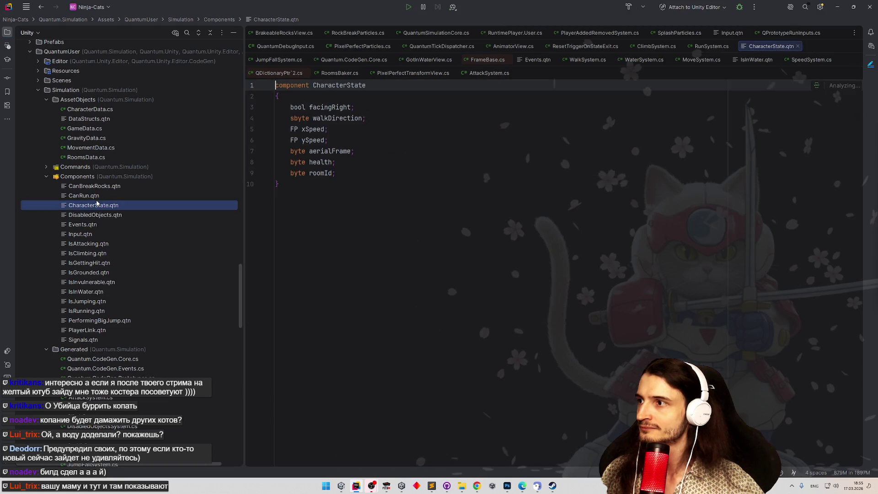
{"action": "double_click", "coordinate": [97, 197]}
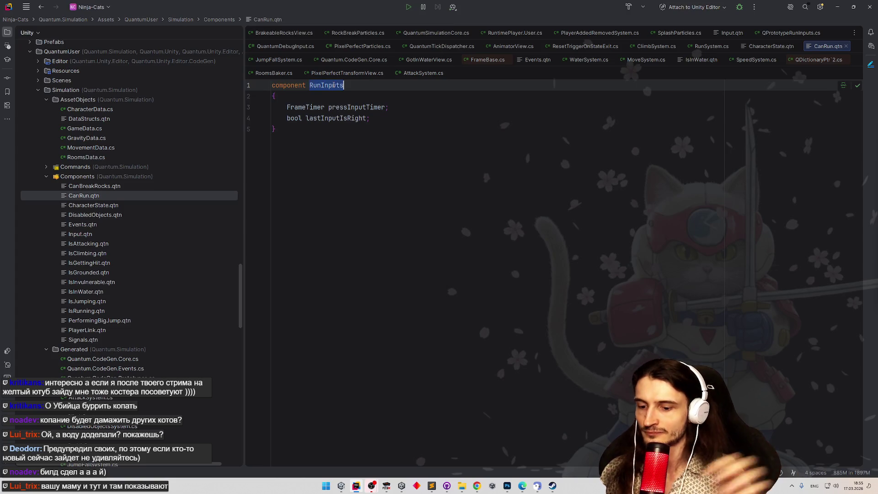
{"action": "type", "text": "Can"}
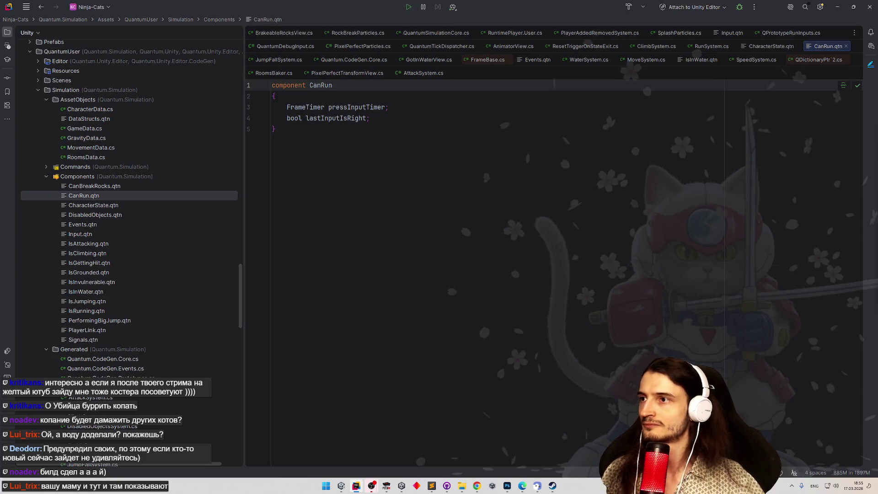
{"action": "left_click", "coordinate": [370, 176]}
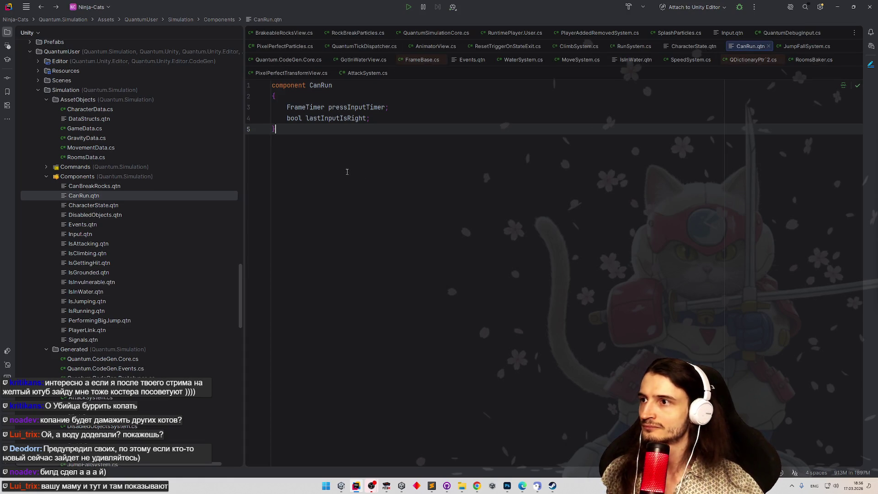
{"action": "key", "text": "ctrl+alt+Left"}
{"action": "key", "text": "ctrl+alt+Left"}
{"action": "key", "text": "ctrl+alt+Left"}
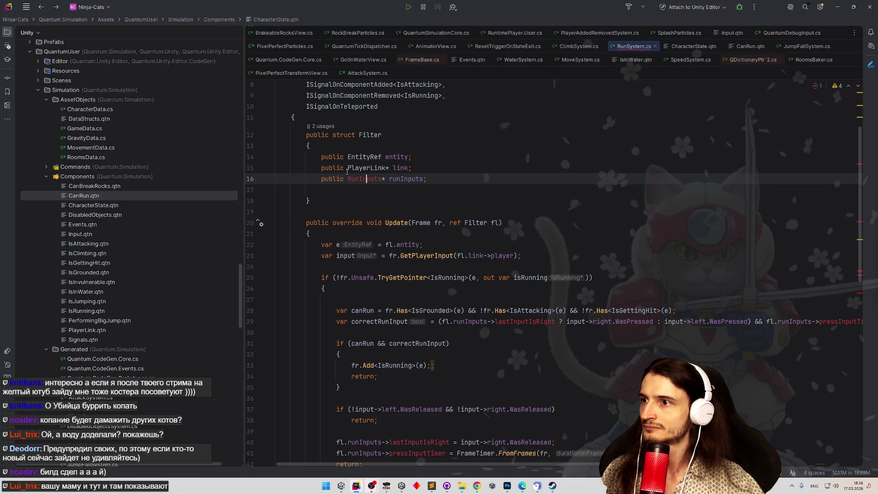
Replace the unresolved RunInputs type on line 16 of the RunSystem filter with CanRun.
{"action": "key", "text": "alt+Return"}
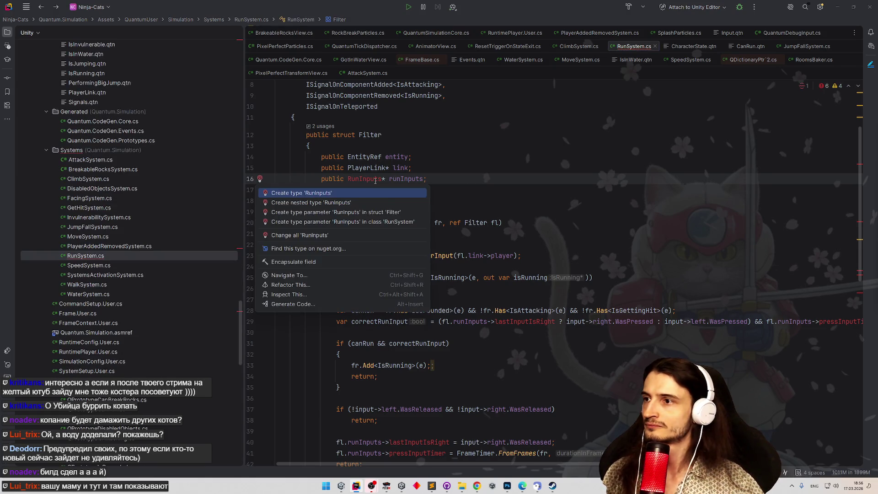
{"action": "key", "text": "Escape"}
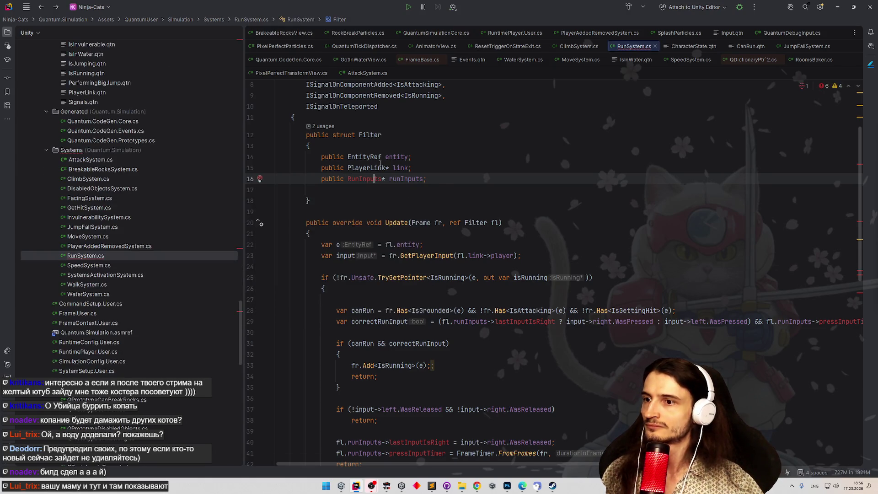
{"action": "double_click", "coordinate": [375, 180]}
{"action": "key", "text": "ctrl+space"}
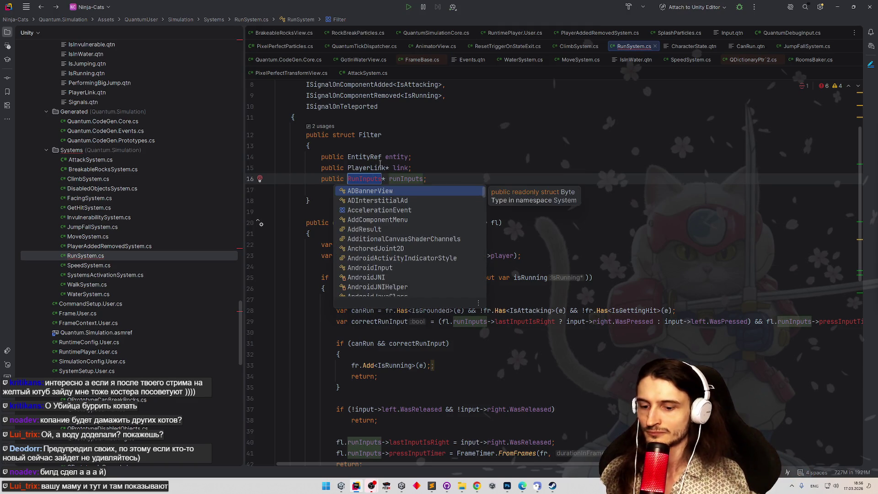
{"action": "type", "text": "CanRun"}
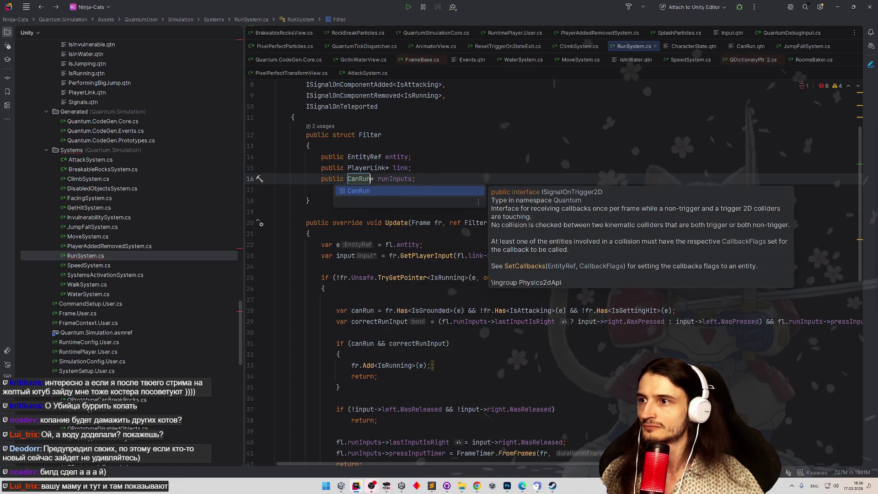
{"action": "key", "text": "Escape"}
Move the caret around the Update method body to the empty line 27.
{"action": "key", "text": "Up"}
{"action": "key", "text": "End"}
{"action": "scroll", "coordinate": [510, 240], "scroll_direction": "down", "scroll_amount": 1}
{"action": "scroll", "coordinate": [521, 238], "scroll_direction": "down", "scroll_amount": 3}
{"action": "scroll", "coordinate": [533, 235], "scroll_direction": "down", "scroll_amount": 3}
{"action": "scroll", "coordinate": [530, 248], "scroll_direction": "down", "scroll_amount": 5}
{"action": "scroll", "coordinate": [508, 236], "scroll_direction": "up", "scroll_amount": 3}
{"action": "scroll", "coordinate": [480, 226], "scroll_direction": "up", "scroll_amount": 2}
{"action": "scroll", "coordinate": [457, 216], "scroll_direction": "up", "scroll_amount": 2}
{"action": "scroll", "coordinate": [457, 216], "scroll_direction": "up", "scroll_amount": 2}
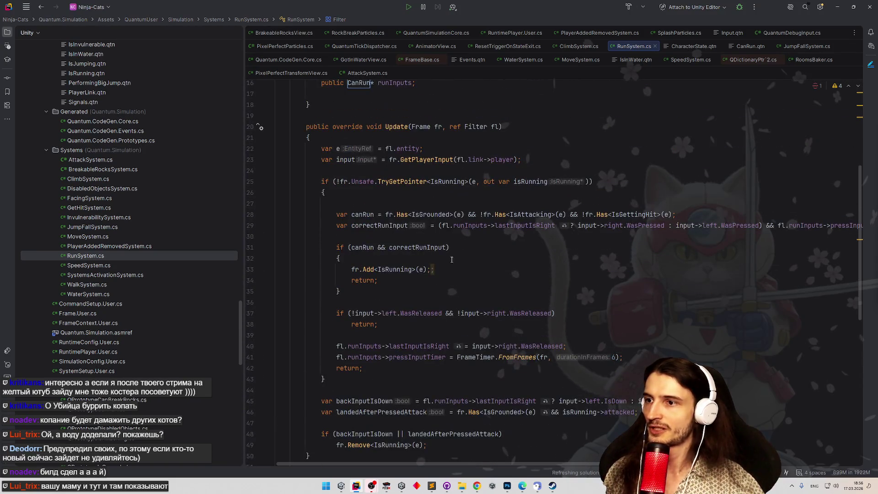
{"action": "left_click", "coordinate": [511, 249]}
{"action": "scroll", "coordinate": [512, 249], "scroll_direction": "up", "scroll_amount": 2}
{"action": "left_click", "coordinate": [509, 268]}
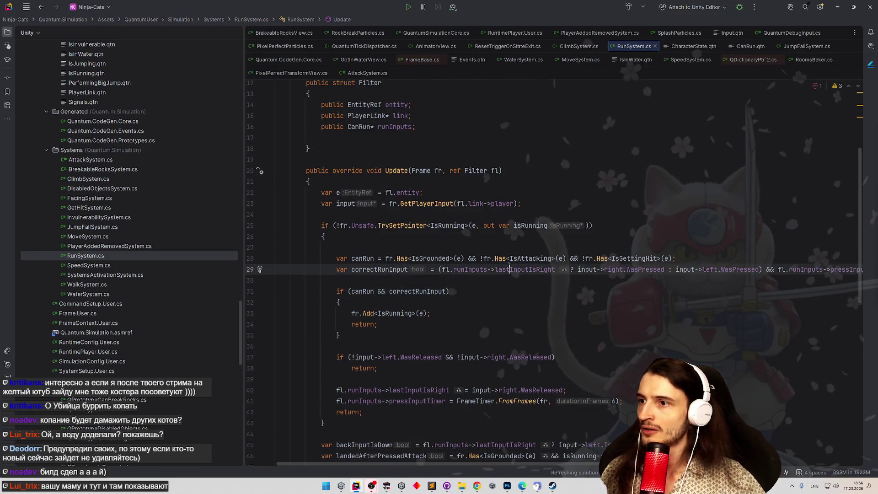
{"action": "left_click", "coordinate": [474, 249]}
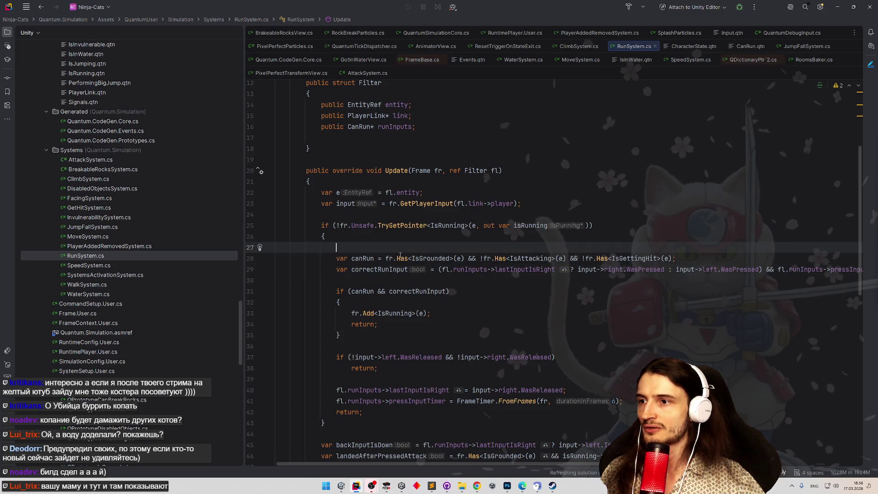
Add a '!fr.Has<IsInWater>(e)' check to the canRun condition before the IsAttacking check.
{"action": "left_click", "coordinate": [479, 258]}
{"action": "type", "text": "fr.Has<IsGrounded>(e)"}
{"action": "type", "text": "&&"}
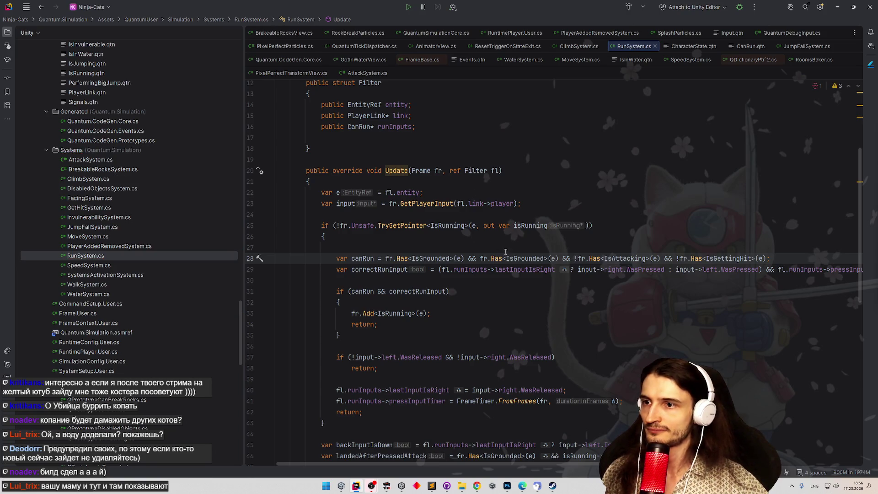
{"action": "double_click", "coordinate": [525, 258]}
{"action": "type", "text": "IsIn"}
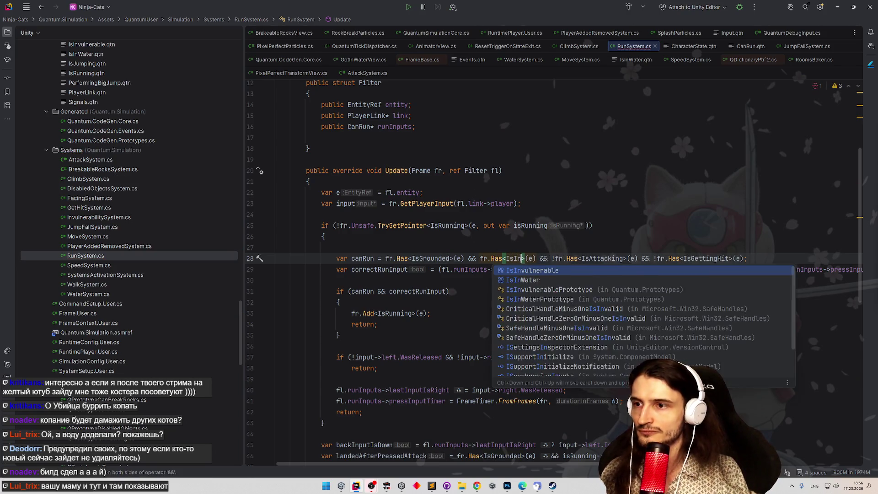
{"action": "key", "text": "Down"}
{"action": "key", "text": "Return"}
{"action": "left_click", "coordinate": [481, 258]}
{"action": "type", "text": "!"}
{"action": "left_click", "coordinate": [569, 211]}
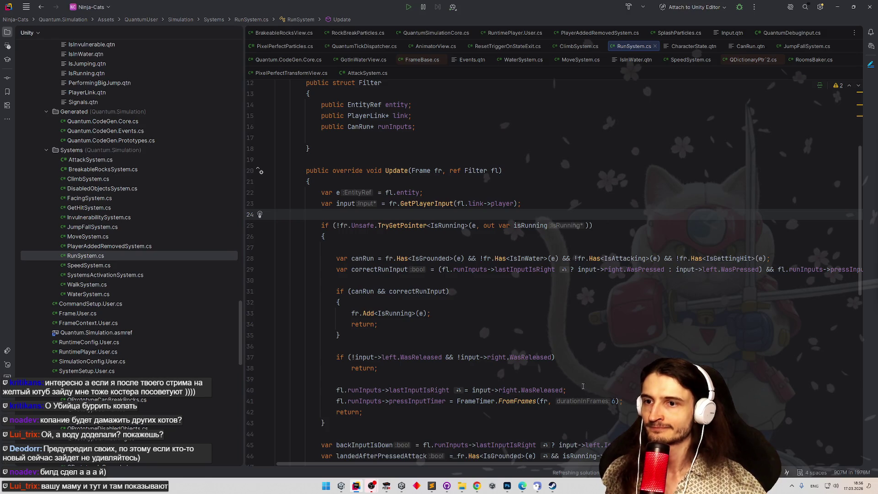
{"action": "left_click_drag", "start_coordinate": [557, 464], "coordinate": [549, 446]}
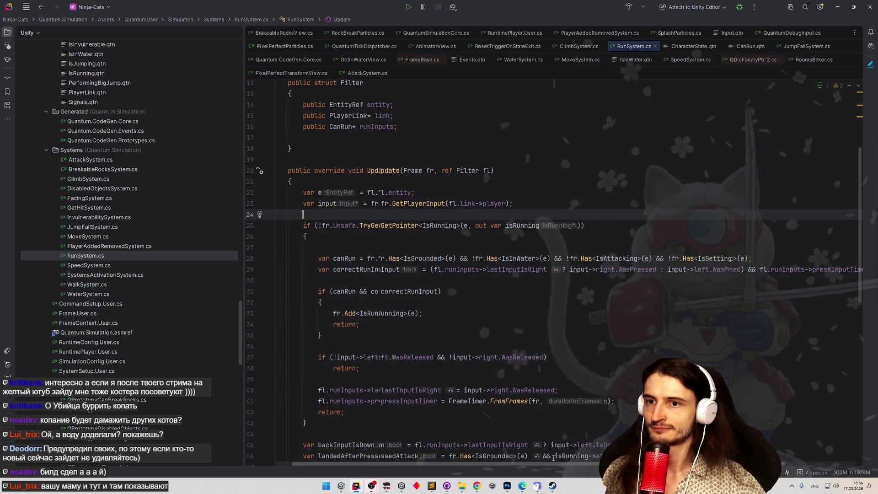
{"action": "scroll", "coordinate": [549, 446], "scroll_direction": "left", "scroll_amount": 3}
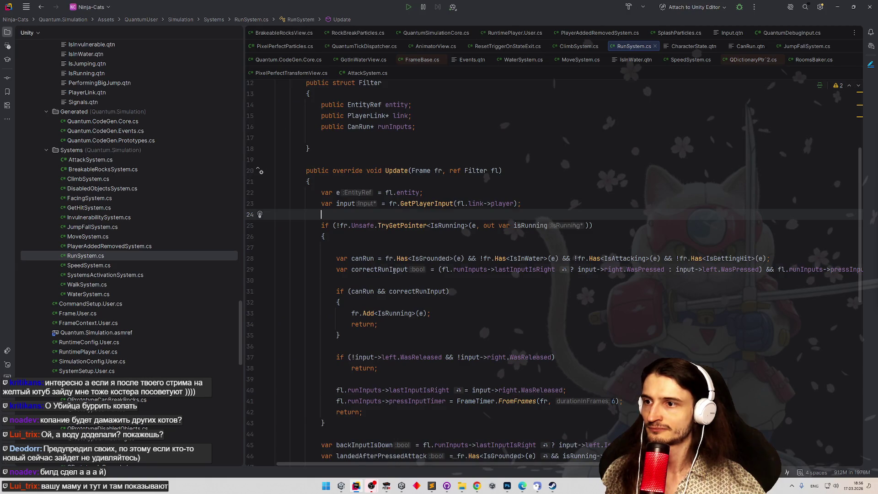
Undo a trial if line after canRun, remove the leftover blank line, and switch to Unity.
{"action": "double_click", "coordinate": [395, 269]}
{"action": "left_click", "coordinate": [373, 261]}
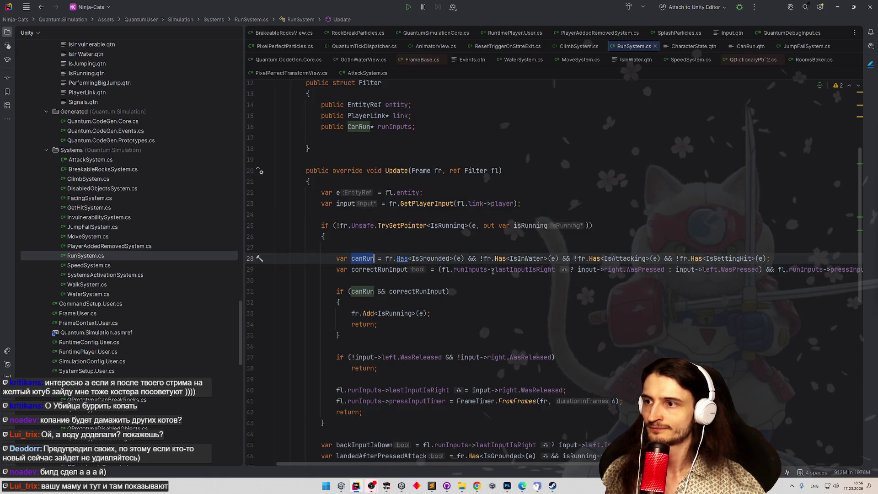
{"action": "left_click", "coordinate": [771, 259]}
{"action": "key", "text": "Return"}
{"action": "key", "text": "Return"}
{"action": "type", "text": "if (canRun"}
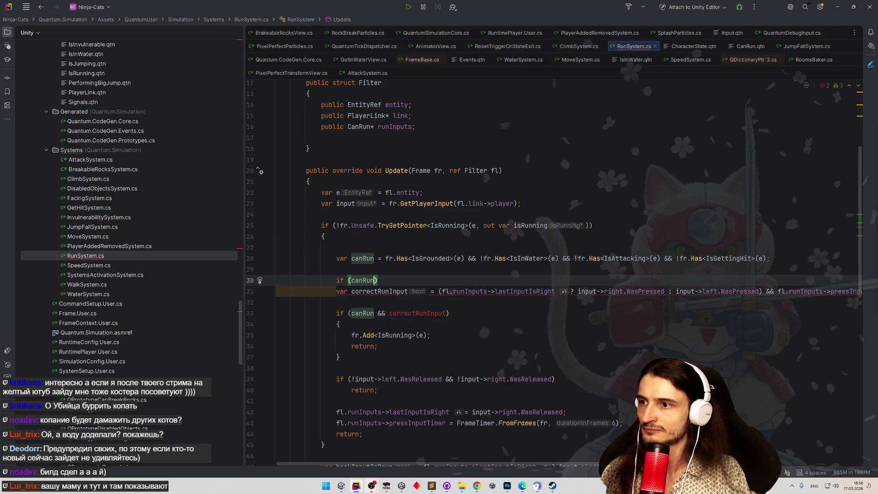
{"action": "left_click", "coordinate": [382, 292]}
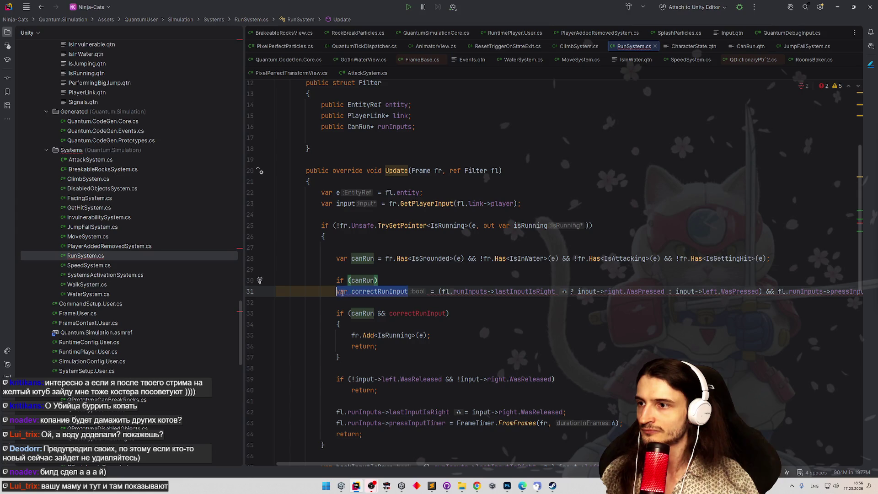
{"action": "left_click", "coordinate": [353, 272]}
{"action": "key", "text": "ctrl+z"}
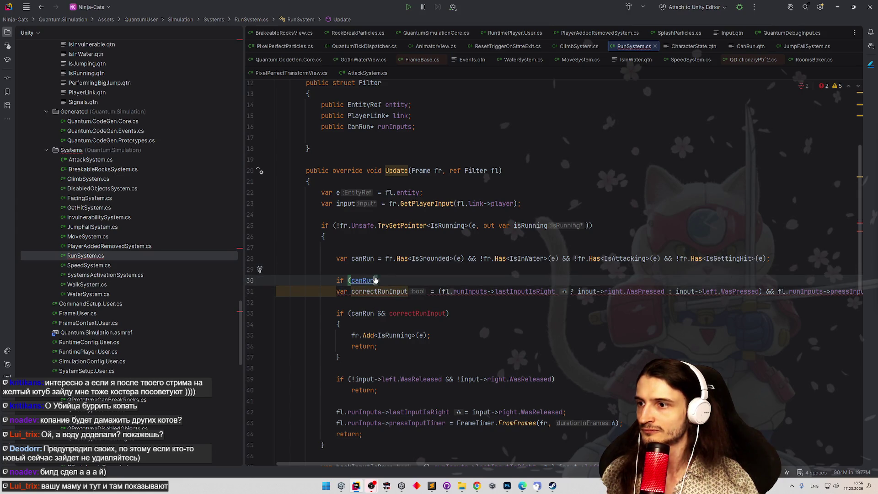
{"action": "key", "text": "ctrl+z"}
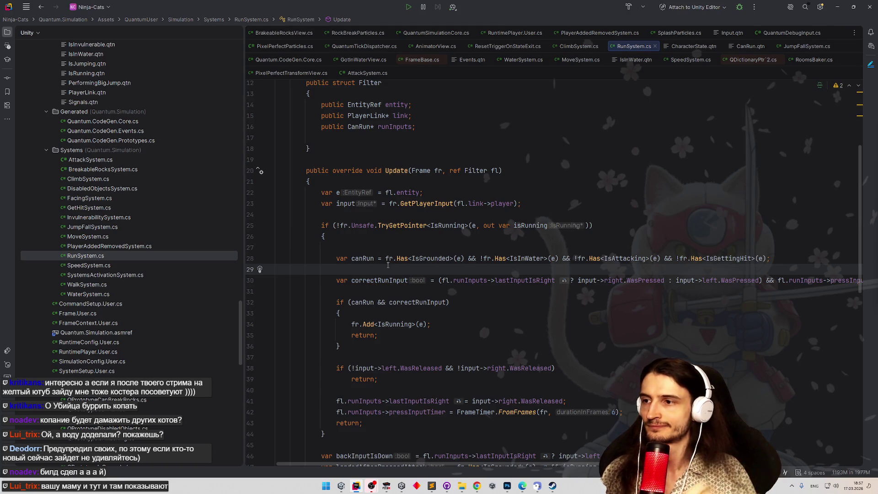
{"action": "key", "text": "BackSpace"}
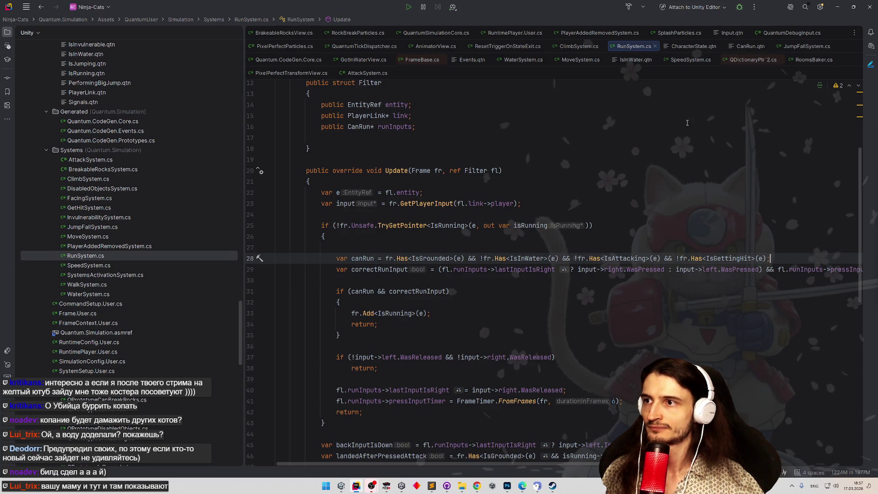
{"action": "left_click", "coordinate": [837, 7]}
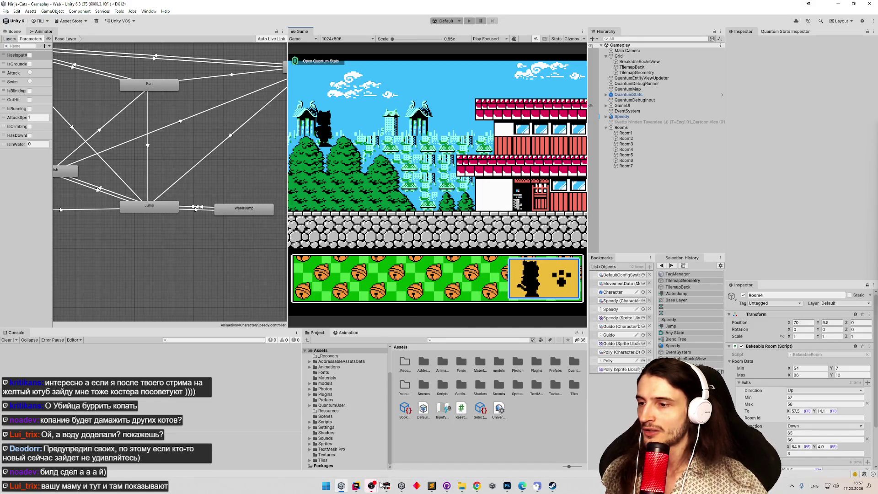
In FCEUX walk the character back and forth through the cave level, facing the walls.
{"action": "left_click", "coordinate": [386, 485]}
{"action": "key", "text": "Left"}
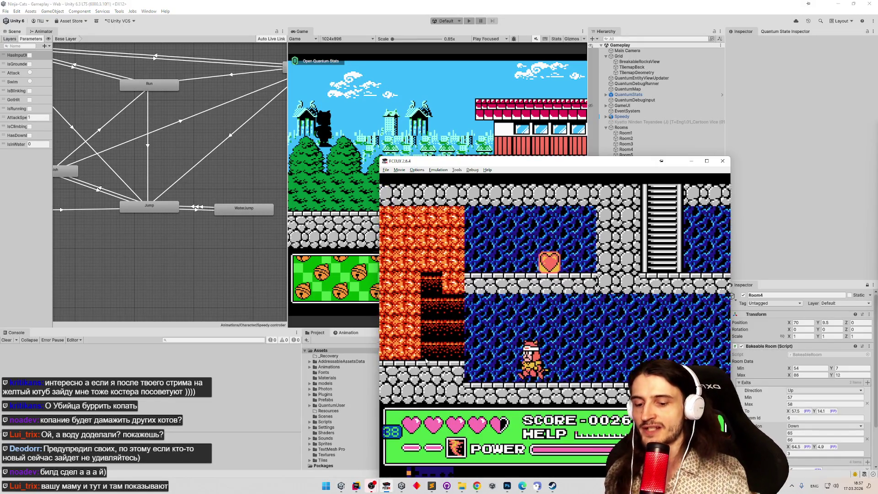
{"action": "key", "text": "Left"}
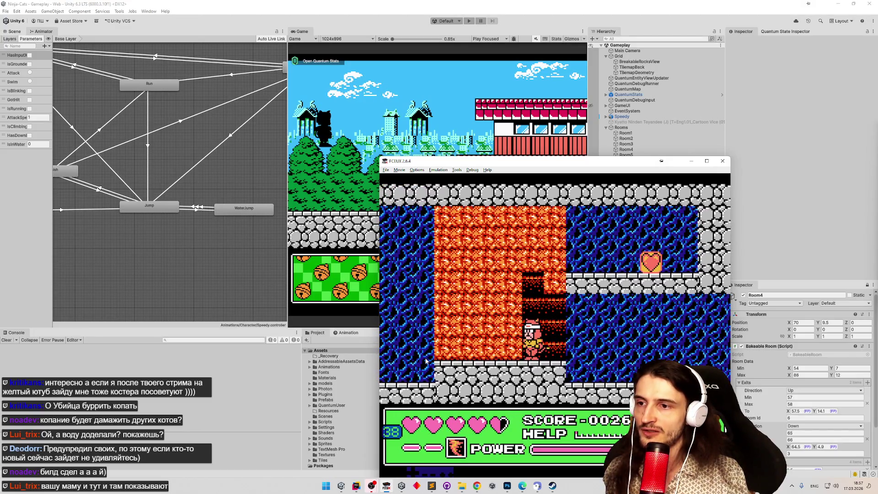
{"action": "key", "text": "Left"}
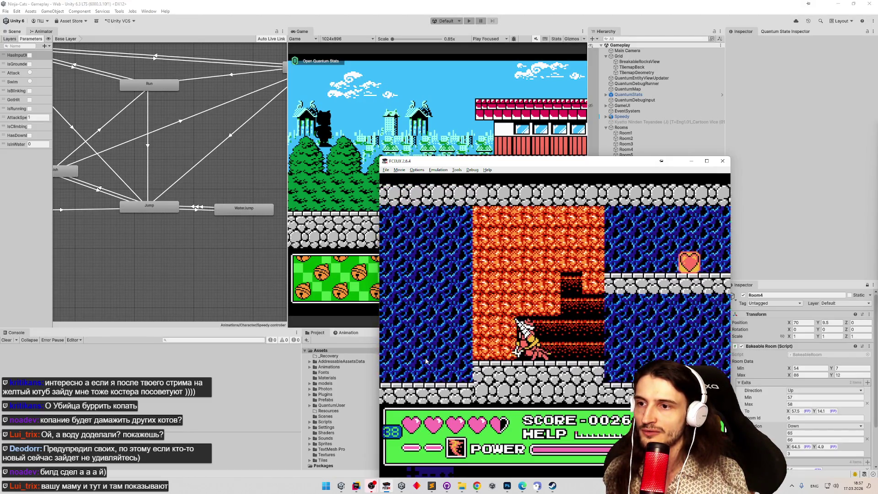
{"action": "key", "text": "Right"}
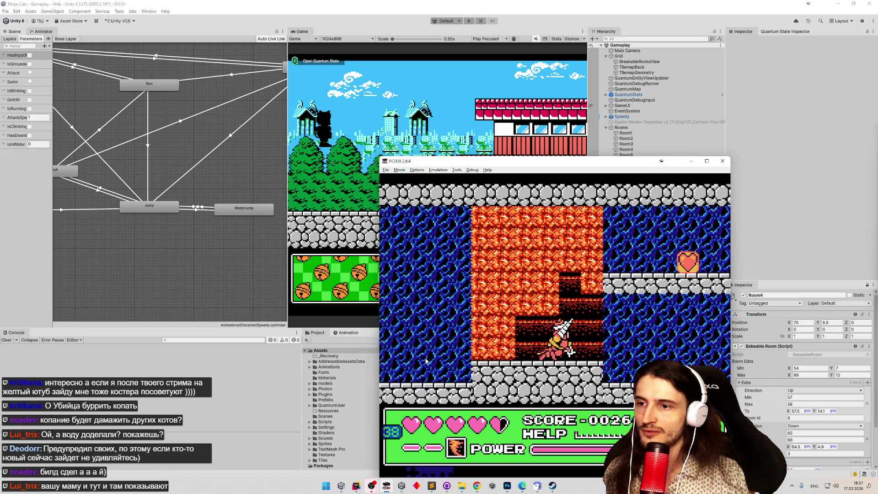
{"action": "key", "text": "Right"}
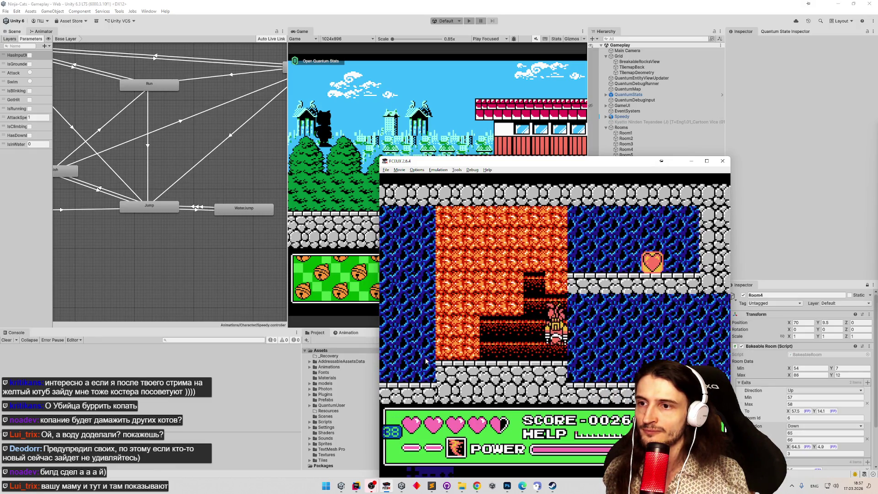
{"action": "key", "text": "Left"}
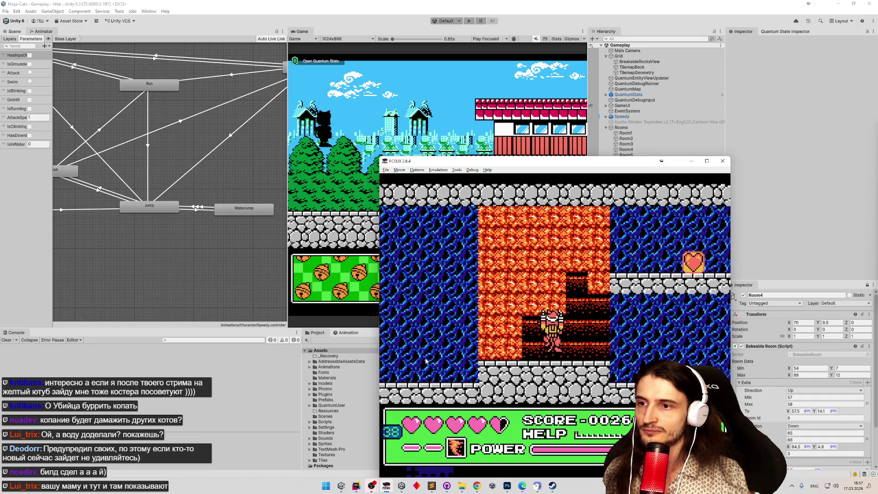
{"action": "key", "text": "Up"}
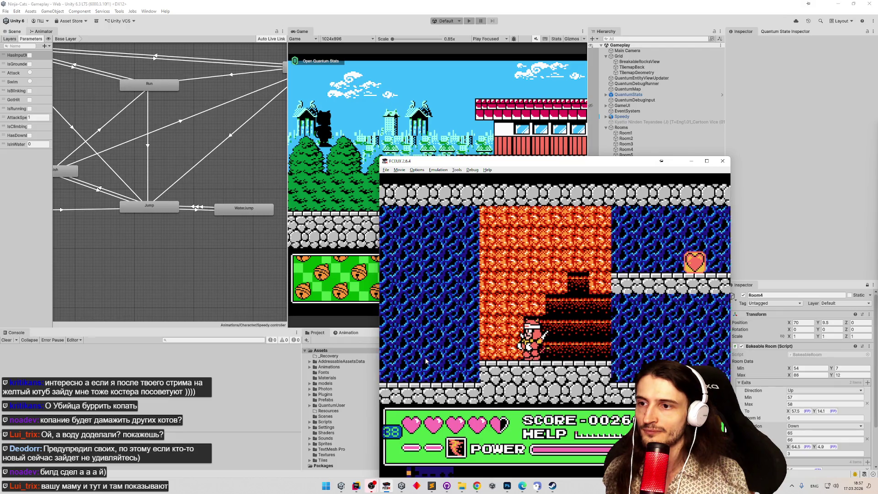
{"action": "key", "text": "Left"}
{"action": "key", "text": "Right"}
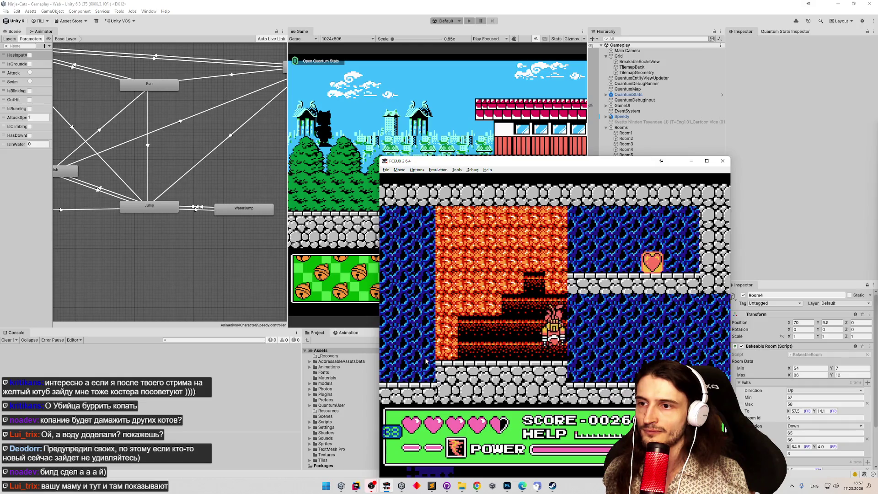
{"action": "key", "text": "Left"}
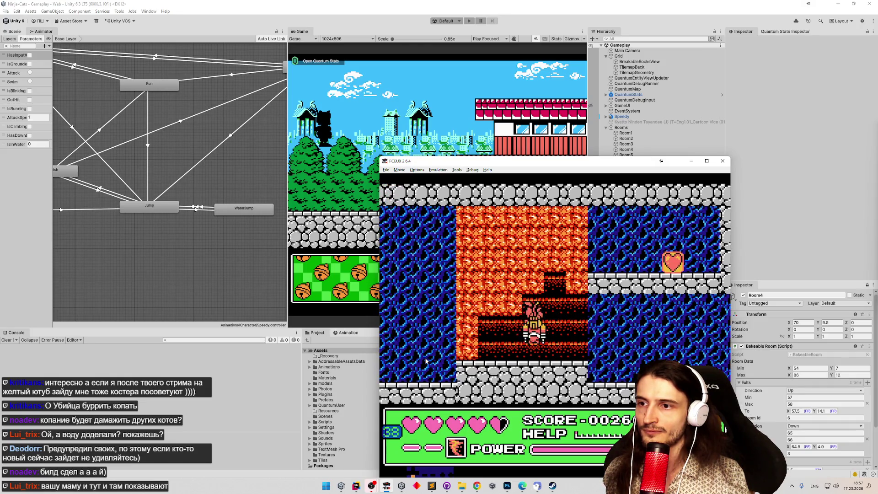
{"action": "key", "text": "Right"}
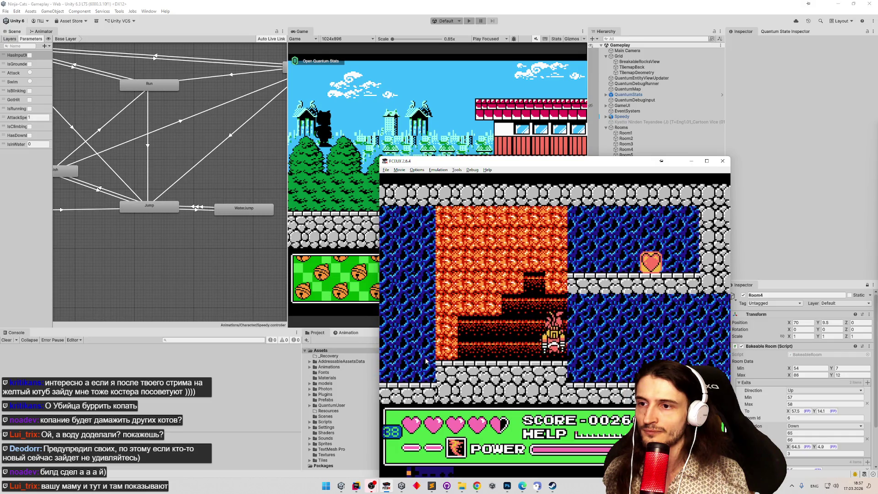
{"action": "key", "text": "Up"}
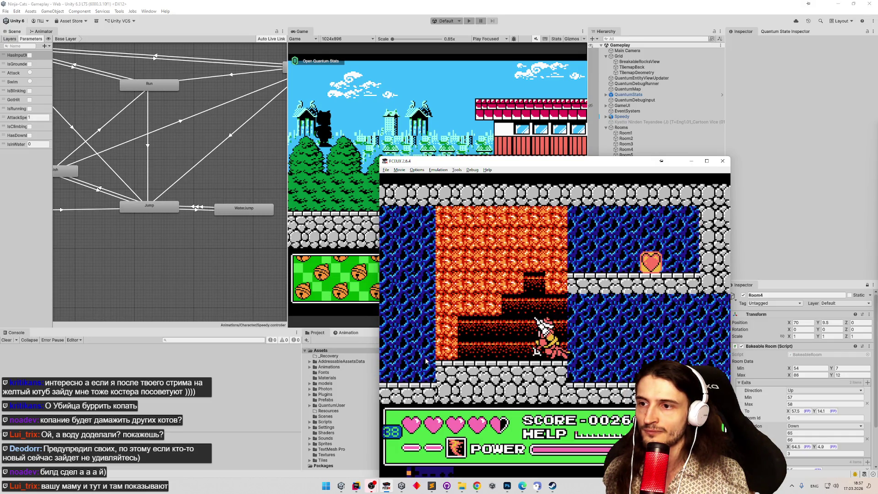
{"action": "key", "text": "Left"}
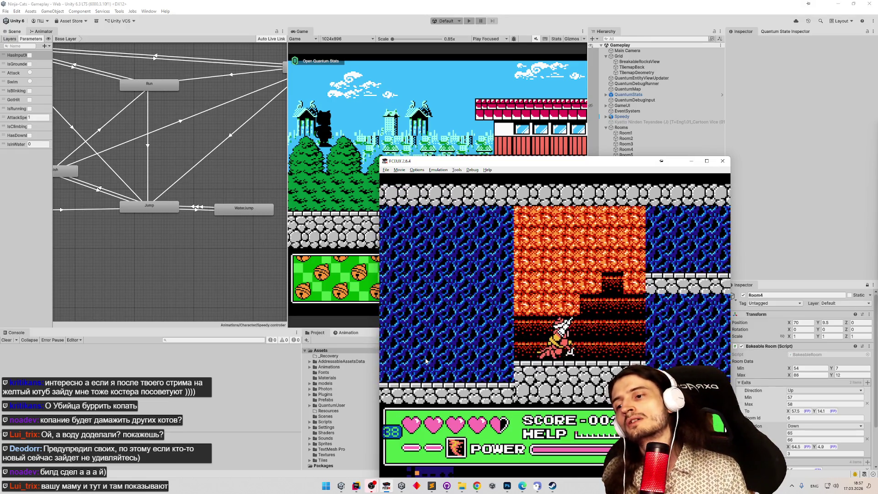
{"action": "key", "text": "Right"}
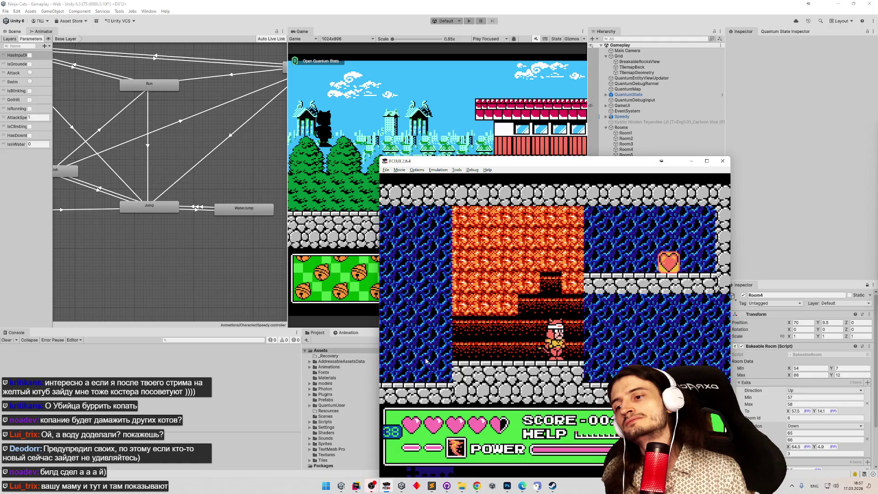
Defeat the enemy on the left, climb the higher ledge and walk right through the cave, then return to Rider.
{"action": "key", "text": "Left"}
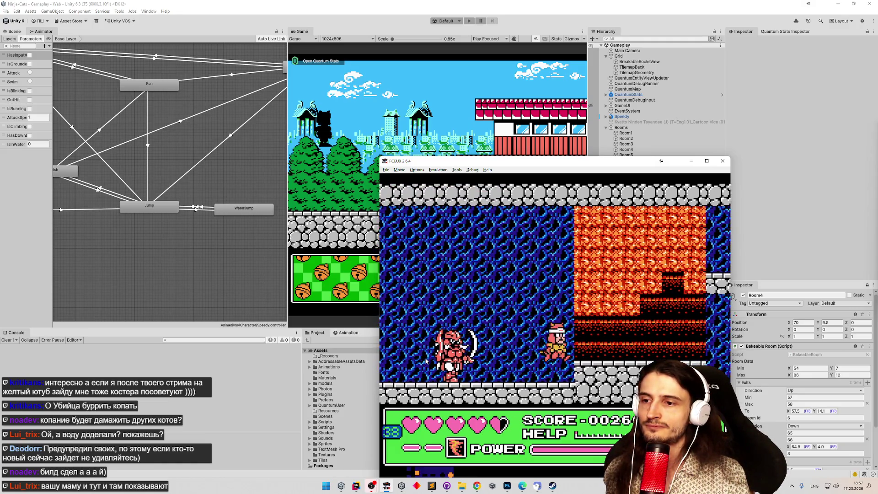
{"action": "key", "text": "Left"}
{"action": "key", "text": "f"}
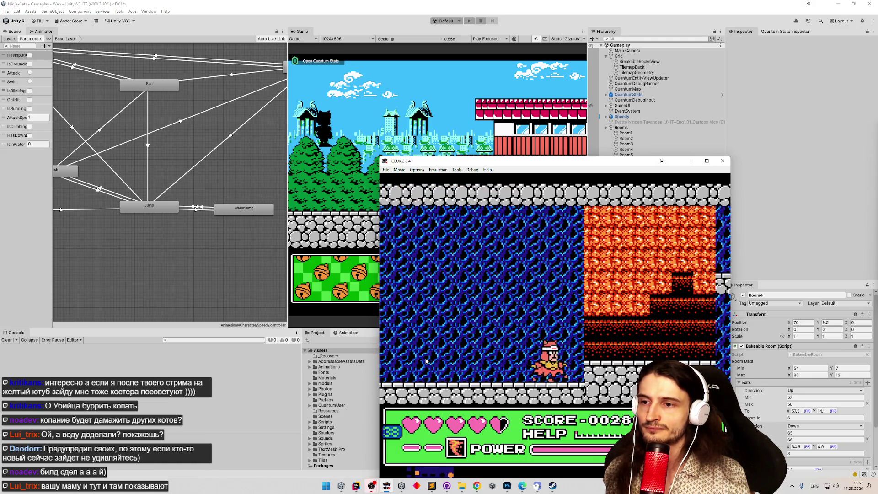
{"action": "key", "text": "Right"}
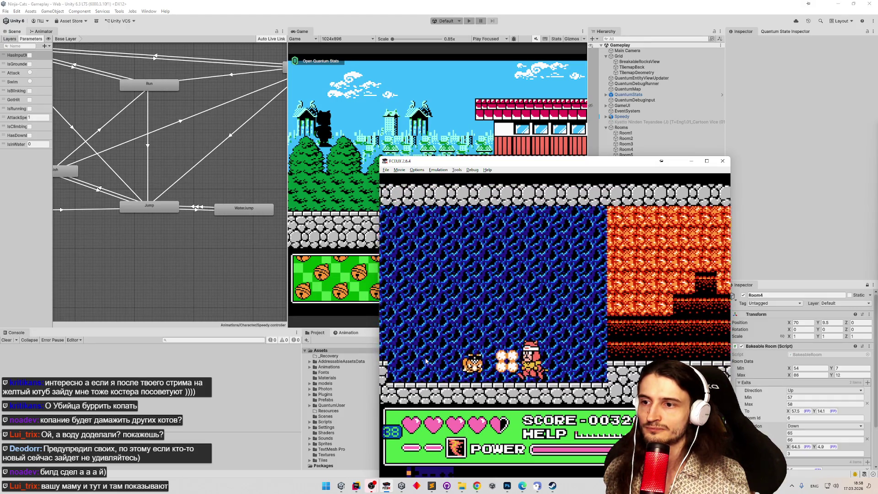
{"action": "key", "text": "Right"}
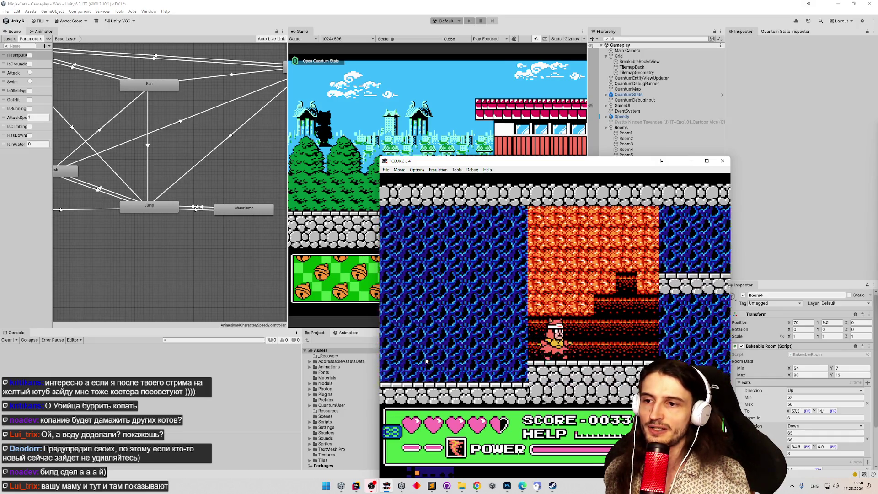
{"action": "key", "text": "Right"}
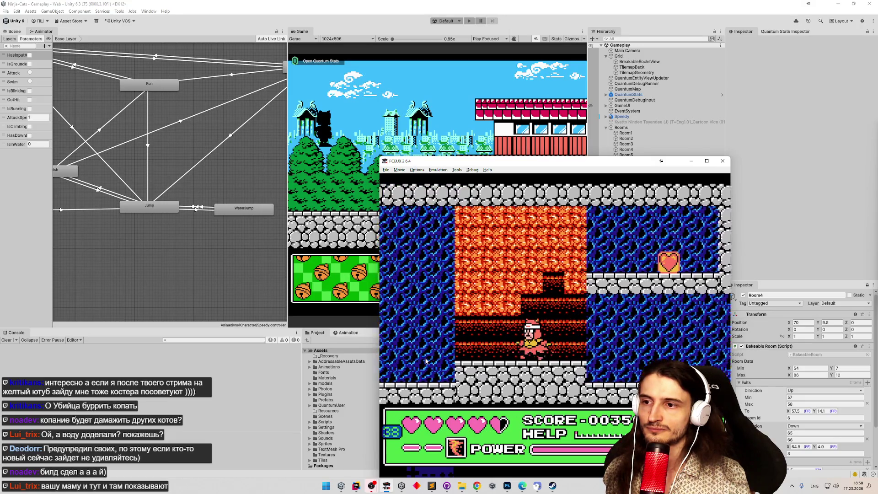
{"action": "key", "text": "Right"}
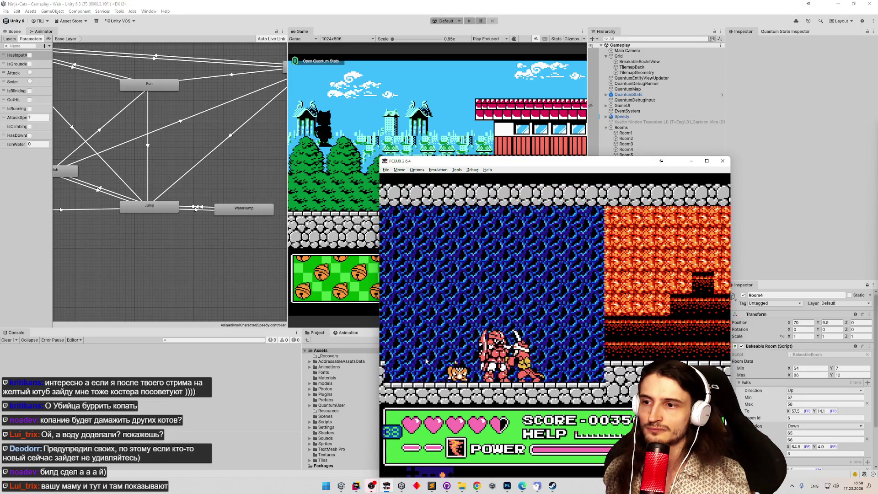
{"action": "key", "text": "Right"}
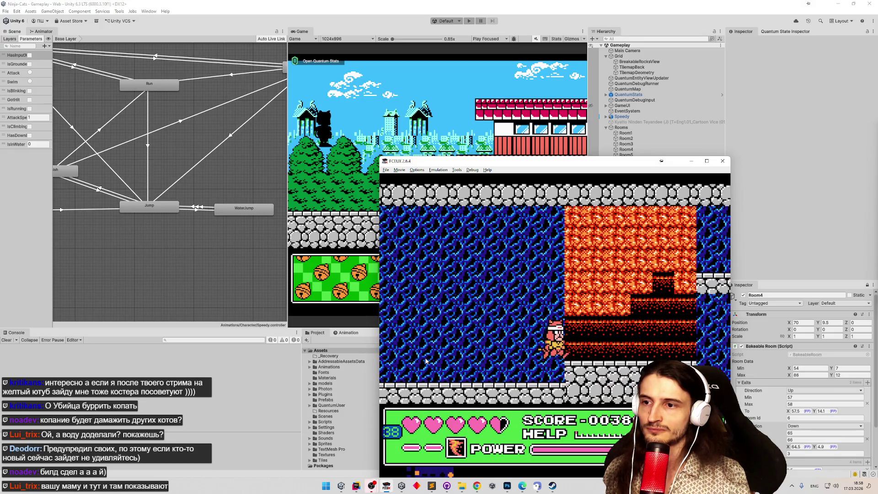
{"action": "key", "text": "Right"}
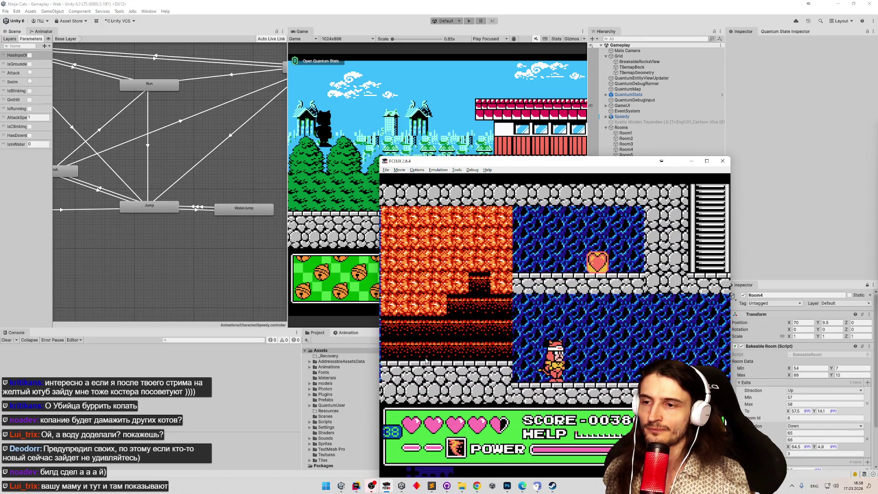
{"action": "left_click", "coordinate": [356, 486]}
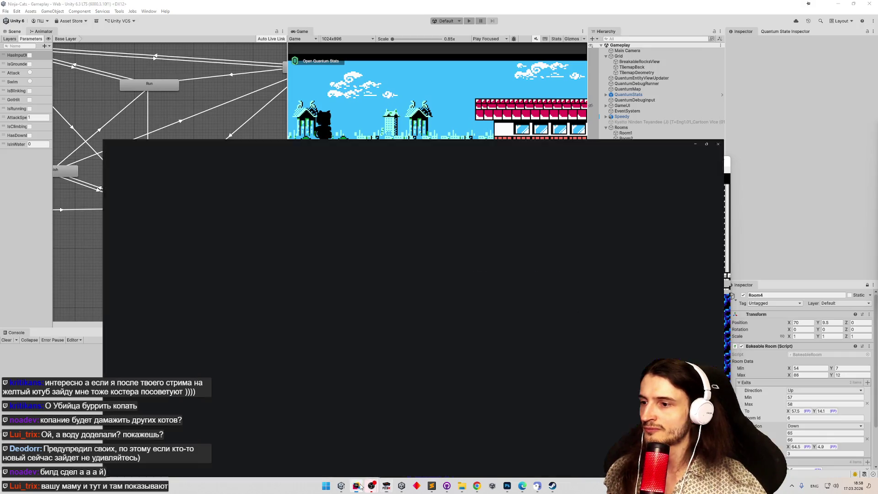
{"action": "scroll", "coordinate": [138, 255], "scroll_direction": "up", "scroll_amount": 4}
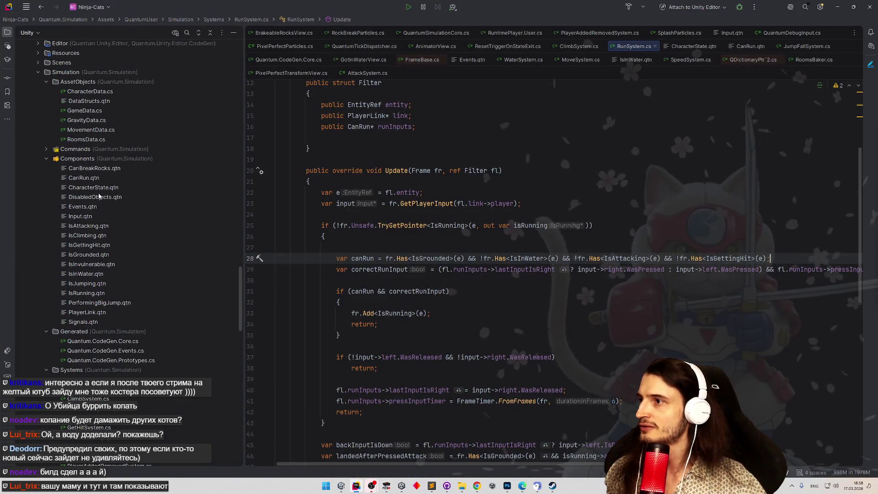
Duplicate CanRun.qtn as a new CanDig.qtn component file.
{"action": "left_click", "coordinate": [102, 178]}
{"action": "key", "text": "ctrl+d"}
{"action": "type", "text": "CanDig"}
{"action": "key", "text": "Return"}
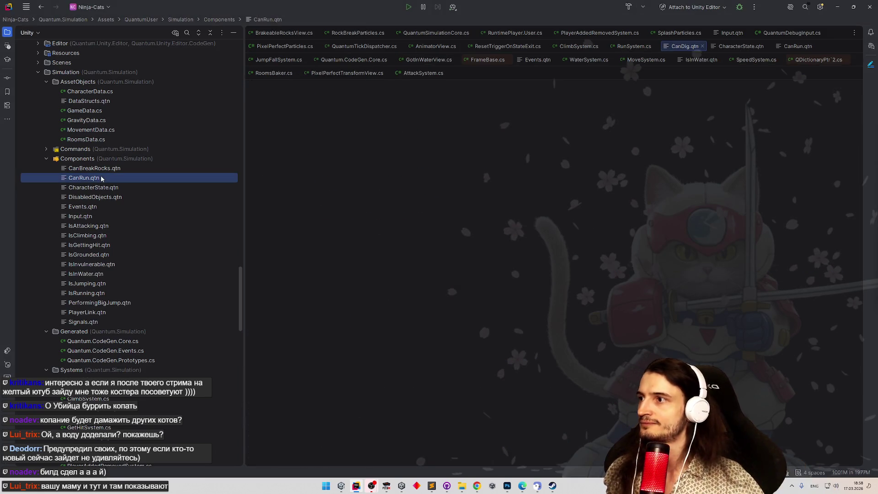
{"action": "key", "text": "F2"}
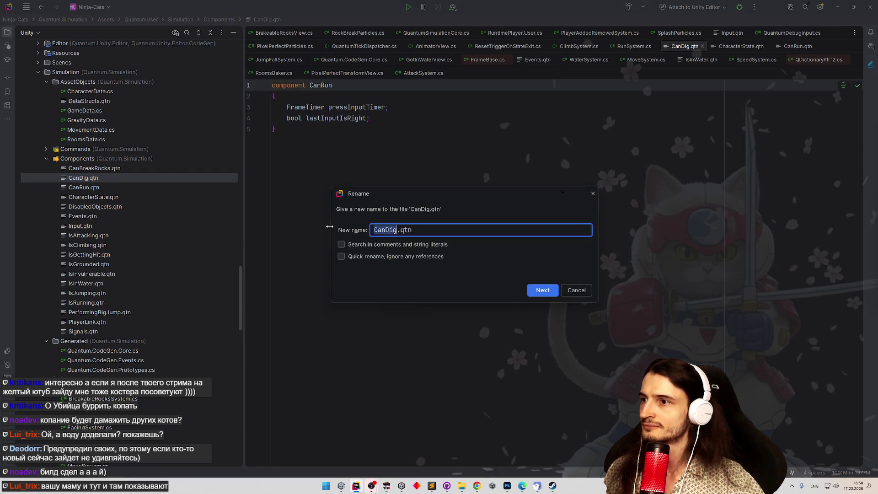
{"action": "left_click", "coordinate": [579, 290]}
Rename the copied component to CanDig, delete both fields, and switch to Unity to recompile.
{"action": "double_click", "coordinate": [320, 85]}
{"action": "type", "text": "CanDig"}
{"action": "left_click", "coordinate": [331, 159]}
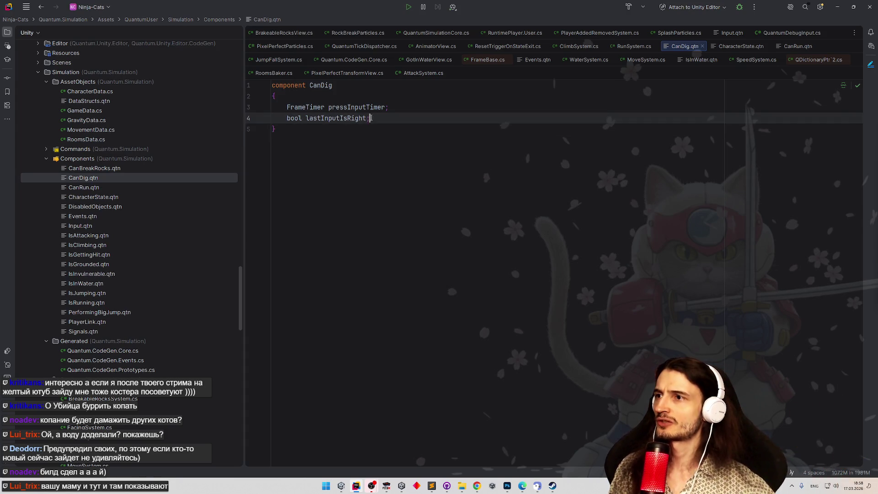
{"action": "left_click_drag", "start_coordinate": [369, 118], "coordinate": [281, 107]}
{"action": "key", "text": "BackSpace"}
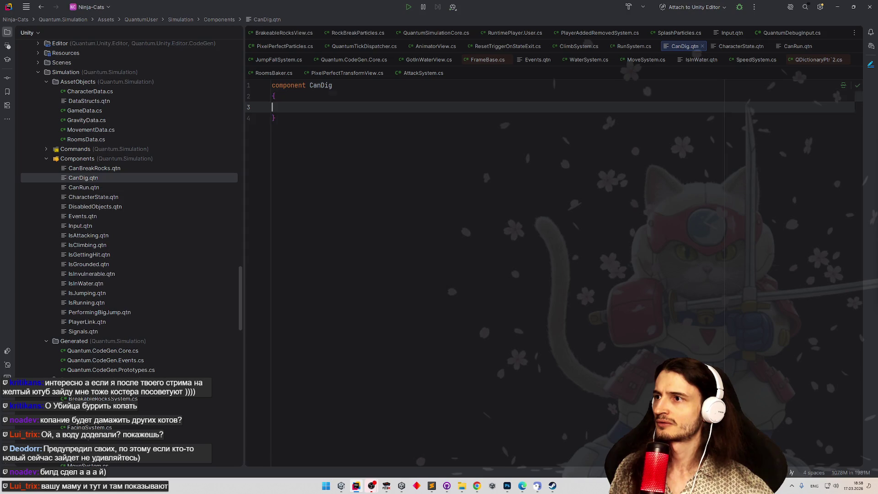
{"action": "key", "text": "BackSpace"}
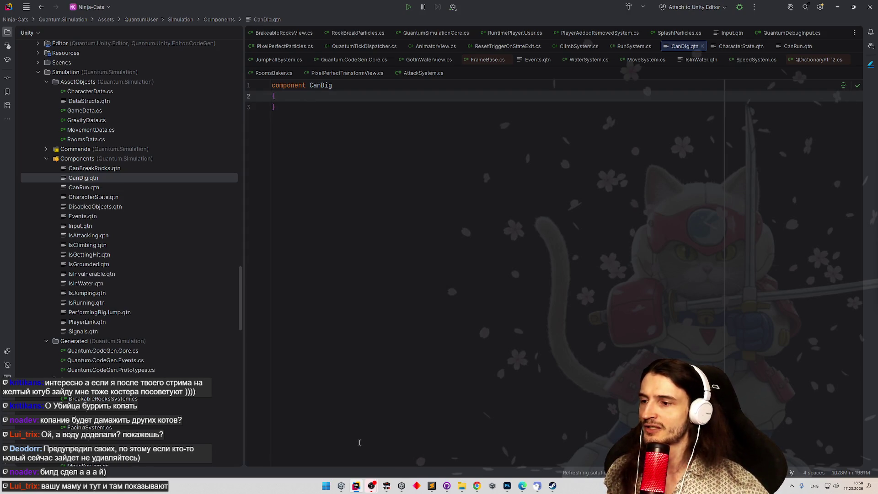
{"action": "key", "text": "alt+Tab"}
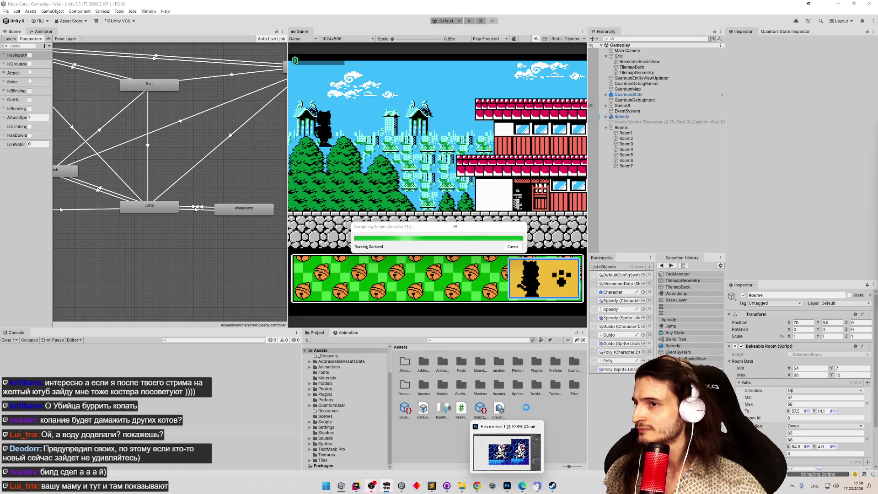
Bring up the Sublime Text to-do list with the open КОПАЙ task, move it aside and toggle it away.
{"action": "left_click", "coordinate": [432, 486]}
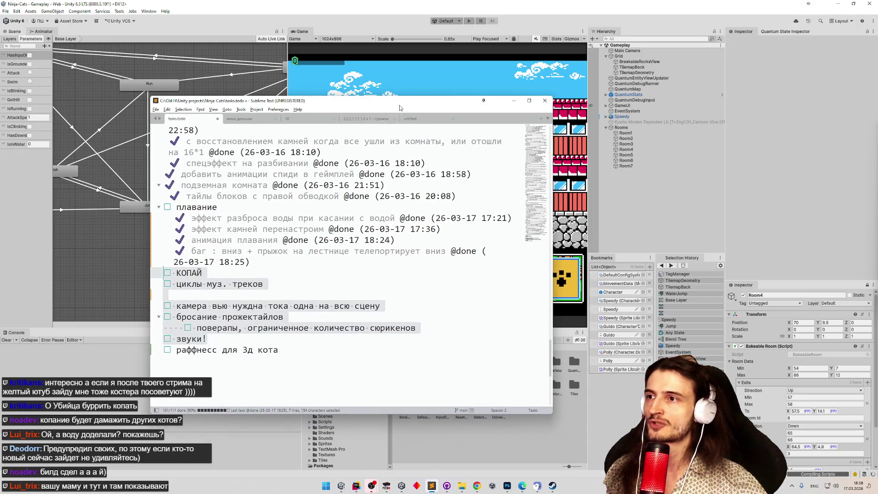
{"action": "left_click_drag", "start_coordinate": [400, 108], "coordinate": [539, 82]}
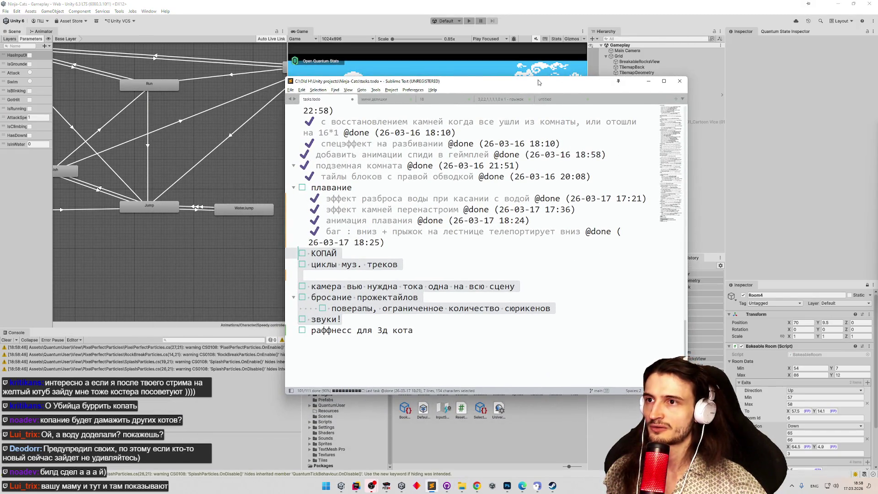
{"action": "left_click", "coordinate": [649, 81]}
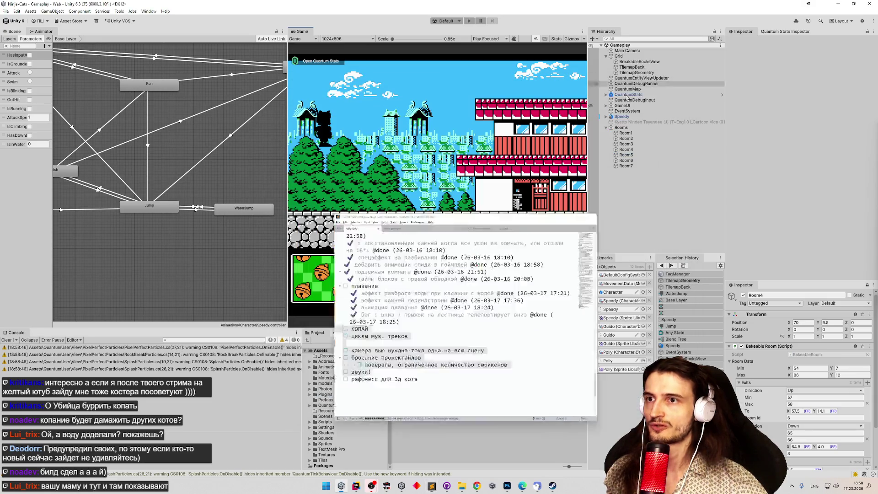
{"action": "left_click", "coordinate": [9, 340]}
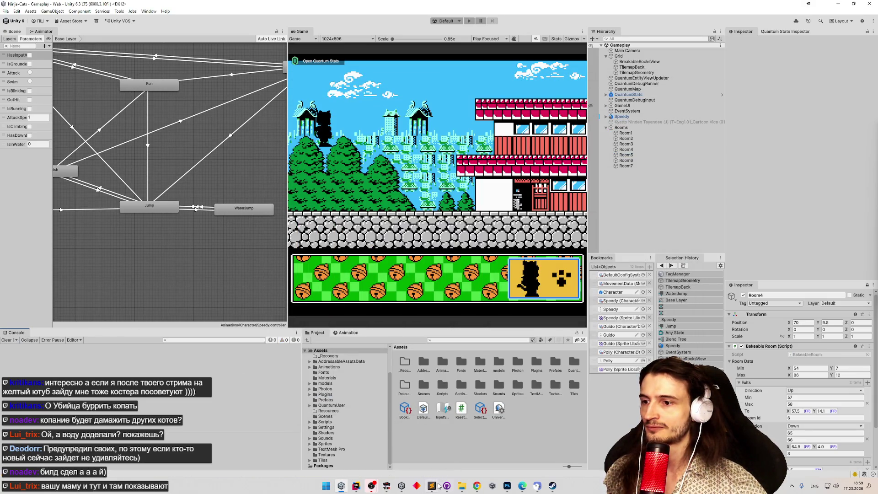
{"action": "left_click", "coordinate": [438, 487]}
{"action": "left_click", "coordinate": [432, 486]}
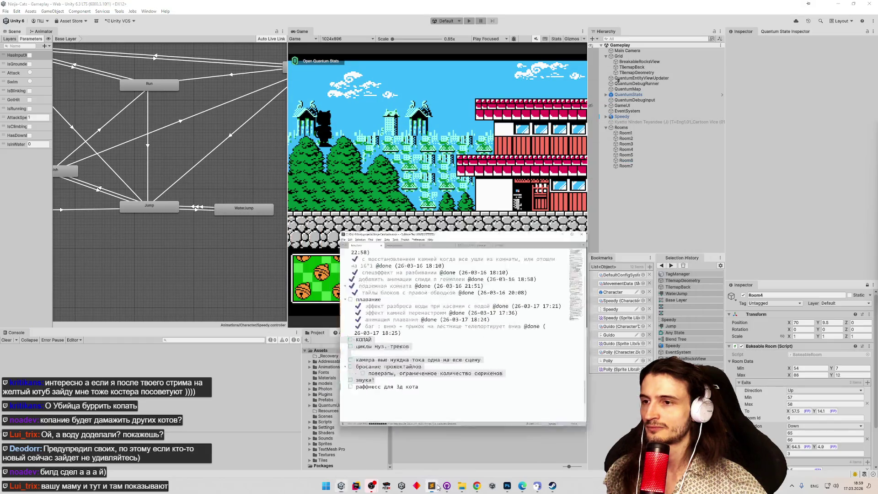
{"action": "left_click", "coordinate": [431, 485]}
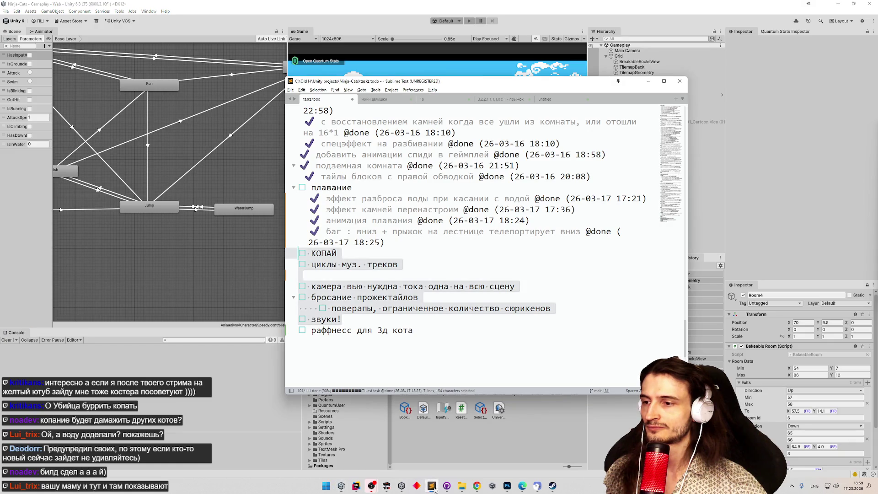
{"action": "left_click", "coordinate": [432, 487]}
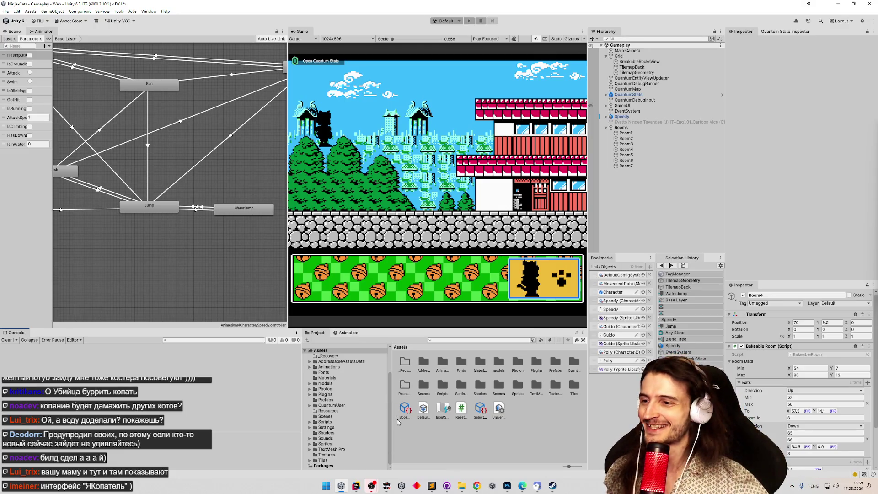
Return to the empty CanDig component in Rider, then bring the FCEUX reference game forward.
{"action": "left_click", "coordinate": [356, 486]}
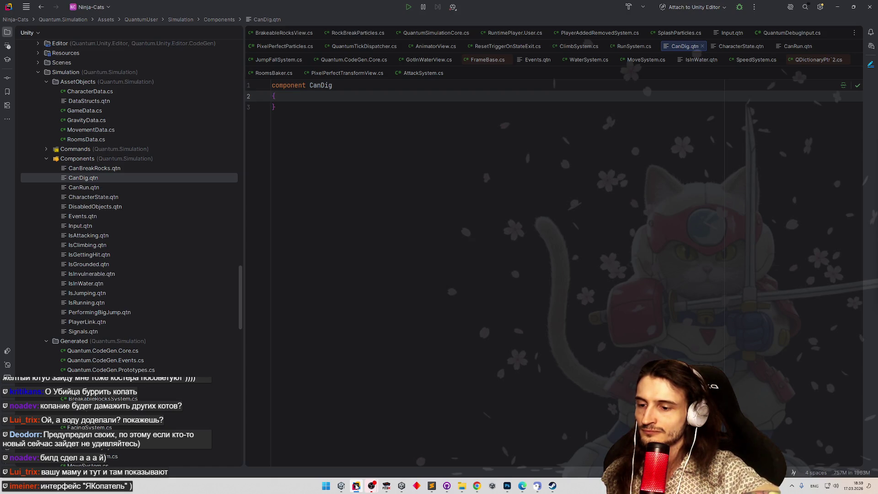
{"action": "left_click", "coordinate": [387, 486]}
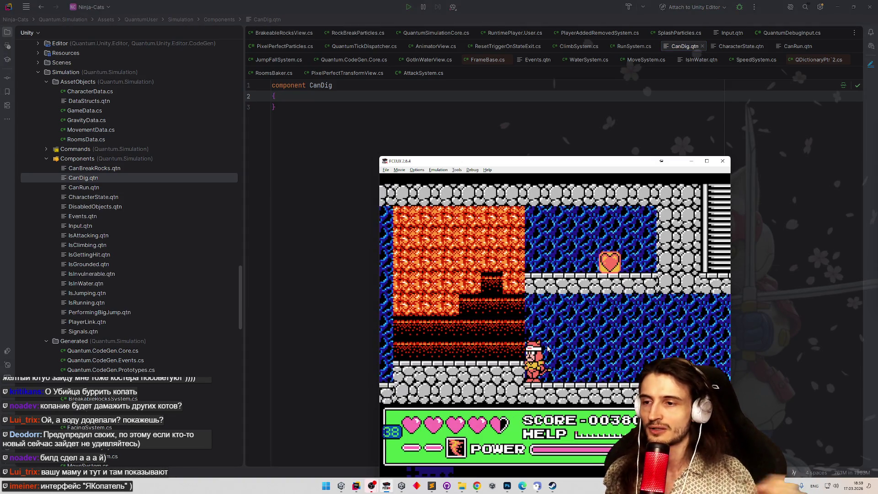
Walk the ninja to the orange rock wall and climb up and down it, trying to dig into it.
{"action": "key", "text": "Left"}
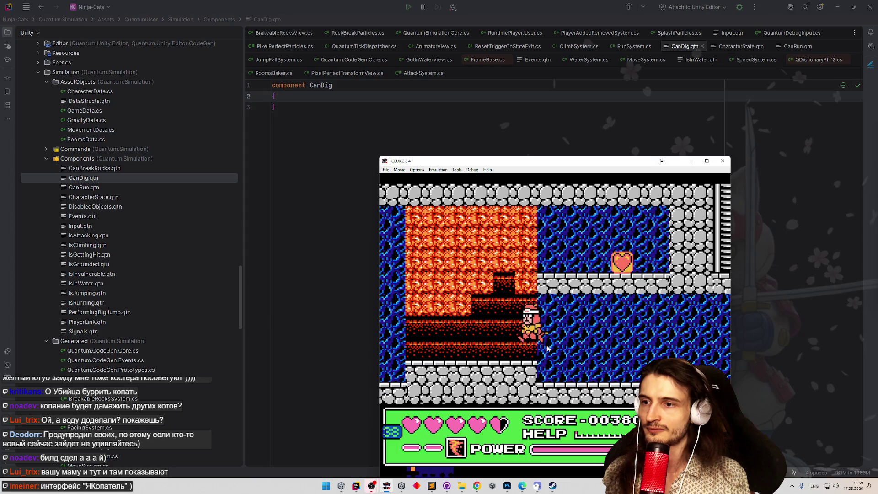
{"action": "key", "text": "Up"}
{"action": "key", "text": "Down"}
{"action": "key", "text": "Up"}
{"action": "key", "text": "Up"}
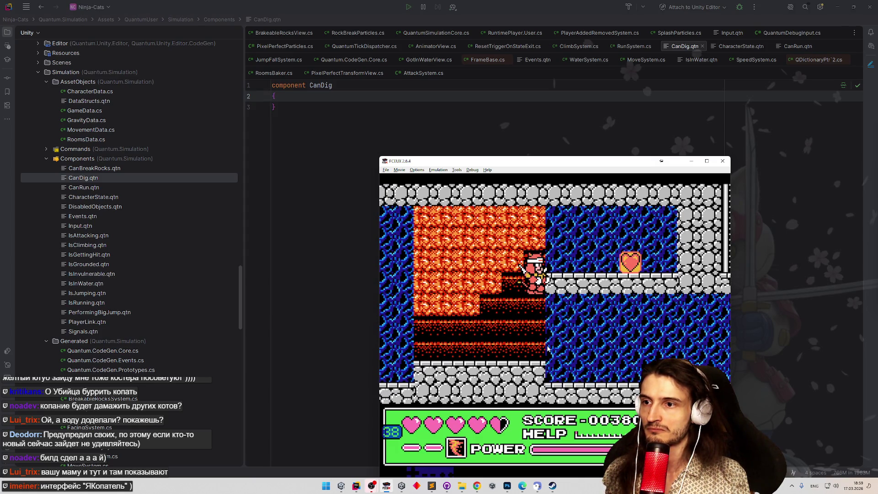
{"action": "key", "text": "Down"}
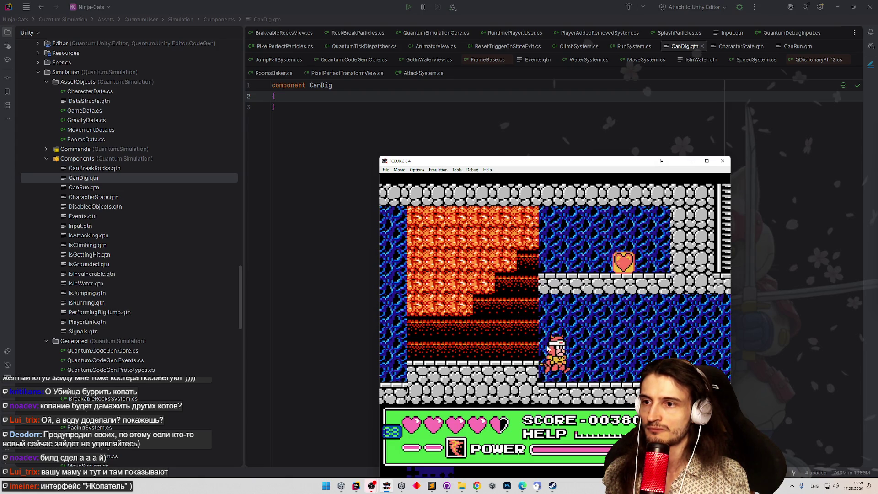
{"action": "key", "text": "Up"}
{"action": "key", "text": "Down"}
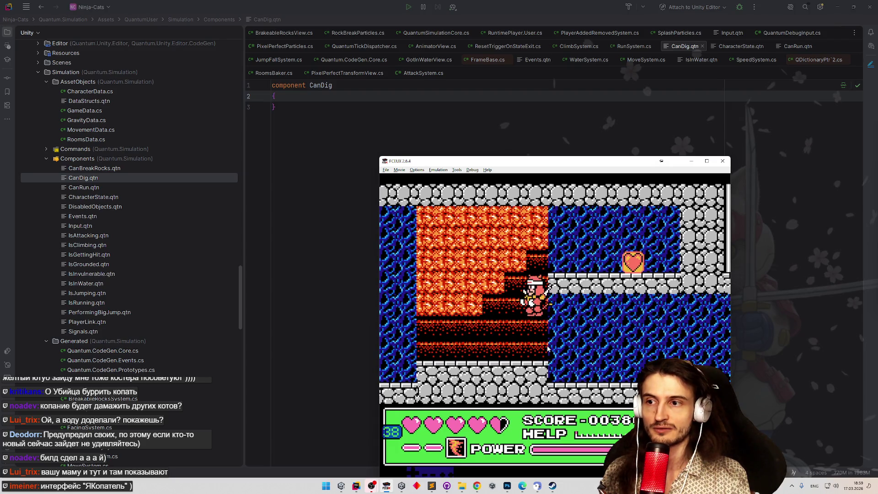
{"action": "key", "text": "Left"}
{"action": "key", "text": "Up"}
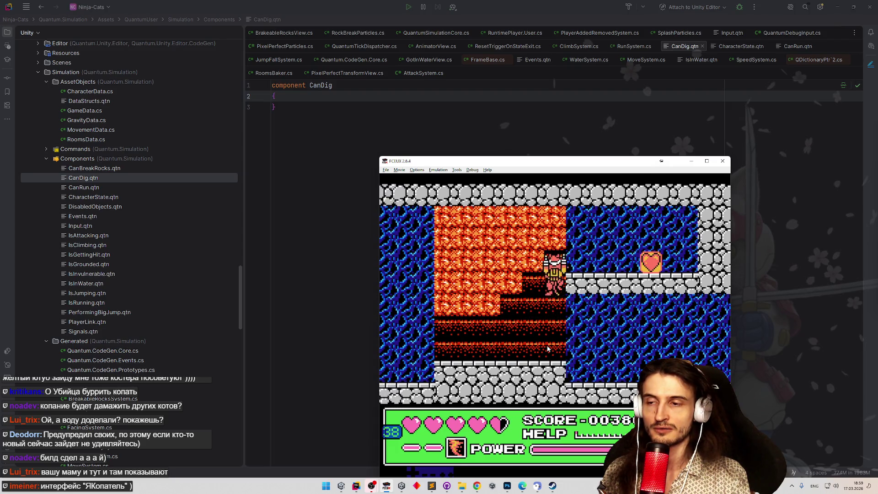
{"action": "key", "text": "Down"}
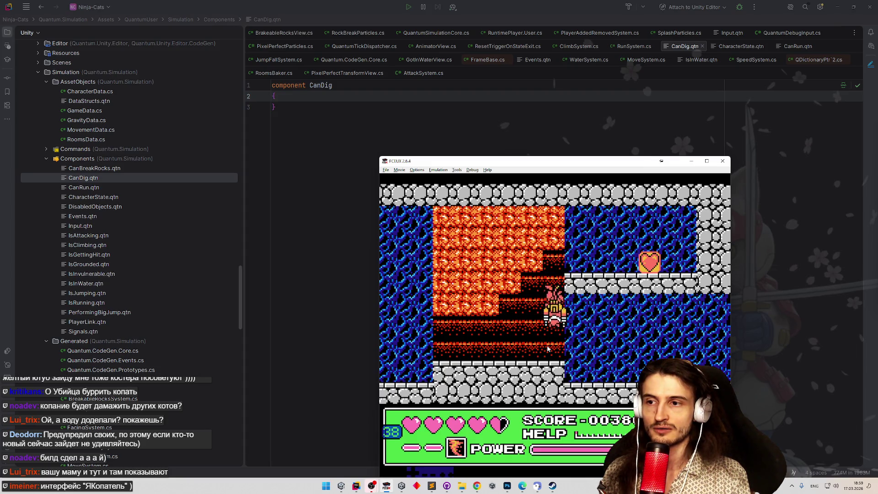
{"action": "key", "text": "Right"}
{"action": "key", "text": "Up"}
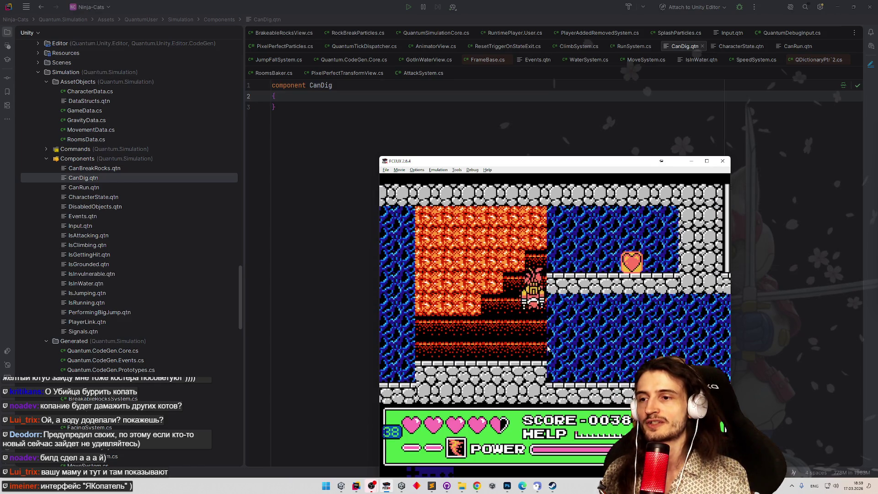
{"action": "key", "text": "Up"}
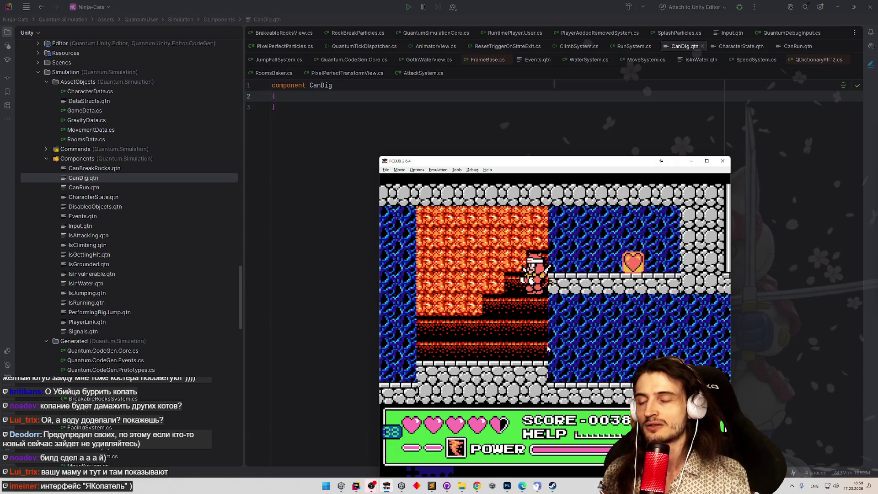
Dig down into the ground and slash through the orange rock with the sword while walking left and right.
{"action": "key", "text": "Down"}
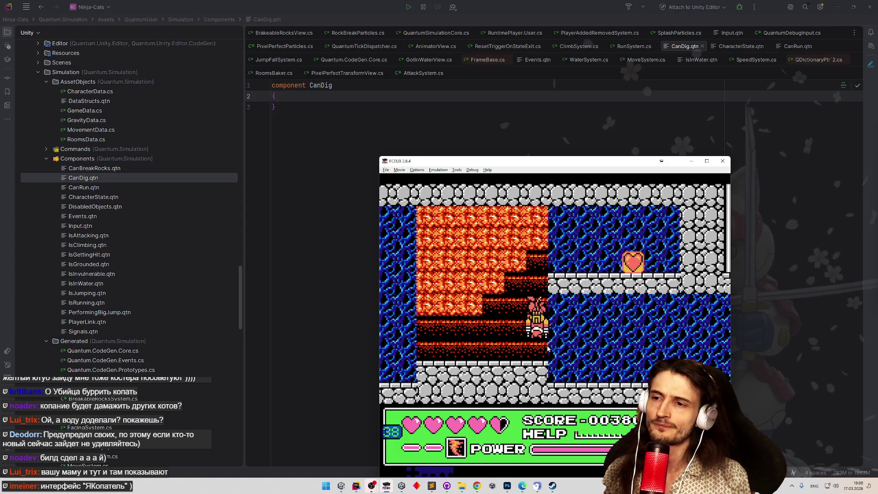
{"action": "key", "text": "Left"}
{"action": "key", "text": "Left"}
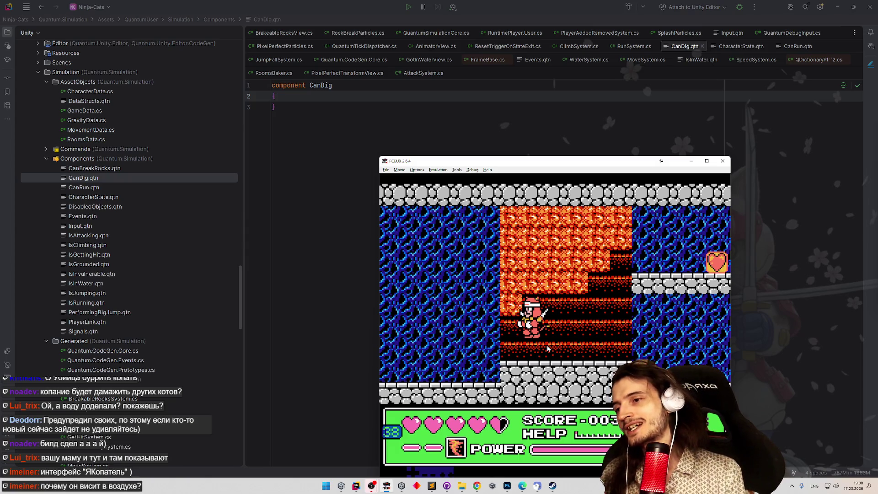
{"action": "key", "text": "d"}
{"action": "key", "text": "Right"}
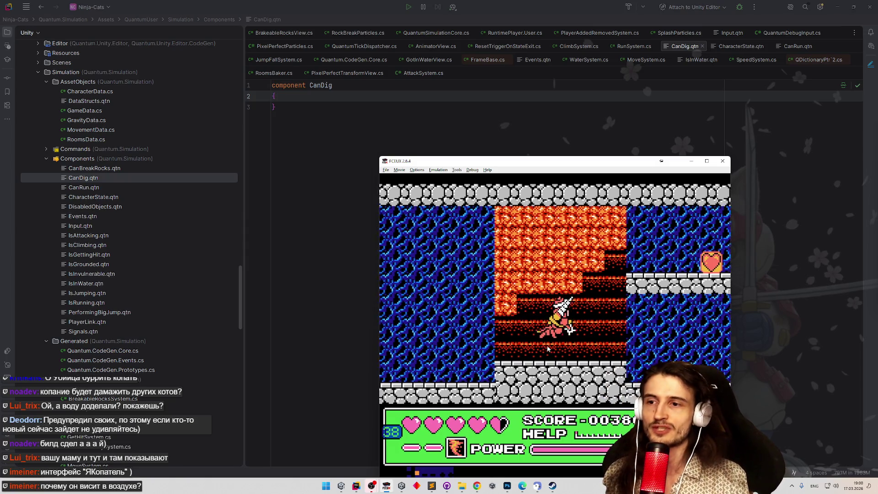
{"action": "key", "text": "Left"}
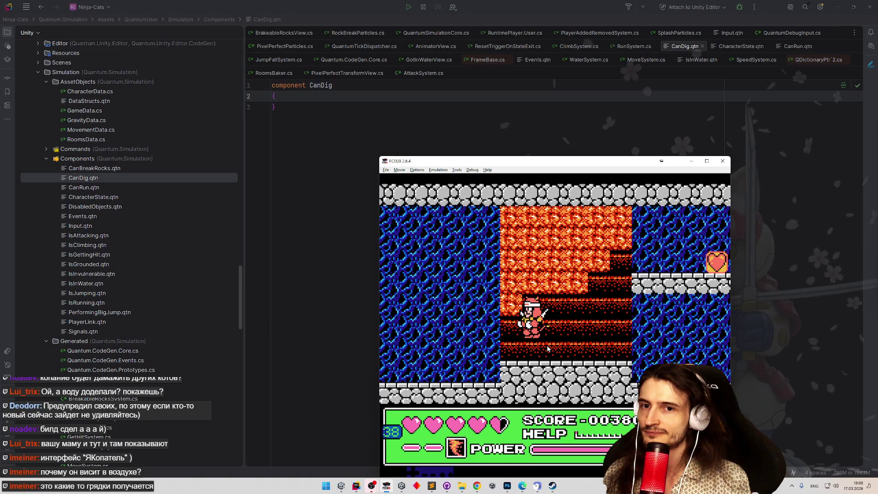
{"action": "key", "text": "d"}
{"action": "key", "text": "Left"}
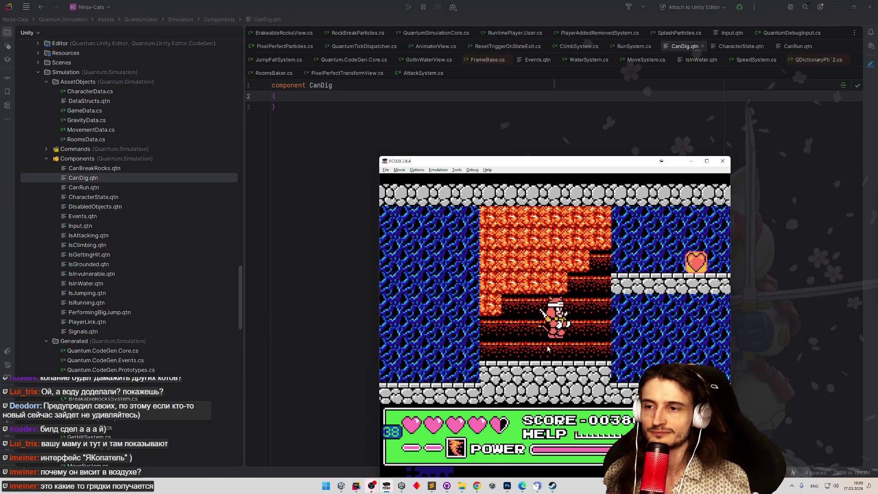
{"action": "key", "text": "Right"}
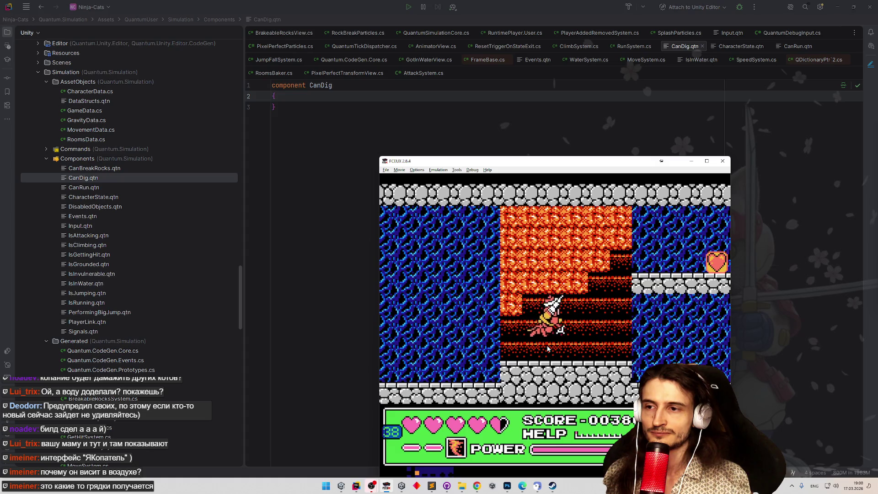
{"action": "key", "text": "Right"}
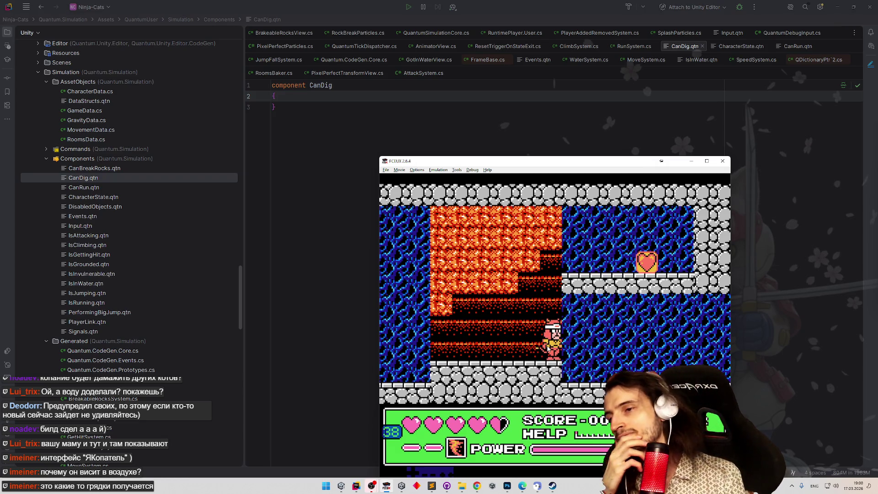
Climb the wall by the ledge, drop down, jump along the lava wall and defeat the armored enemy for 00400.
{"action": "key", "text": "Up"}
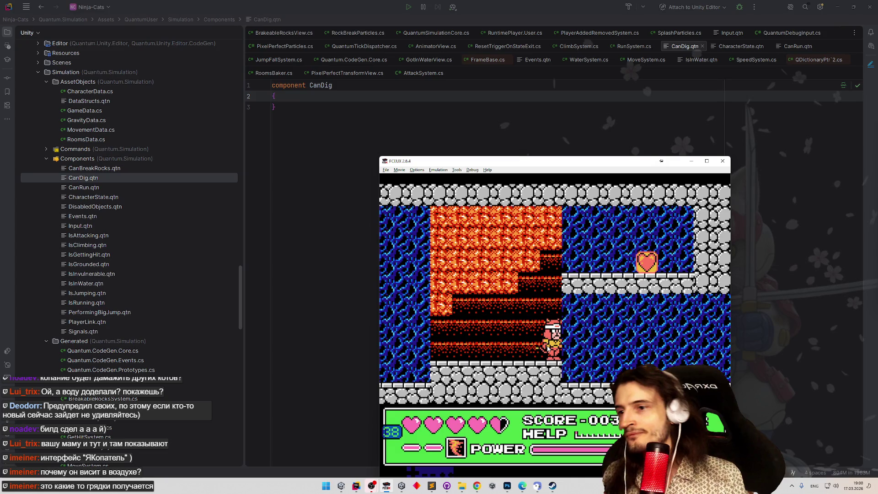
{"action": "key", "text": "Up"}
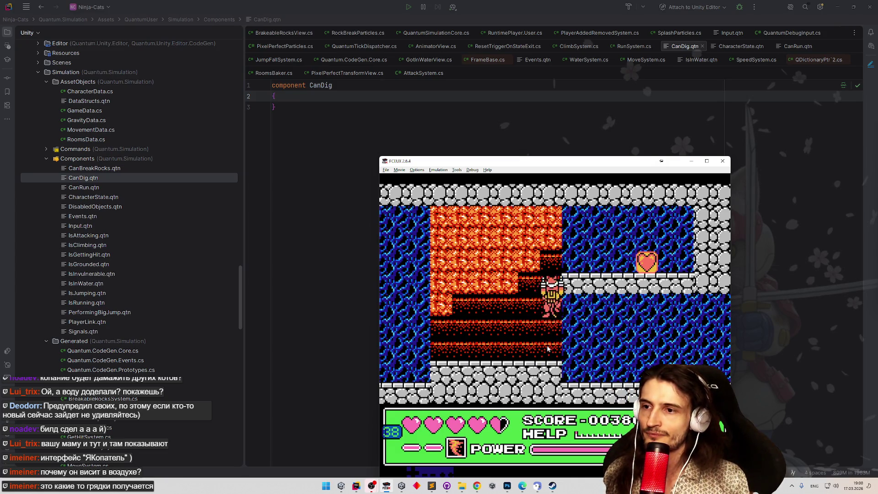
{"action": "key", "text": "Up"}
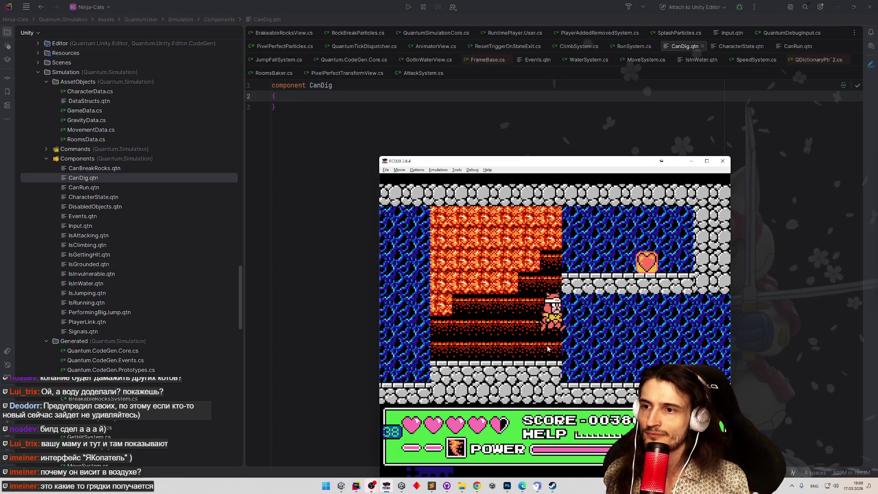
{"action": "key", "text": "Down"}
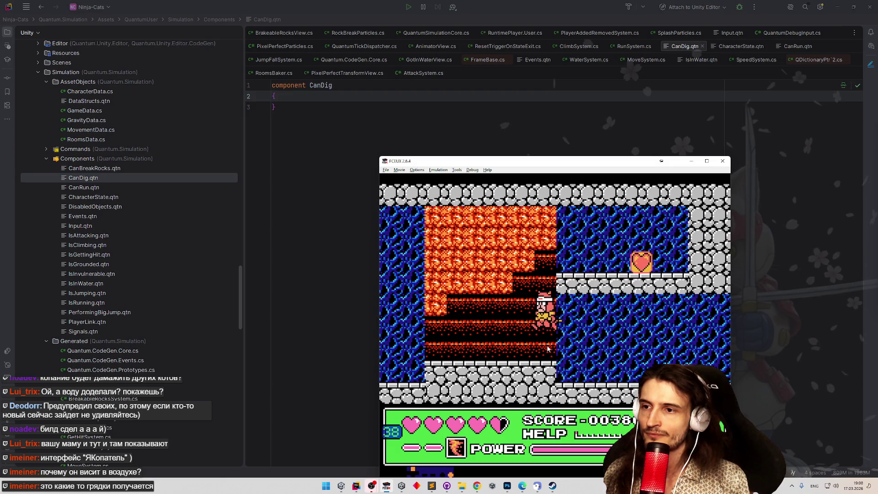
{"action": "key", "text": "Left"}
{"action": "key", "text": "Left"}
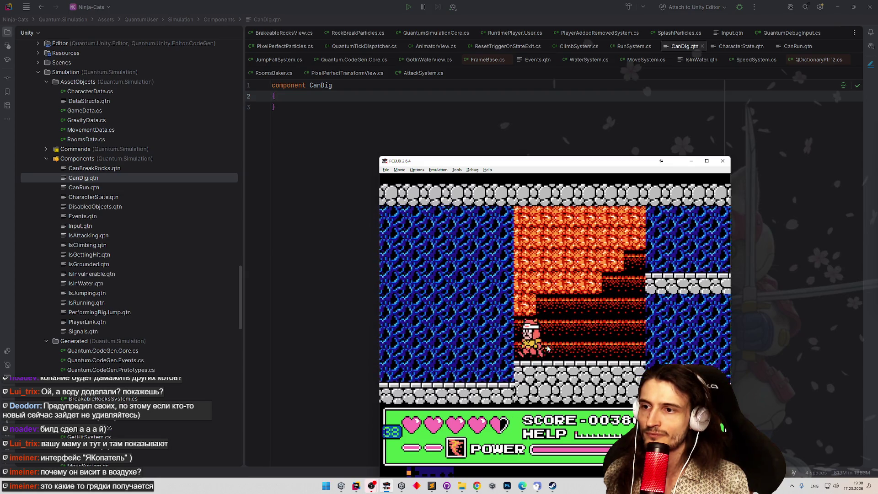
{"action": "key", "text": "Right"}
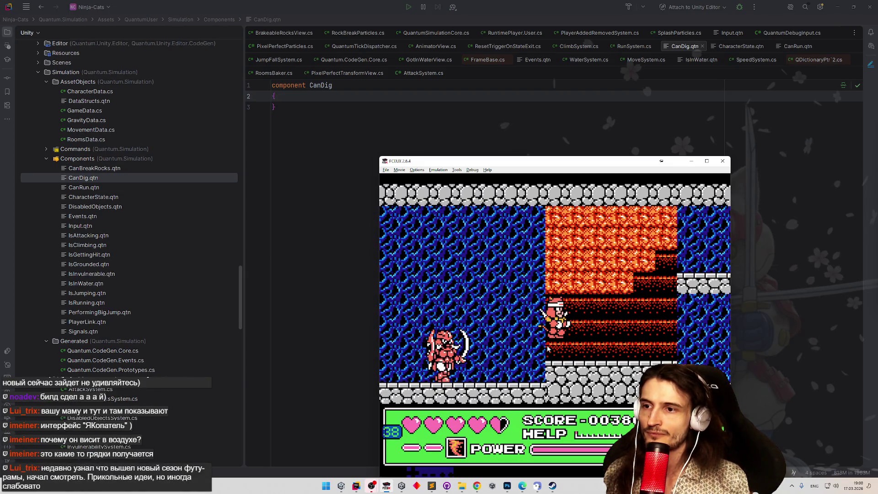
{"action": "key", "text": "f"}
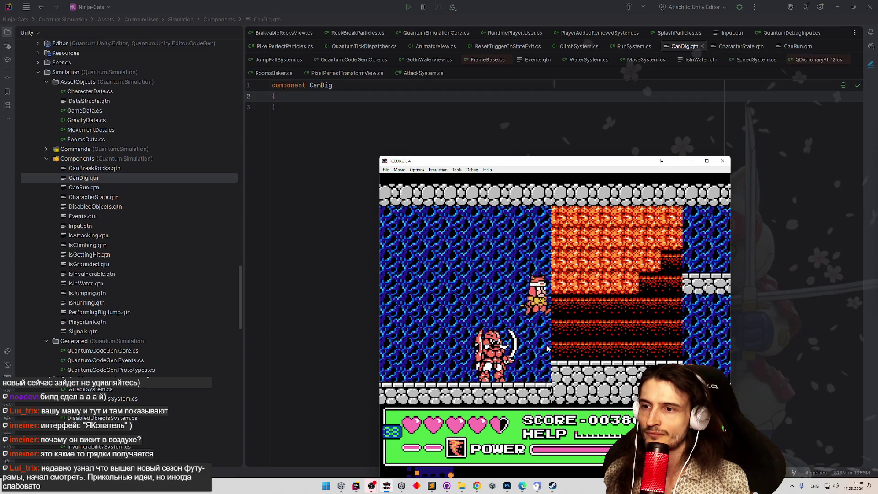
{"action": "key", "text": "d"}
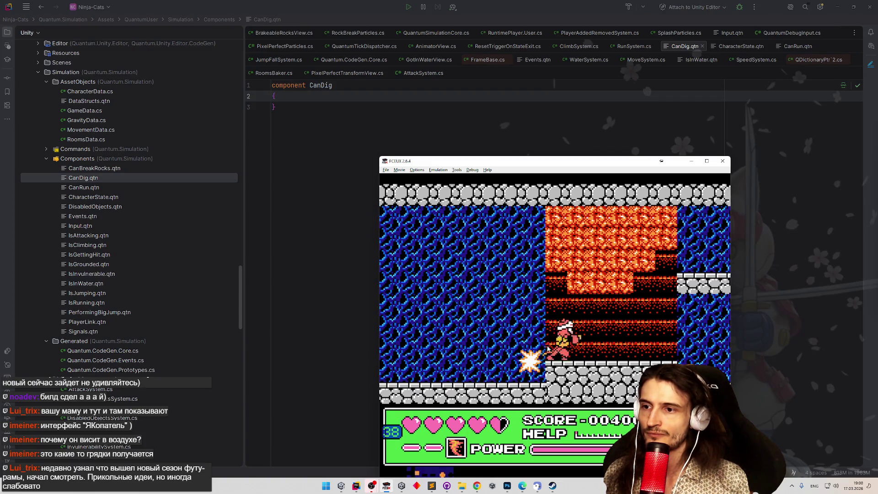
Pause and resume the game, then walk back and forth and get onto the rock wall.
{"action": "key", "text": "Left"}
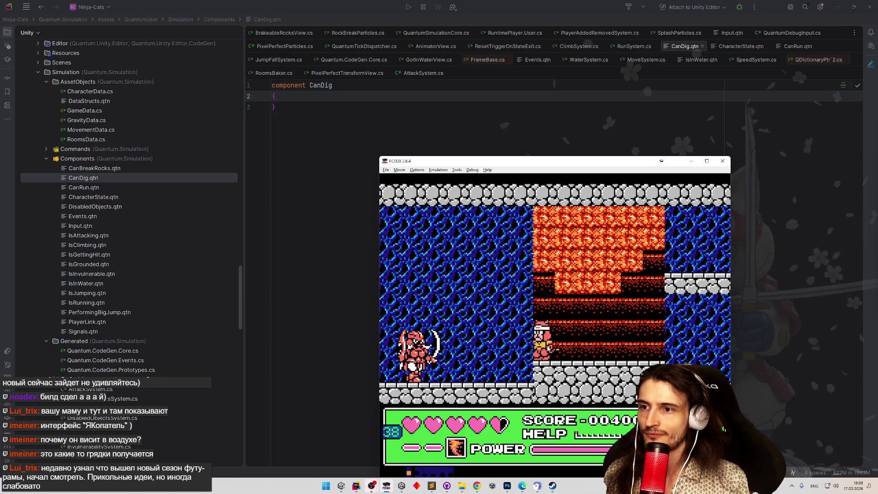
{"action": "key", "text": "Return"}
{"action": "key", "text": "Return"}
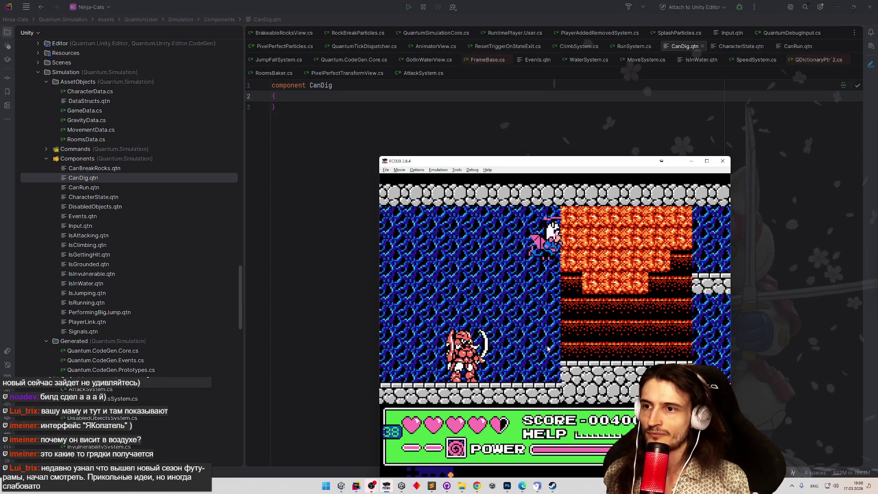
{"action": "key", "text": "Return"}
{"action": "key", "text": "Return"}
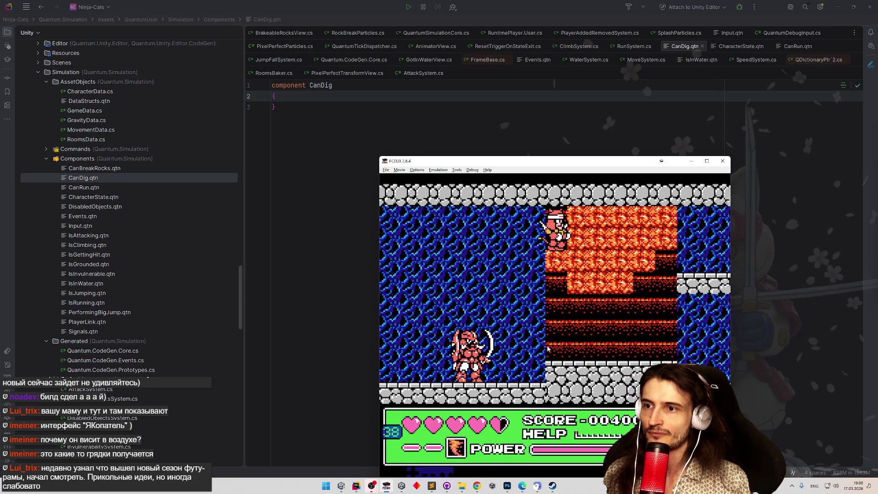
{"action": "key", "text": "Right"}
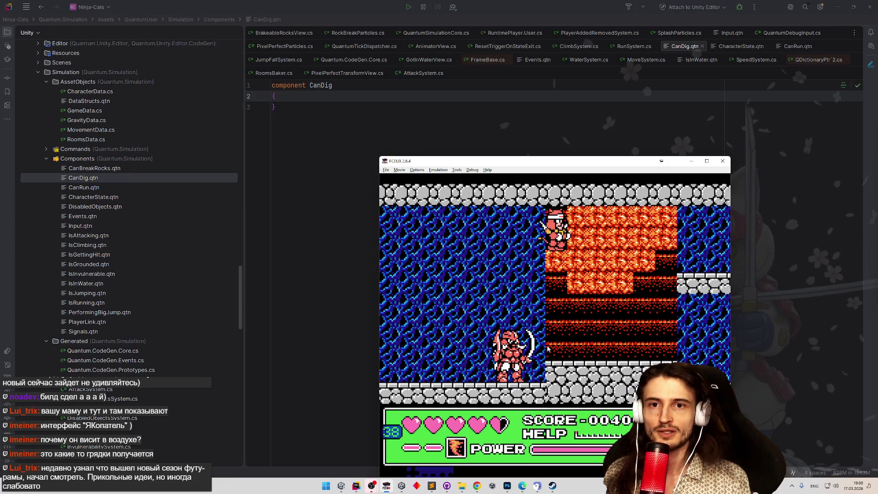
{"action": "key", "text": "Left"}
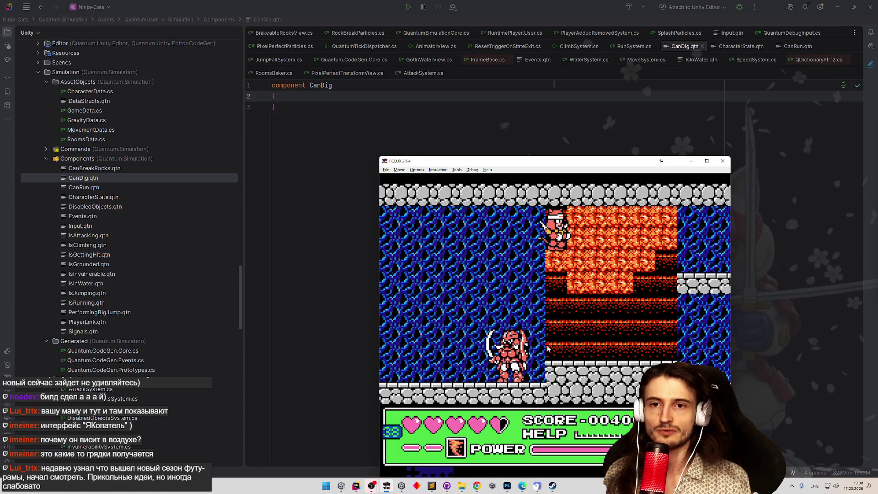
{"action": "key", "text": "Left"}
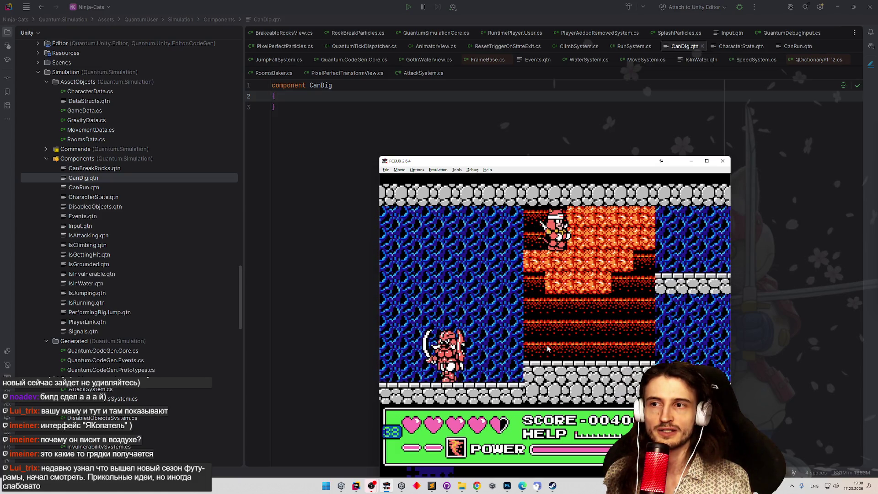
{"action": "key", "text": "Right"}
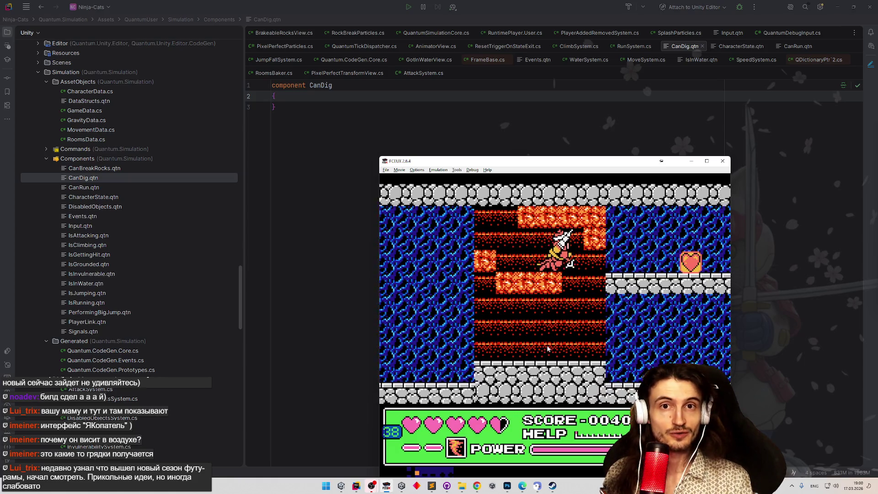
Move along the wall top, break two orange blocks, then jump from the stone ledge onto the red wall and grab it.
{"action": "key", "text": "Left"}
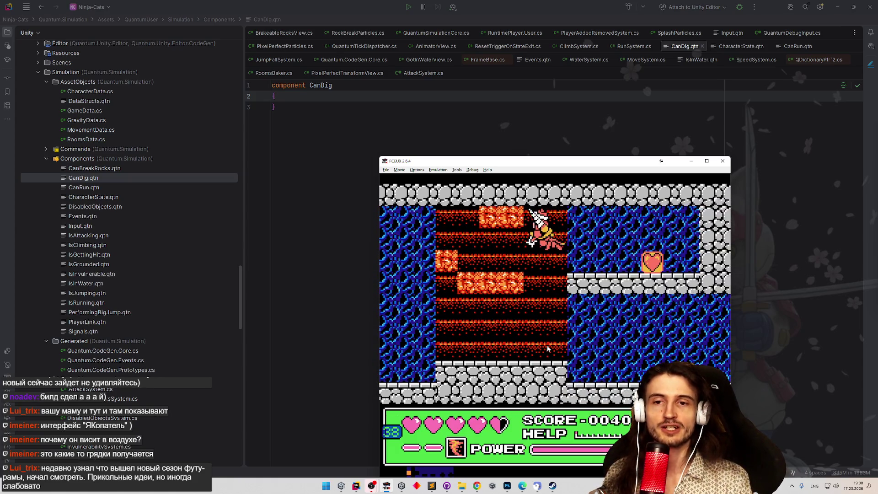
{"action": "key", "text": "Left"}
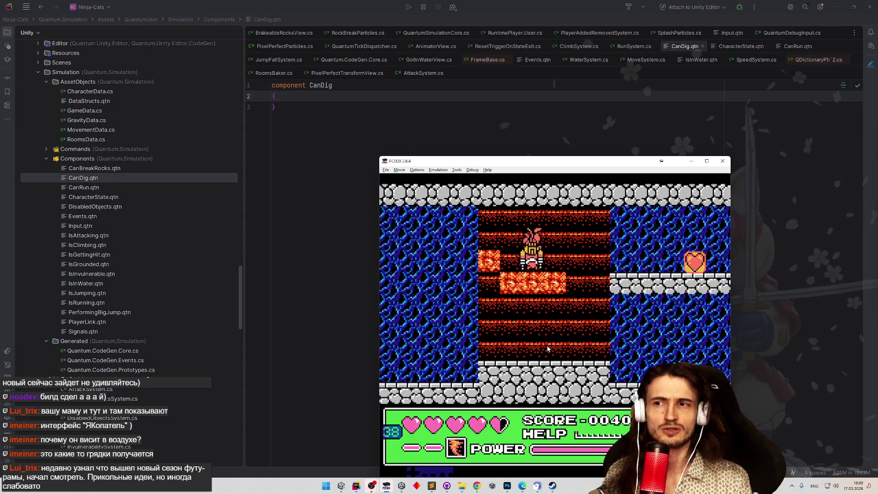
{"action": "key", "text": "Right"}
{"action": "key", "text": "Right"}
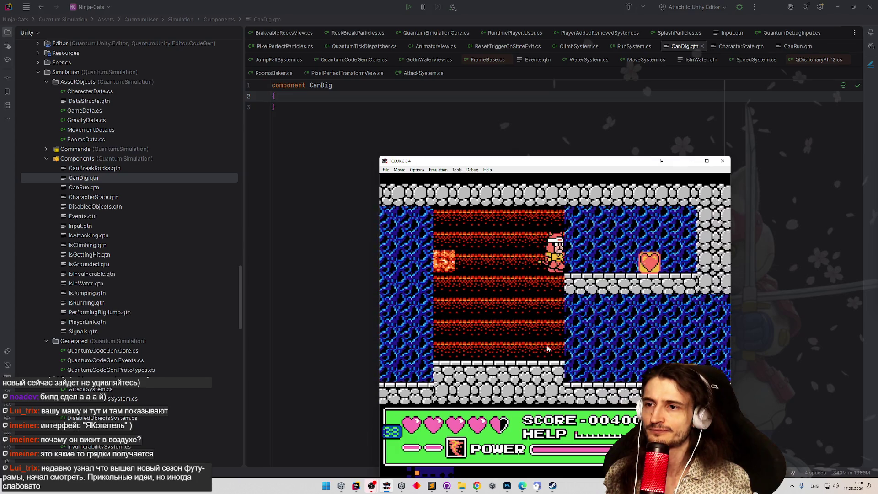
{"action": "key", "text": "Left"}
{"action": "key", "text": "Up"}
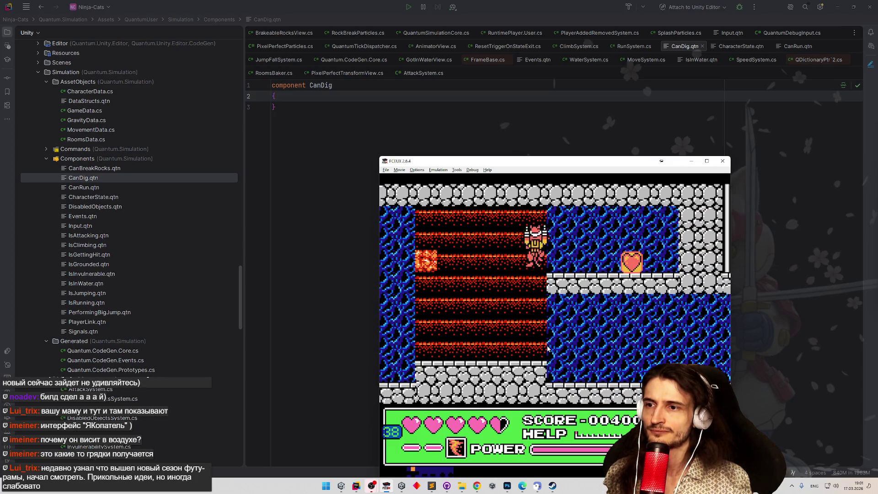
{"action": "key", "text": "Right"}
{"action": "key", "text": "Left"}
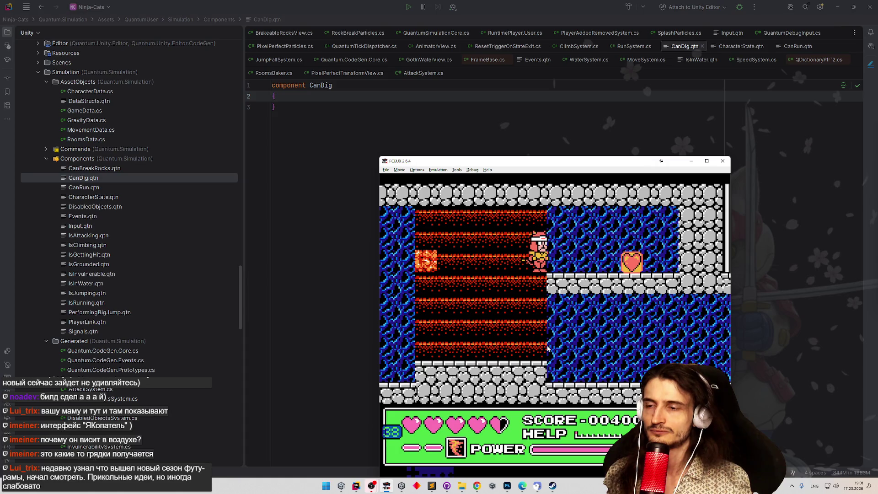
Drop off the wall slashing mid-air, land back on the red wall and climb toward its top.
{"action": "key", "text": "Left"}
{"action": "key", "text": "f"}
{"action": "key", "text": "d"}
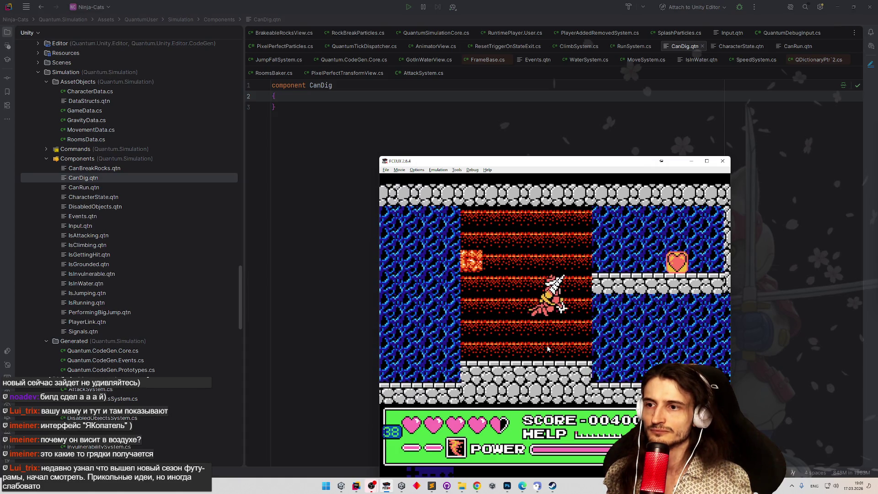
{"action": "key", "text": "Up"}
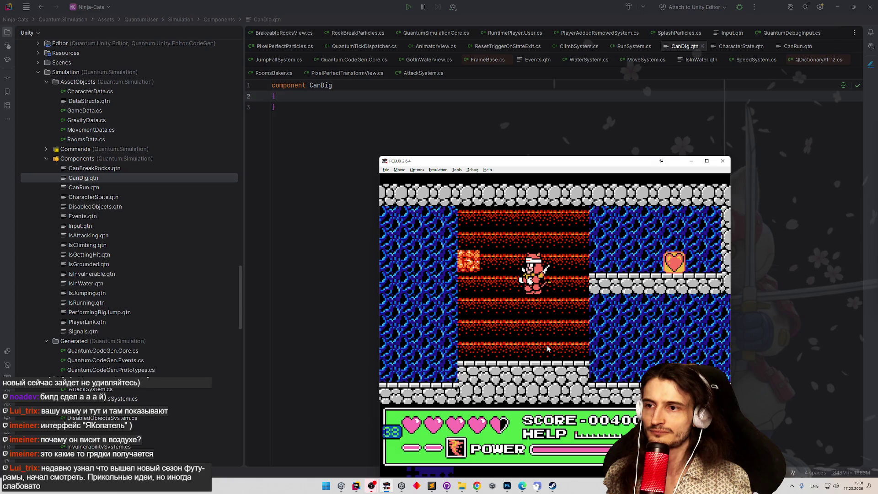
{"action": "key", "text": "Left"}
{"action": "key", "text": "Up"}
{"action": "key", "text": "Up"}
{"action": "key", "text": "Right"}
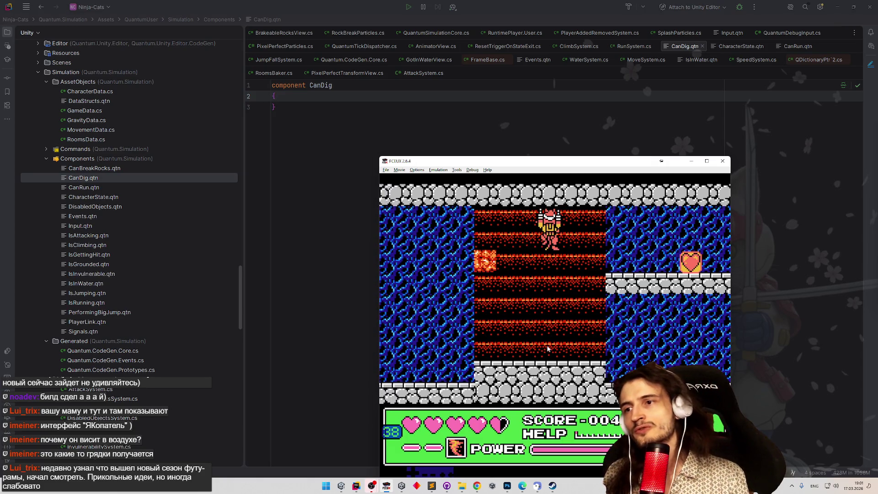
{"action": "key", "text": "Down"}
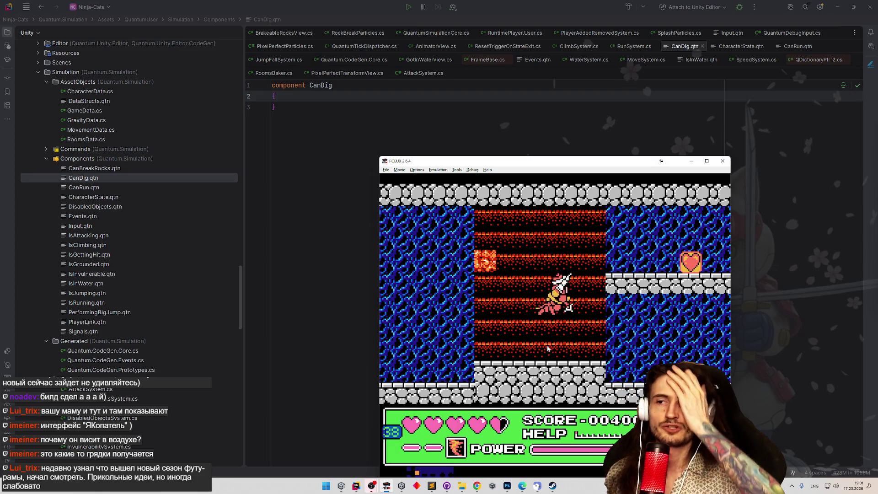
Jump right onto the stone ledge, walk along it and climb the neighbouring wall.
{"action": "key", "text": "Right"}
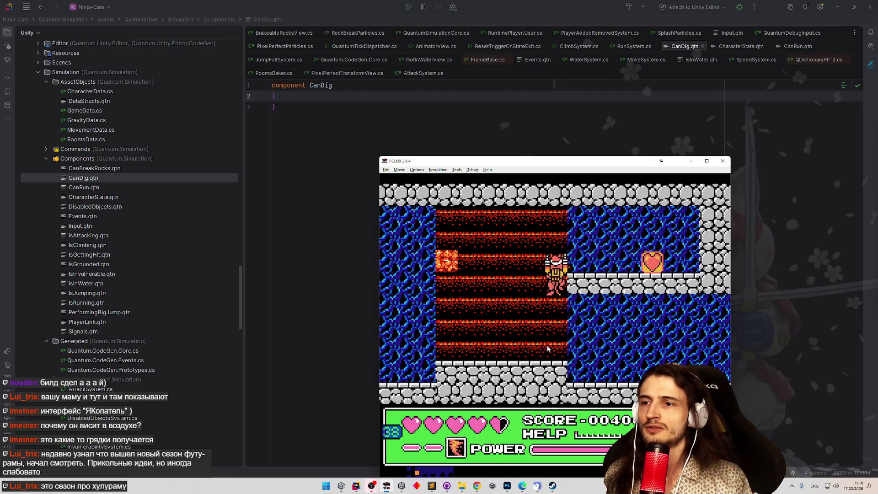
{"action": "key", "text": "Right"}
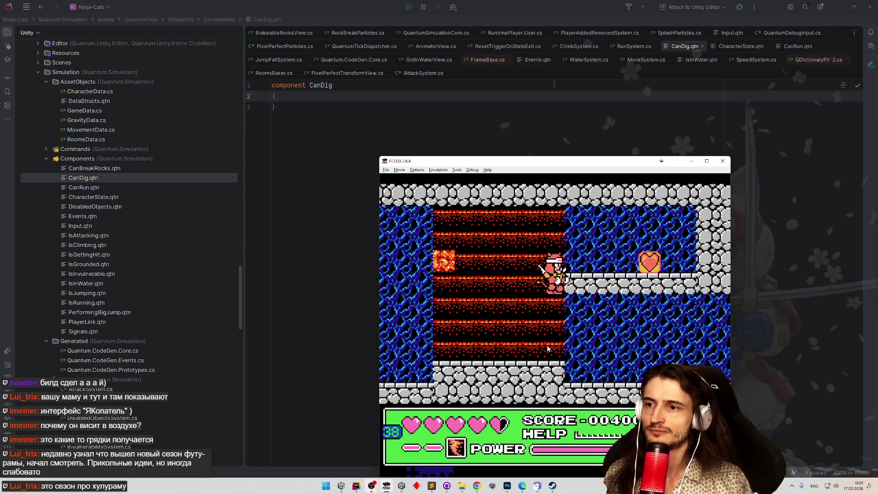
{"action": "key", "text": "Right"}
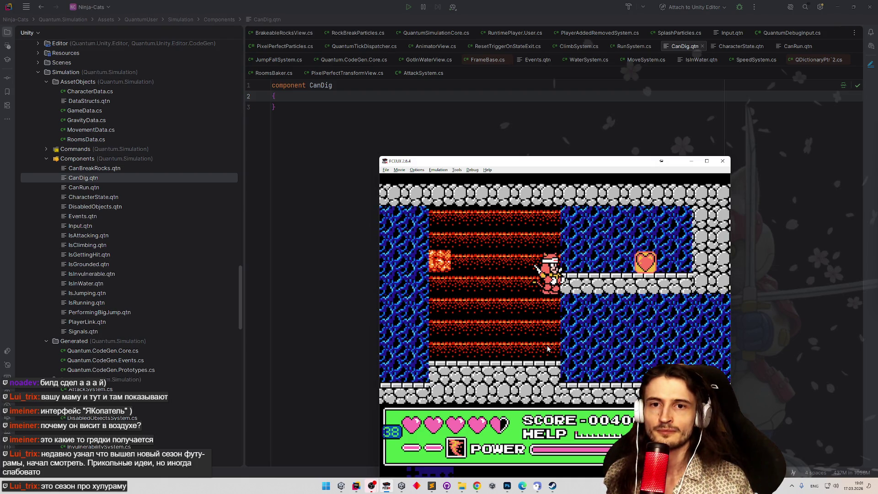
{"action": "key", "text": "Right"}
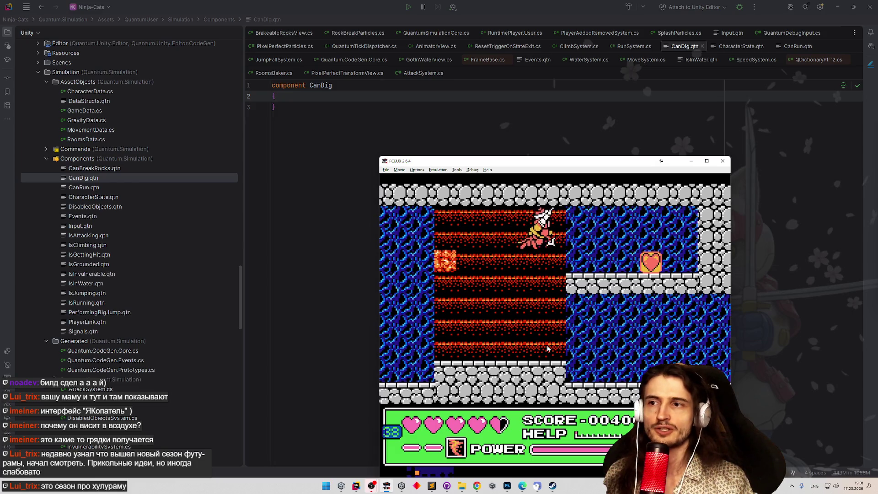
{"action": "key", "text": "Up"}
Slide down to the floor, climb the left wall, jump into the red shaft slashing and climb to its top.
{"action": "key", "text": "Down"}
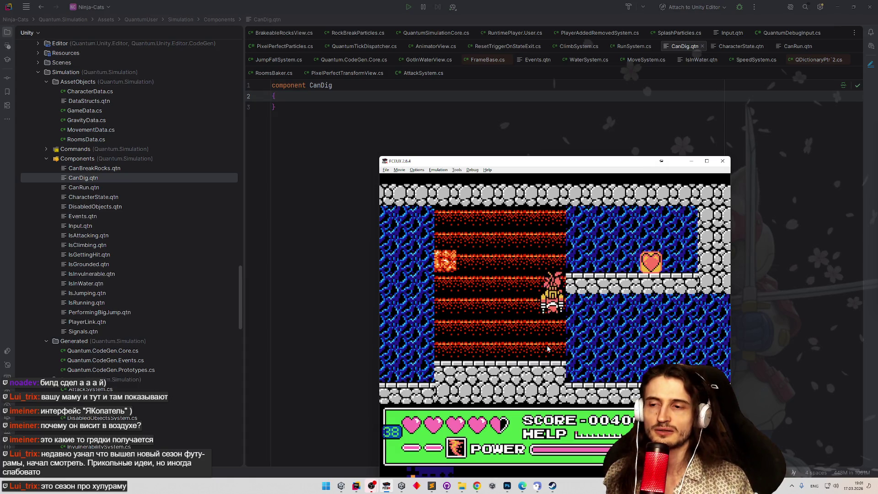
{"action": "key", "text": "Left"}
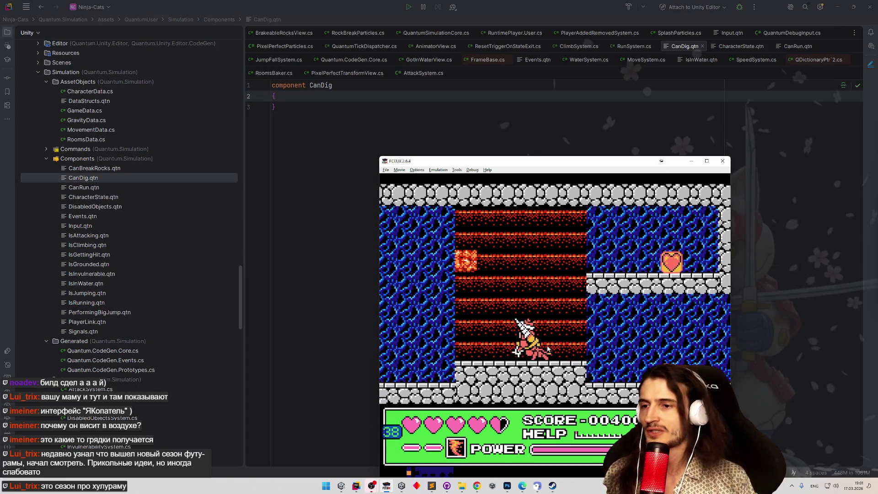
{"action": "key", "text": "Up"}
{"action": "key", "text": "Right"}
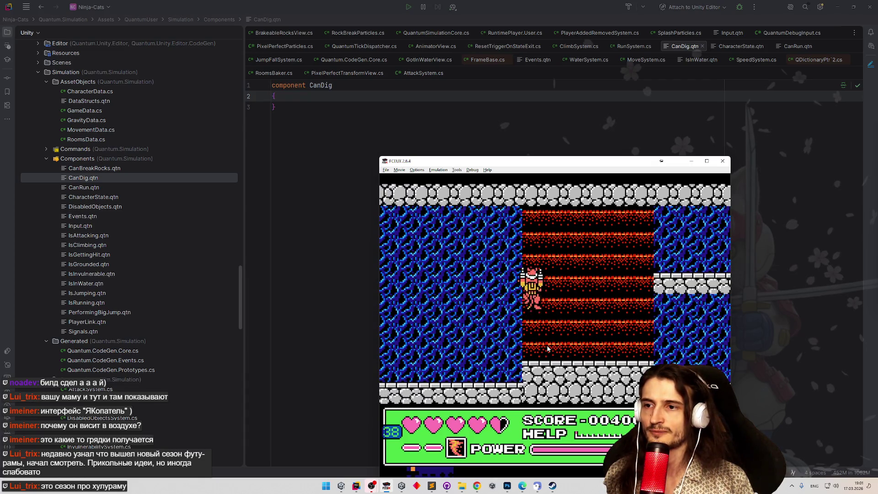
{"action": "key", "text": "Right"}
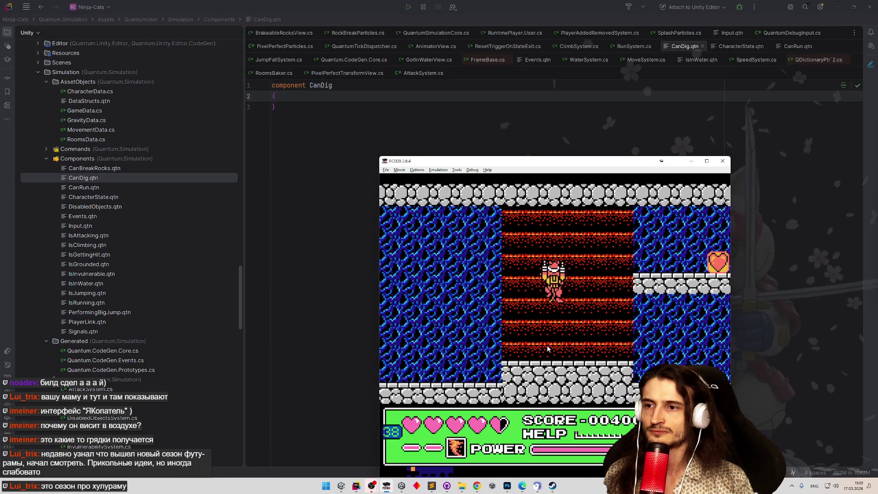
{"action": "key", "text": "Up"}
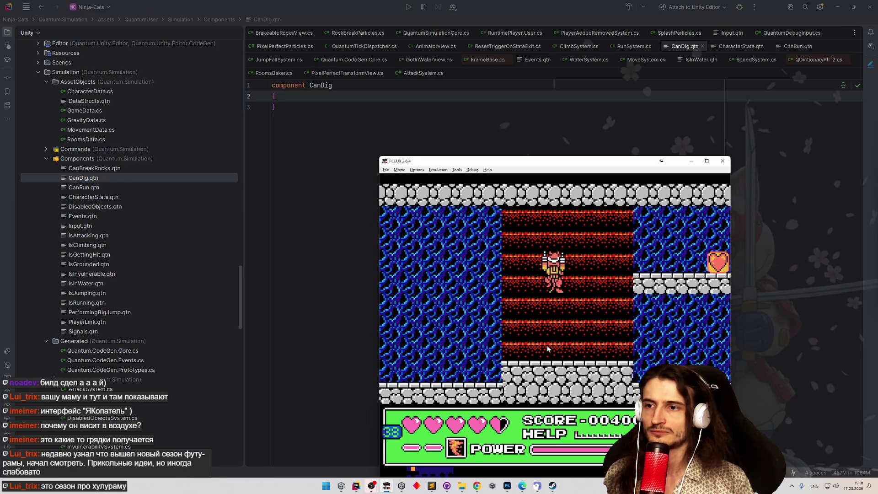
{"action": "key", "text": "Right"}
{"action": "key", "text": "Right"}
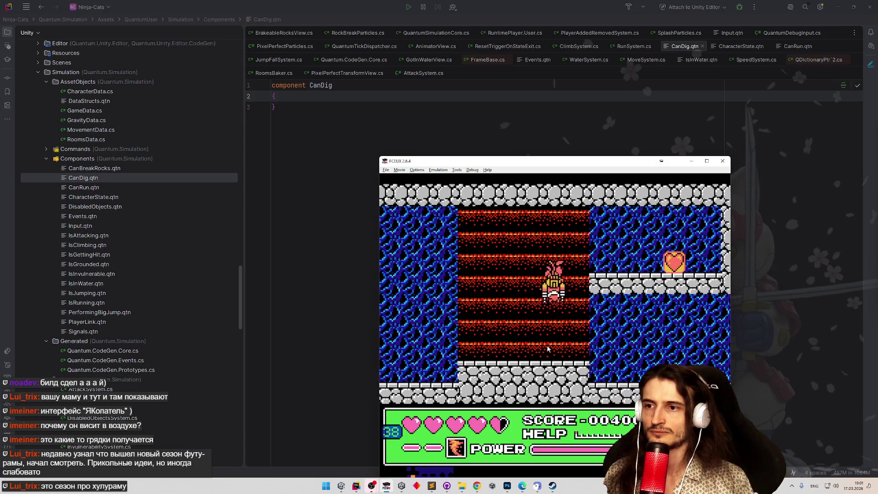
{"action": "key", "text": "Right"}
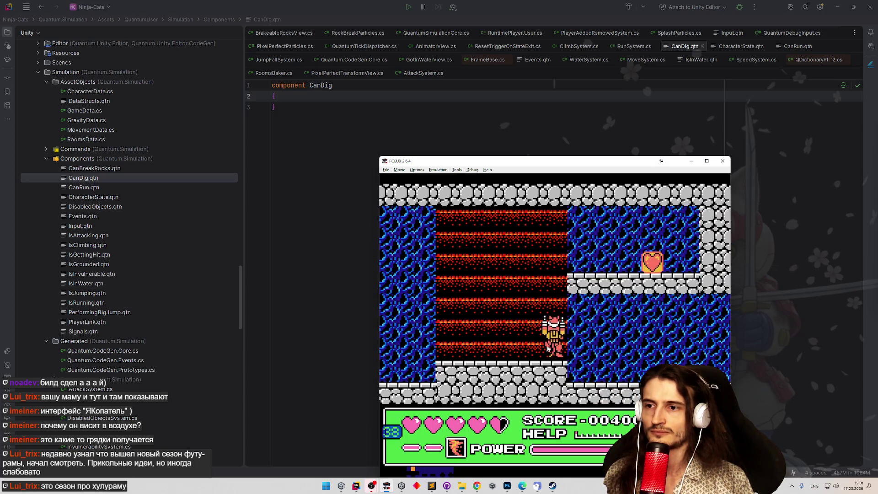
Jump and climb up the red shaft, moving the ninja left and right between its walls.
{"action": "key", "text": "Left"}
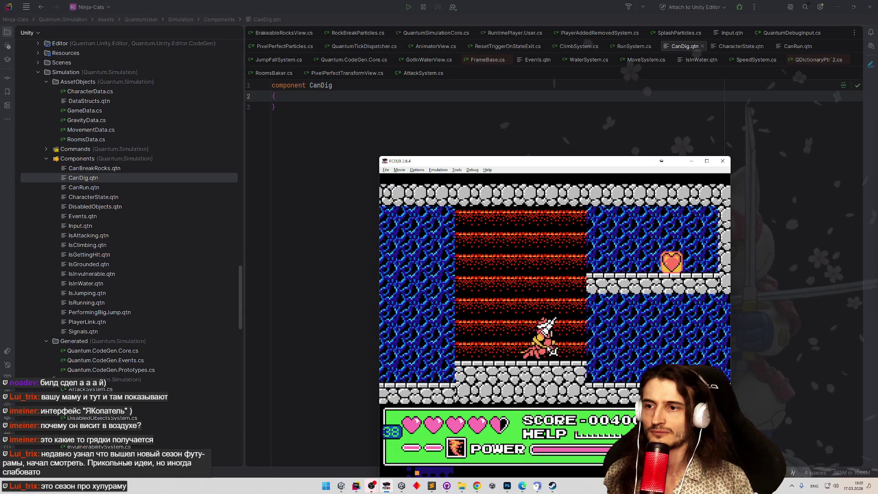
{"action": "key", "text": "Up"}
{"action": "key", "text": "Left"}
{"action": "key", "text": "Up"}
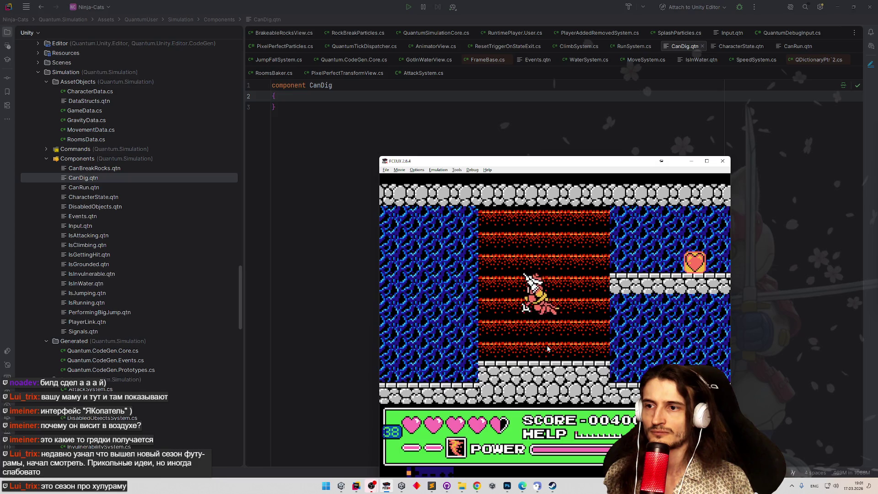
{"action": "key", "text": "Right"}
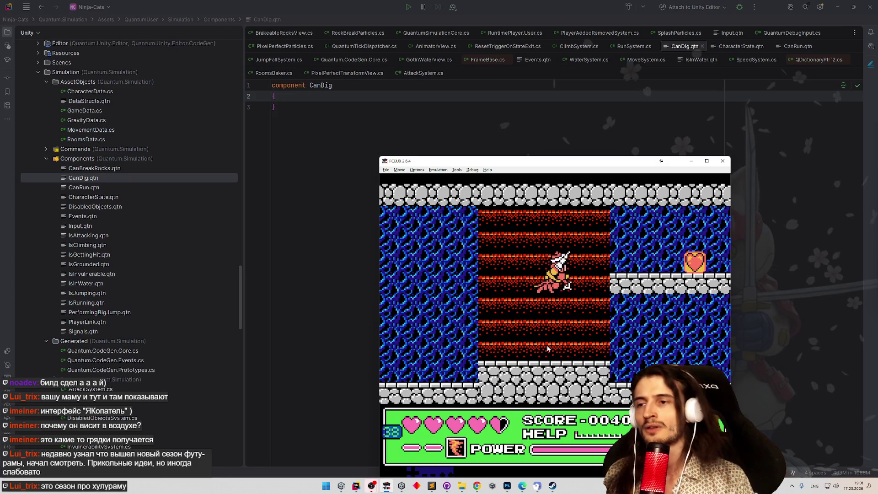
{"action": "key", "text": "Left"}
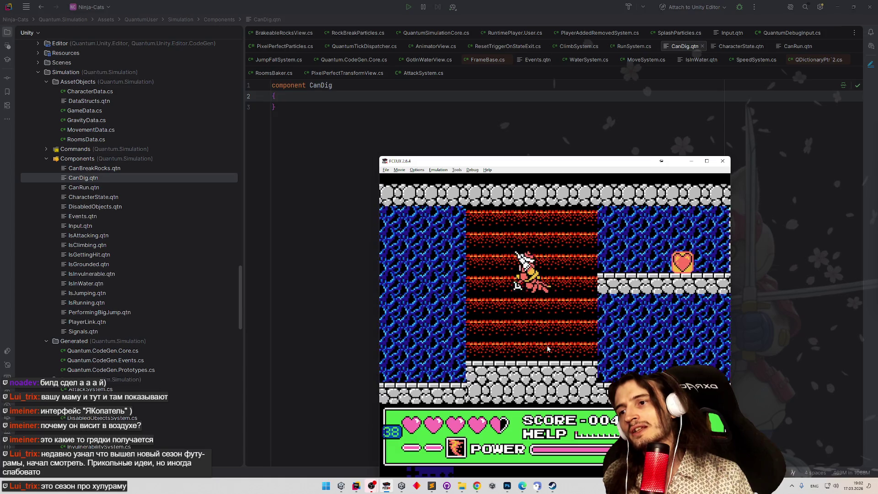
{"action": "key", "text": "Up"}
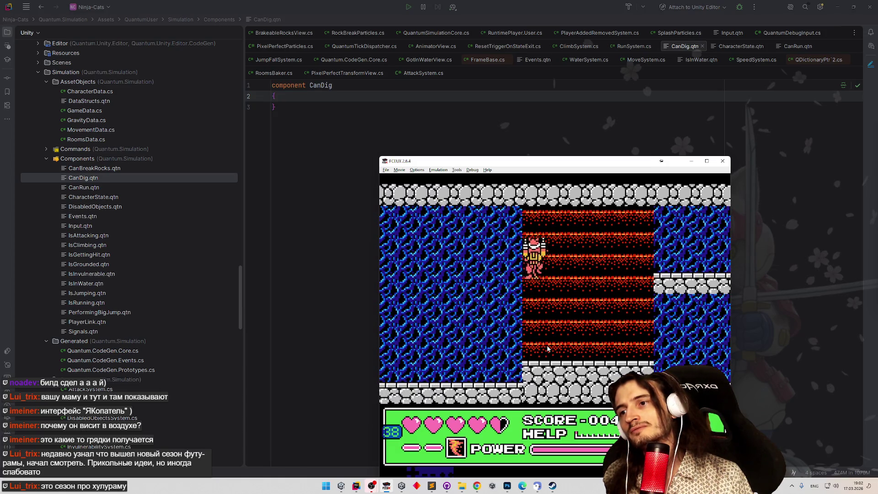
{"action": "key", "text": "Right"}
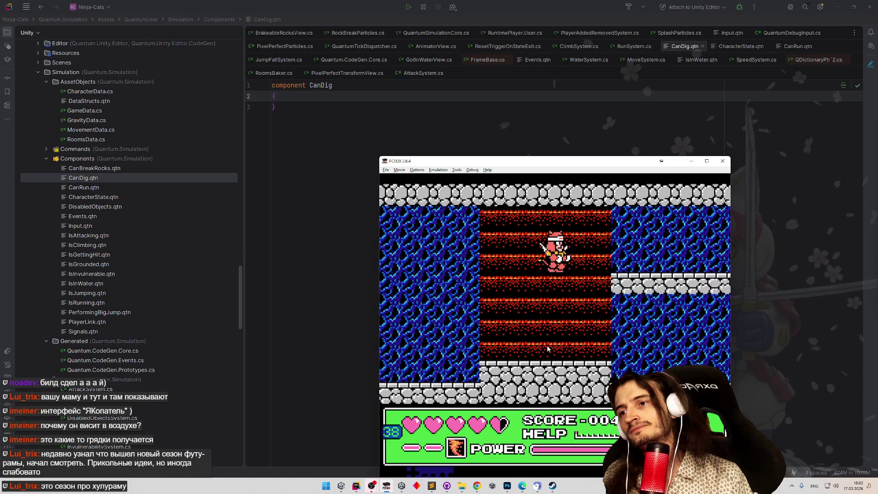
{"action": "key", "text": "Left"}
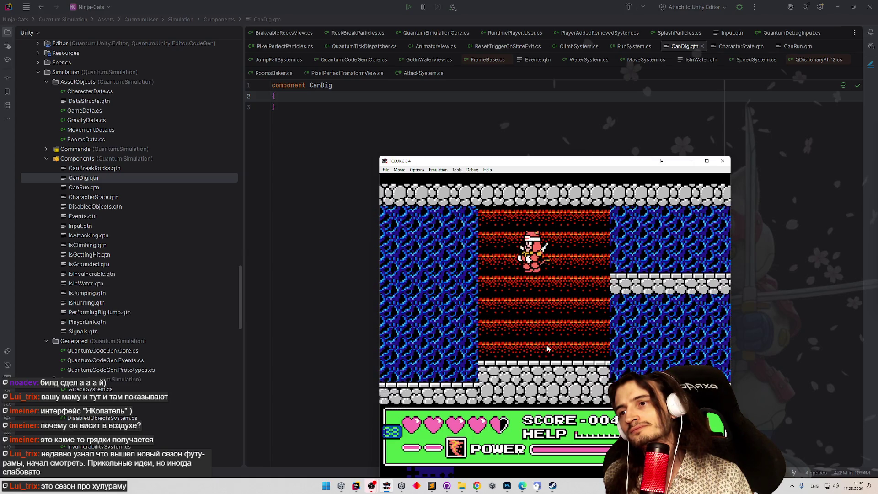
{"action": "key", "text": "Right"}
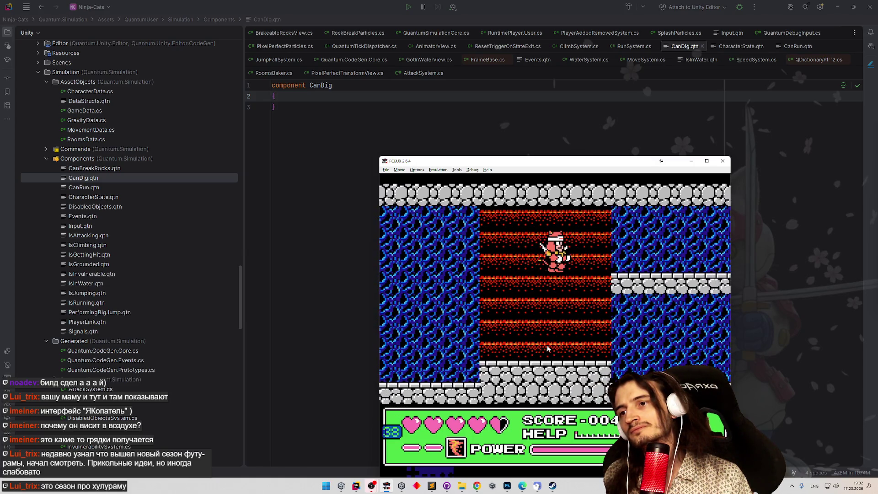
{"action": "key", "text": "Left"}
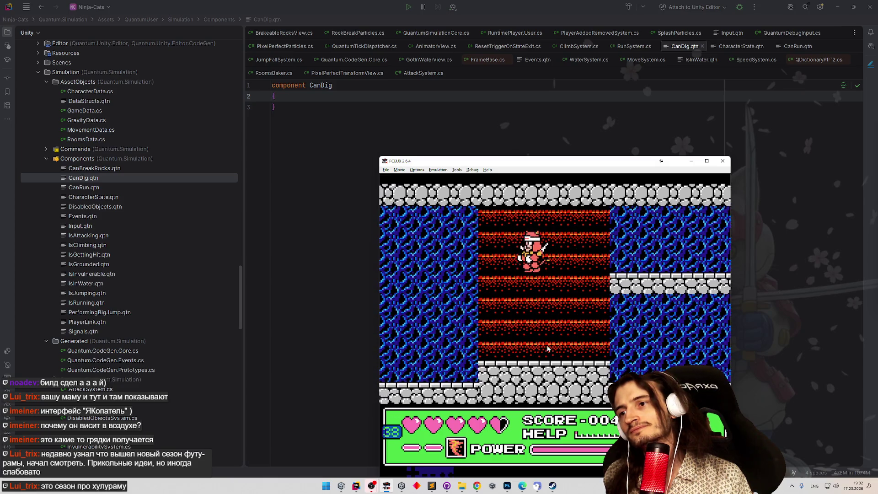
{"action": "key", "text": "Right"}
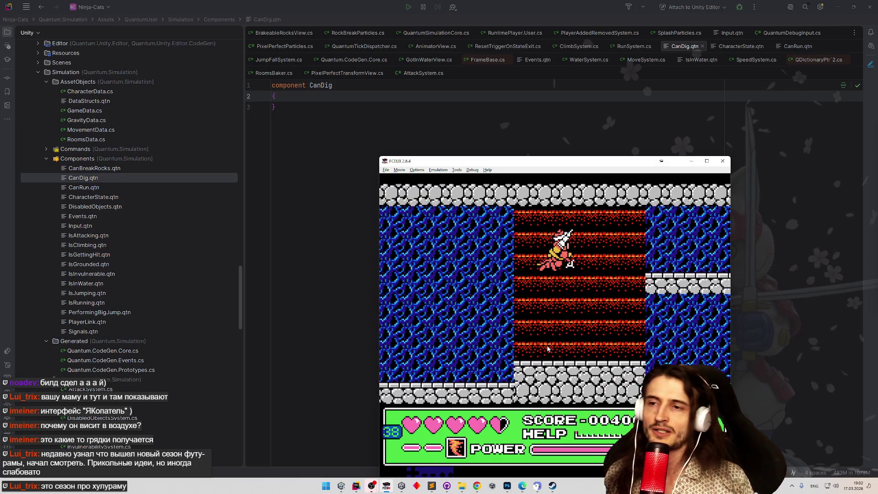
Climb the wall by the stone ledge, leap across the shaft to its right wall and jump off attacking.
{"action": "key", "text": "Right"}
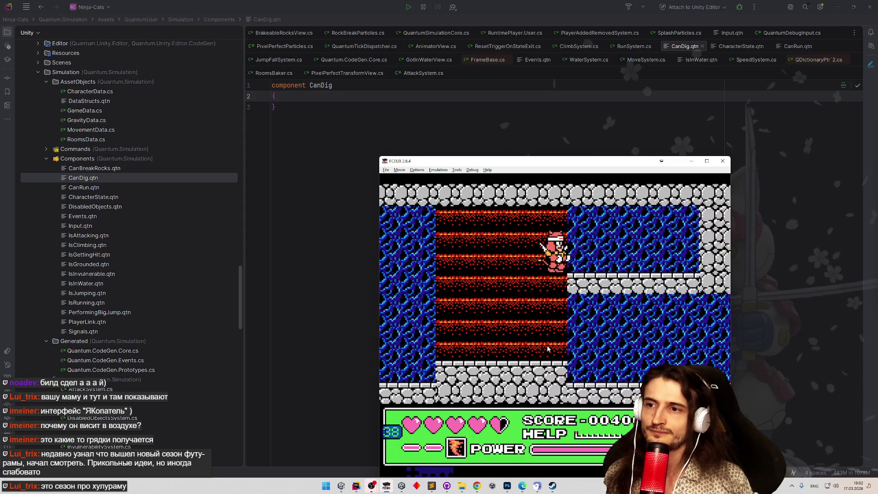
{"action": "key", "text": "Up"}
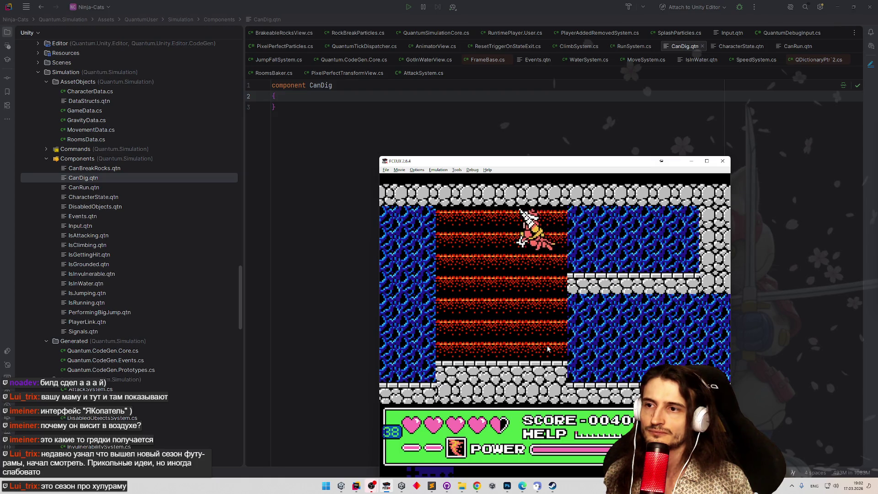
{"action": "key", "text": "Left"}
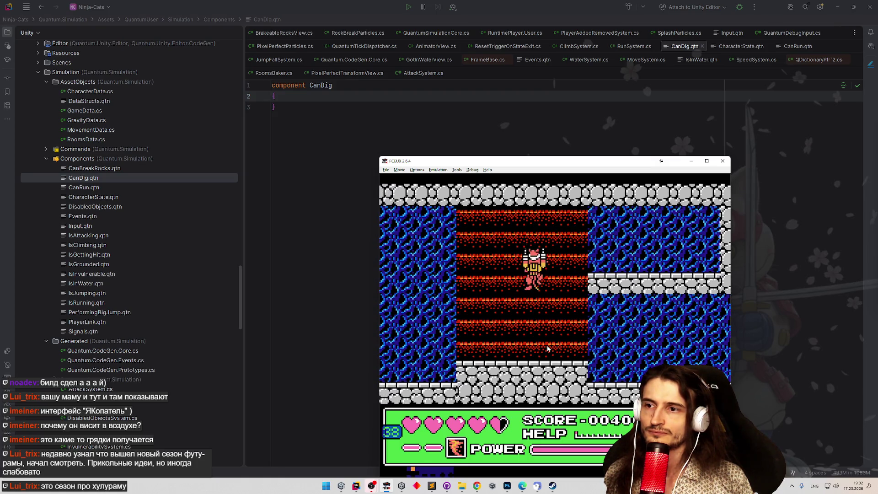
{"action": "key", "text": "Left"}
{"action": "key", "text": "Left"}
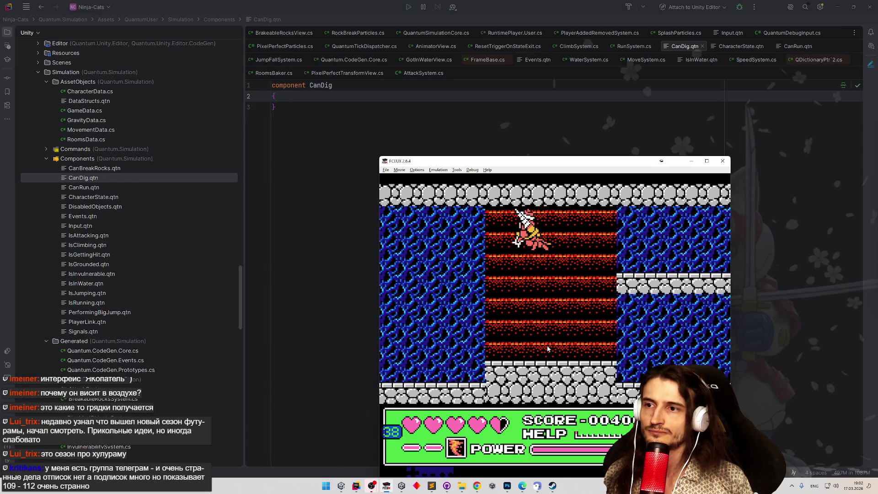
{"action": "key", "text": "Right"}
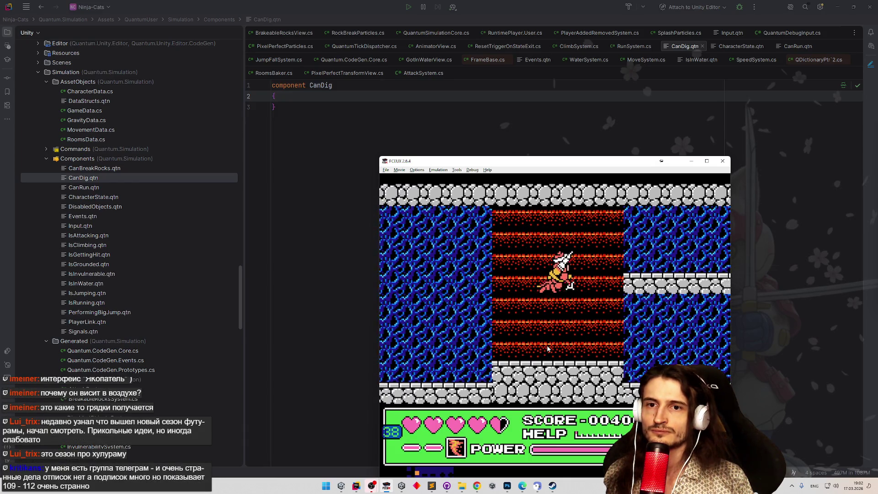
{"action": "key", "text": "Right"}
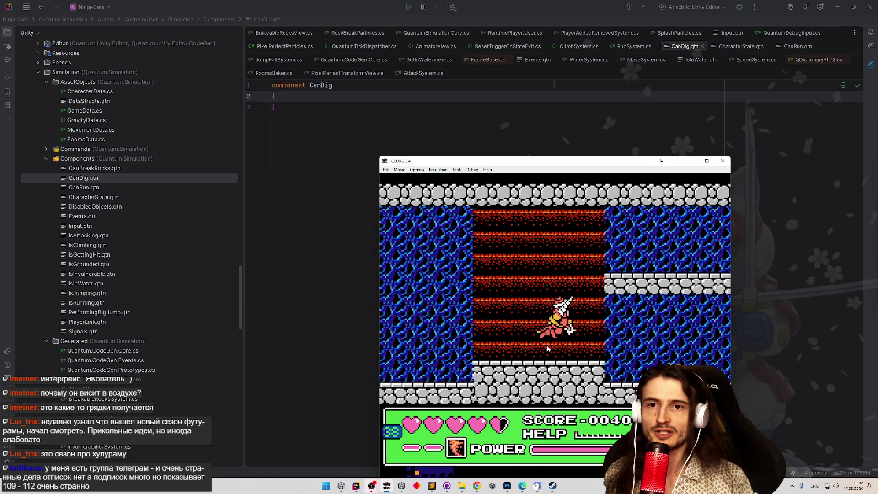
{"action": "key", "text": "Up"}
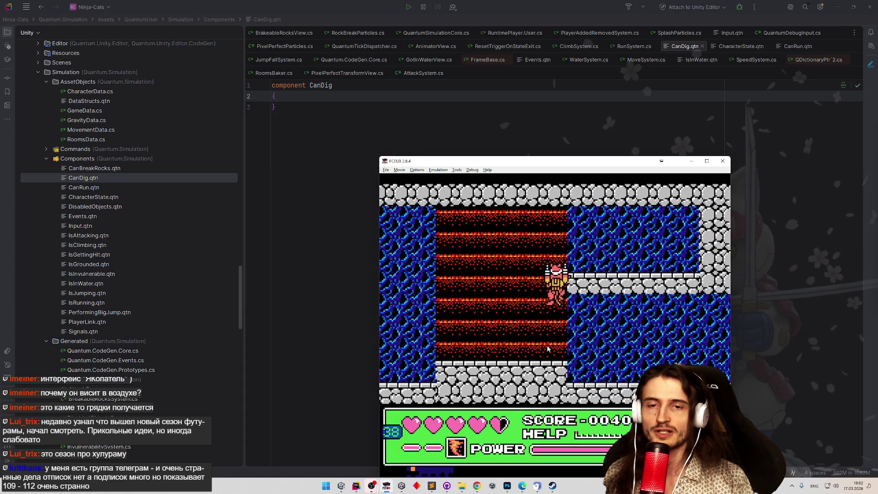
{"action": "key", "text": "Left"}
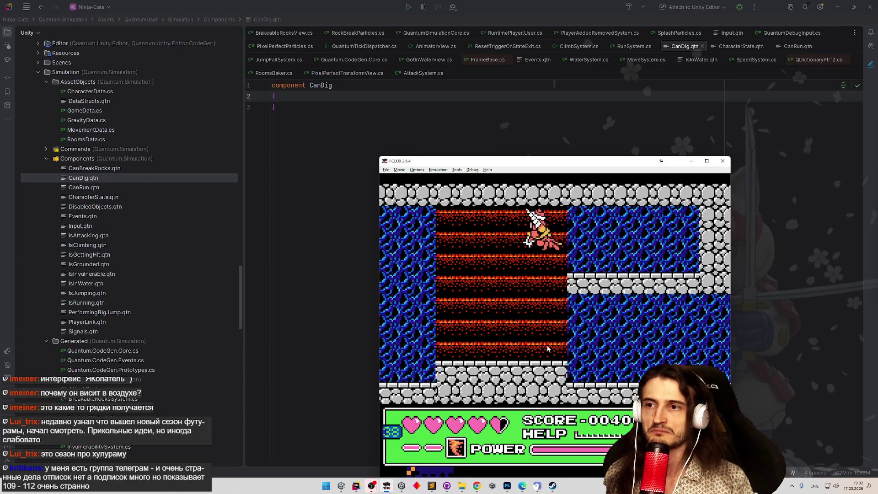
{"action": "key", "text": "Left"}
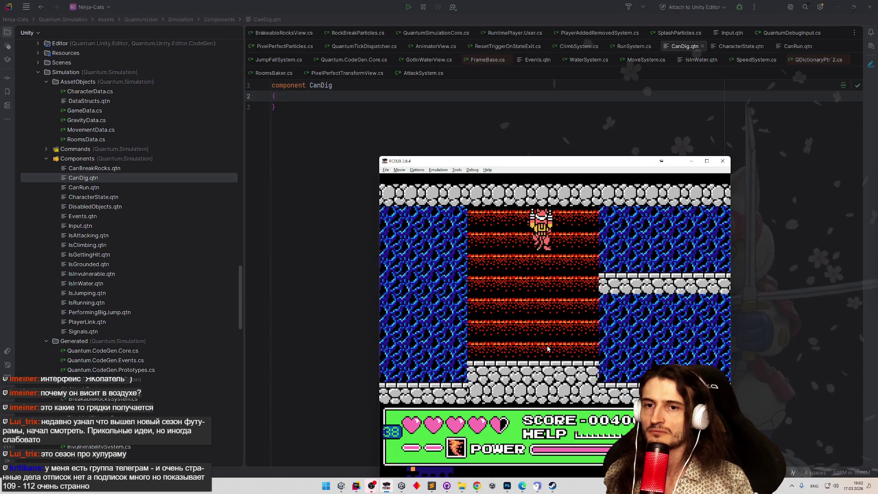
{"action": "key", "text": "Left"}
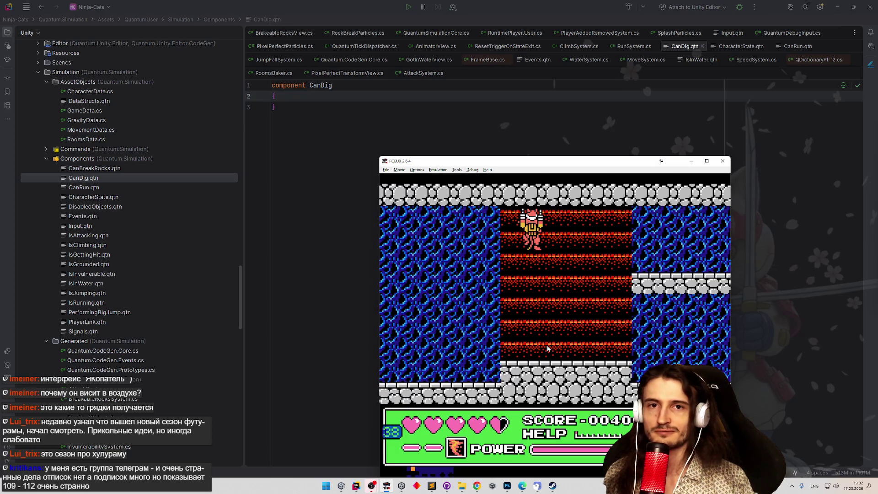
{"action": "key", "text": "Right"}
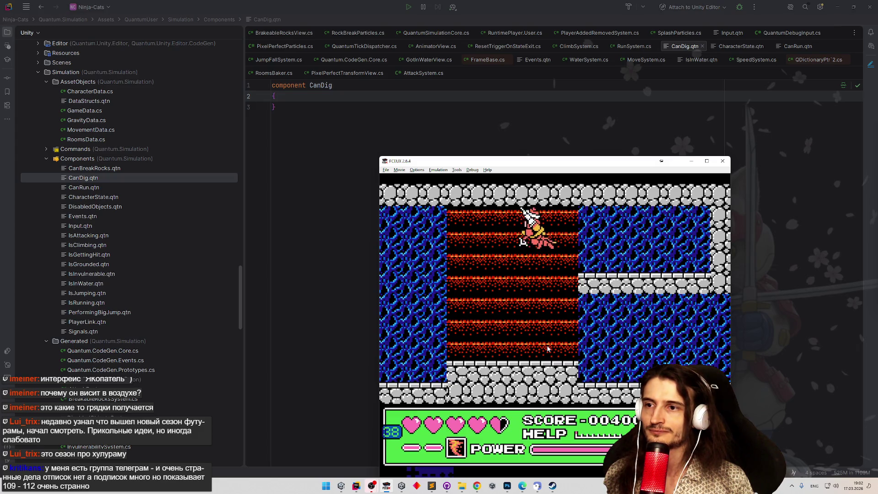
Cling to and climb the red wall, leaping off with sword slashes, then bring the to-do list forward.
{"action": "key", "text": "Left"}
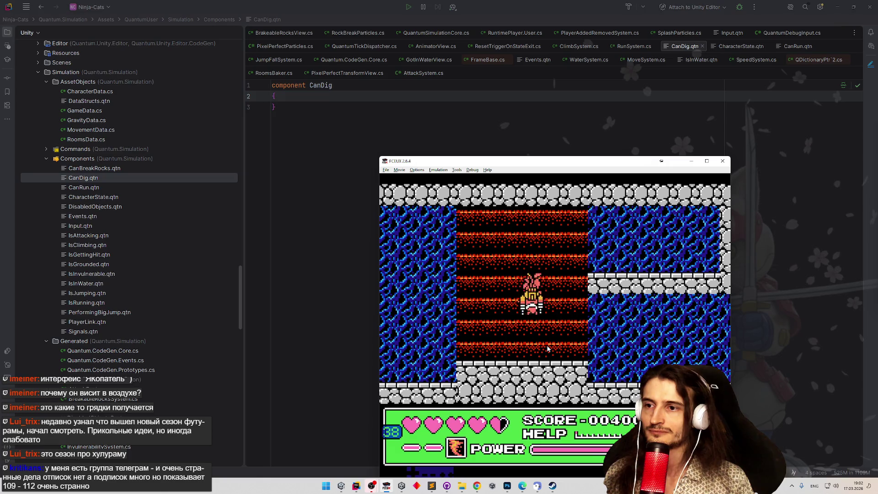
{"action": "key", "text": "Up"}
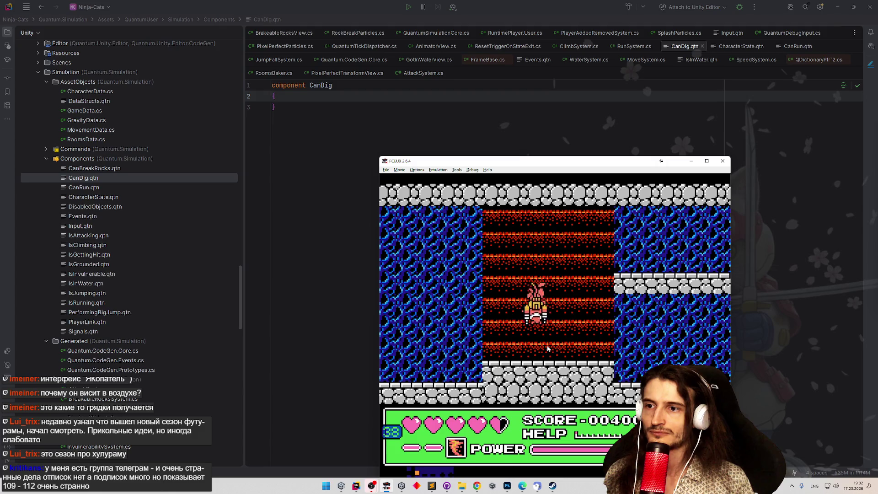
{"action": "key", "text": "Right"}
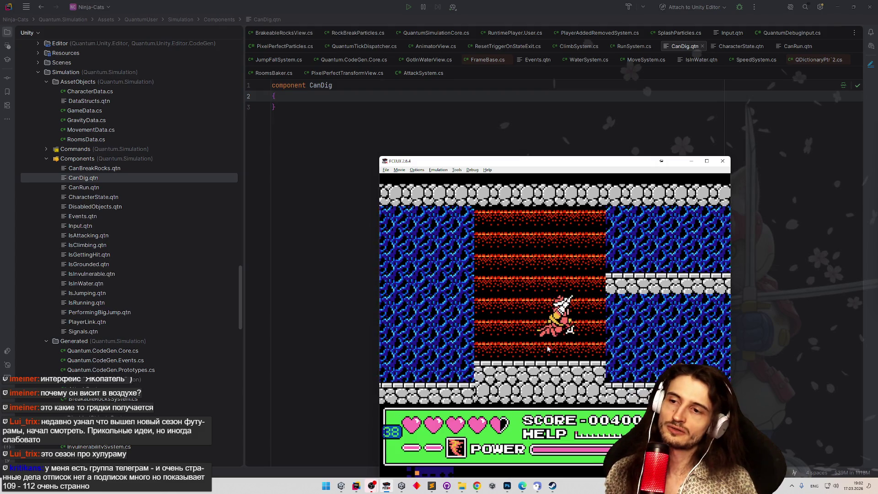
{"action": "key", "text": "Right"}
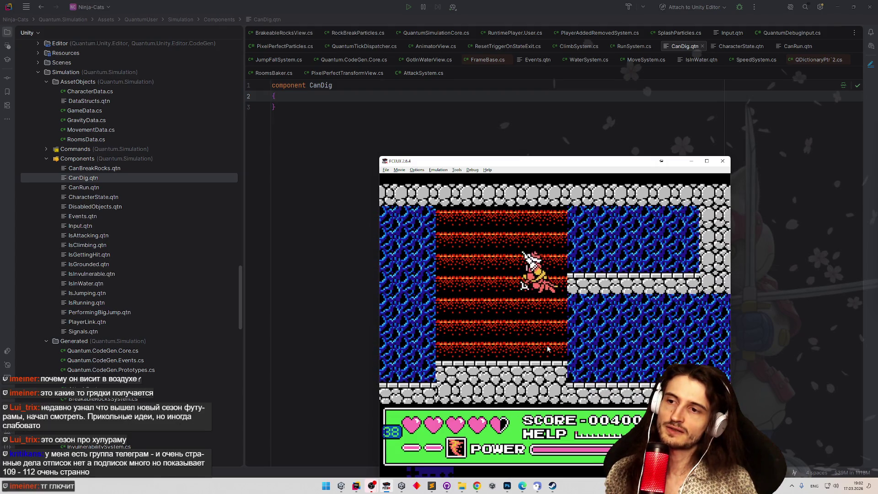
{"action": "key", "text": "Left"}
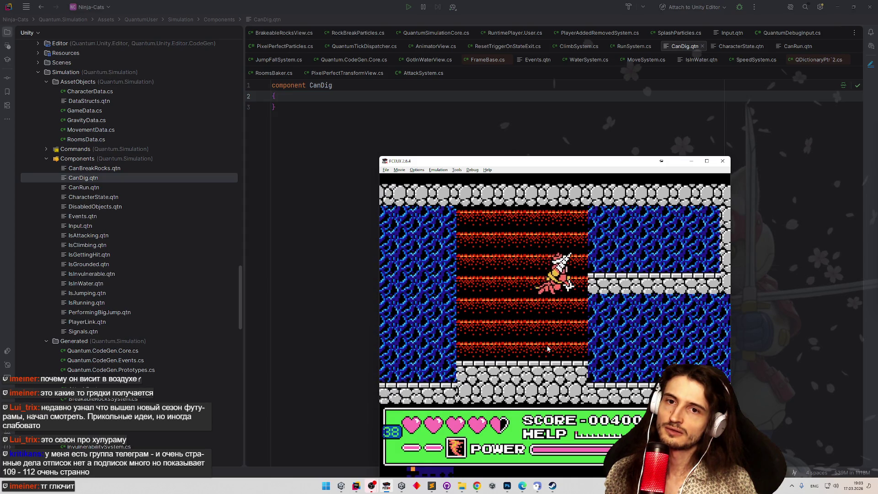
{"action": "key", "text": "Left"}
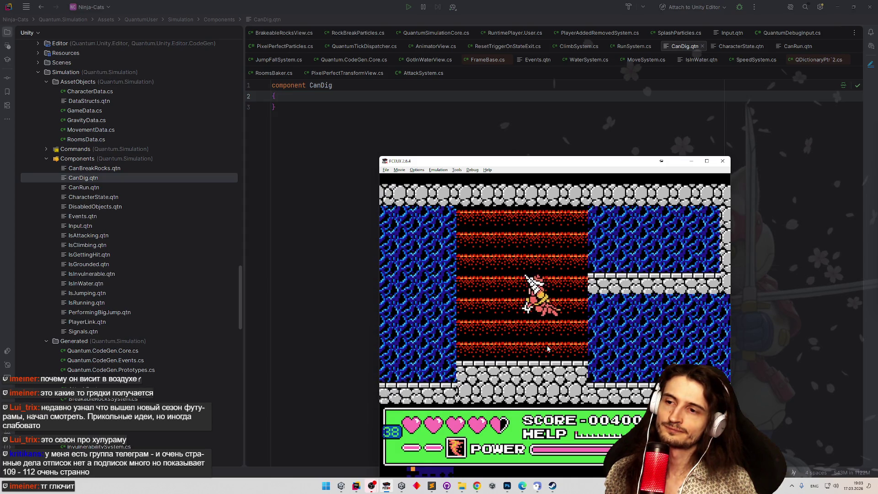
{"action": "key", "text": "Right"}
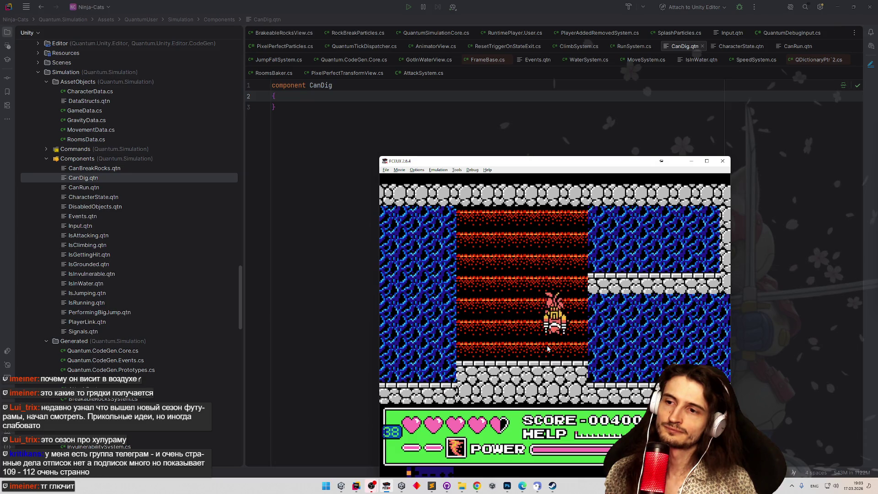
{"action": "key", "text": "Up"}
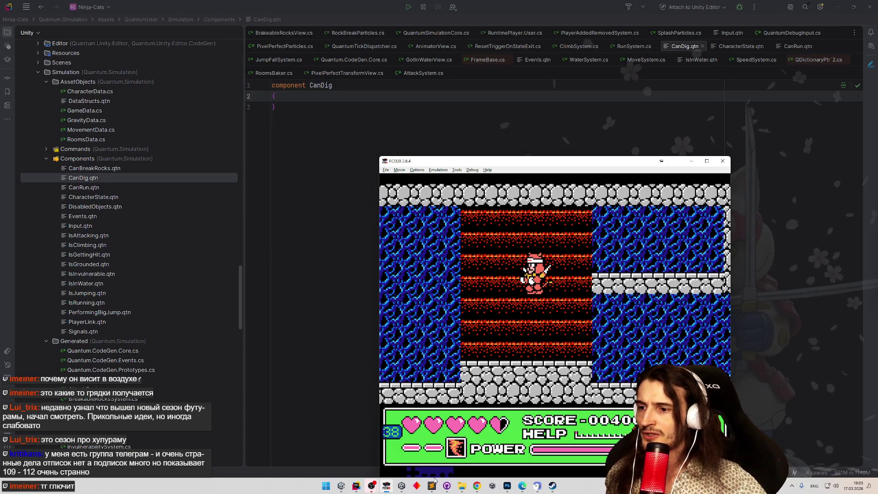
{"action": "left_click", "coordinate": [432, 486]}
Glance at tasks.todo and hide it, test stepping between the red wall and ledge in FCEUX, then switch to Unity.
{"action": "left_click", "coordinate": [429, 317]}
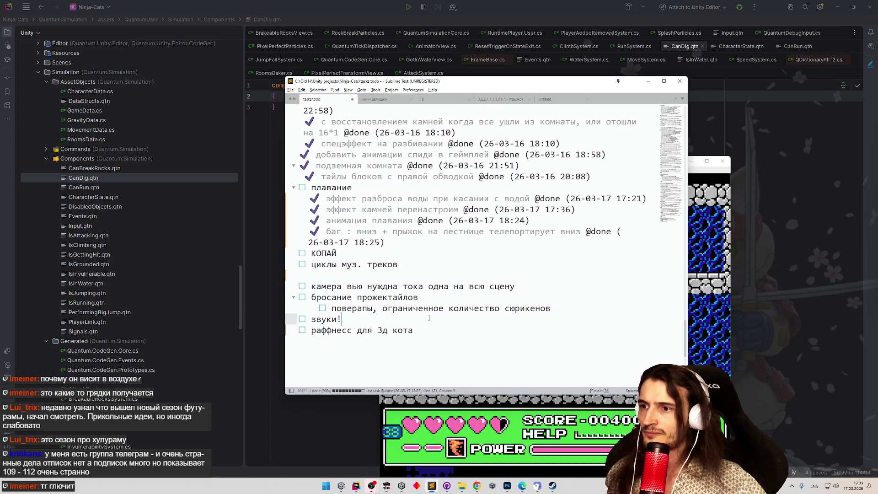
{"action": "left_click", "coordinate": [650, 82]}
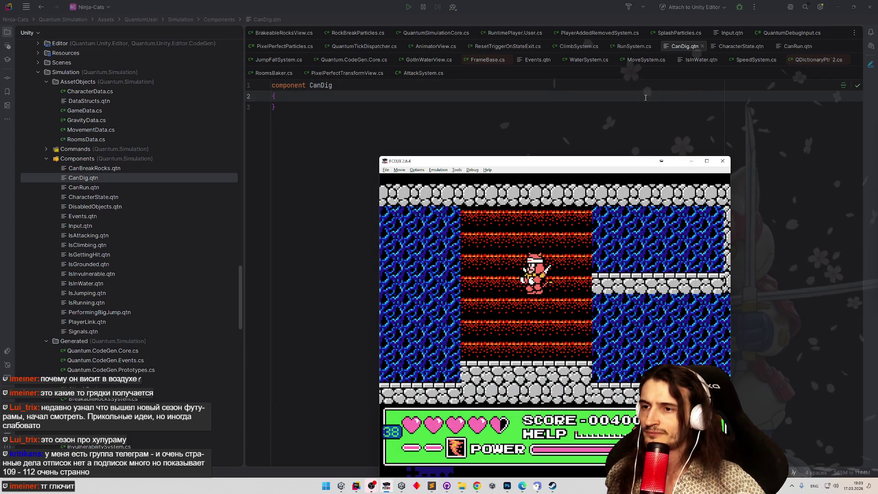
{"action": "key", "text": "Right"}
{"action": "key", "text": "Left"}
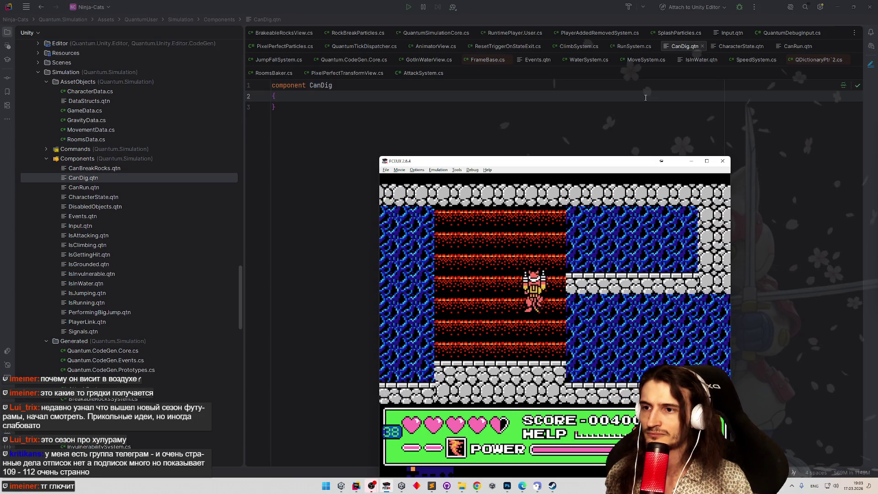
{"action": "key", "text": "Right"}
{"action": "key", "text": "Left"}
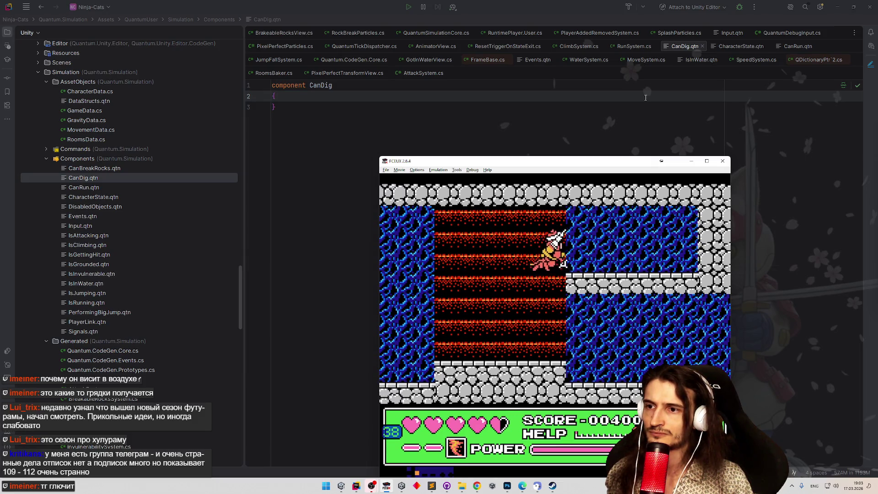
{"action": "key", "text": "Left"}
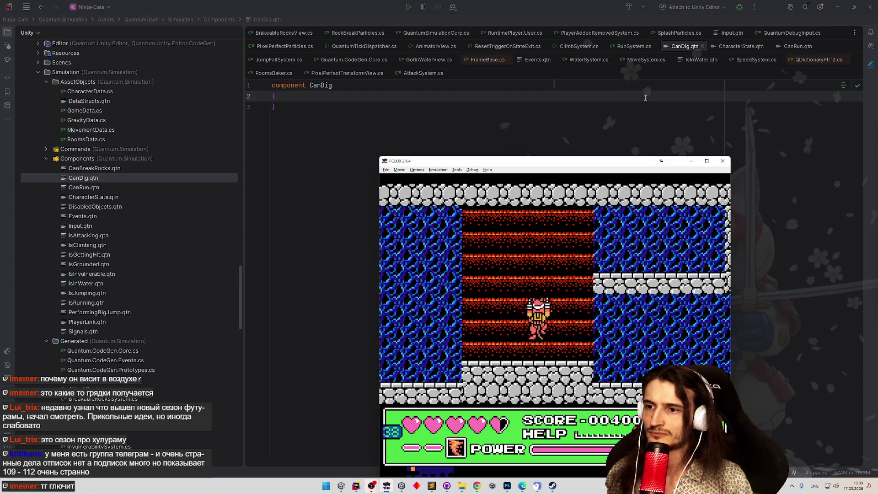
{"action": "key", "text": "Up"}
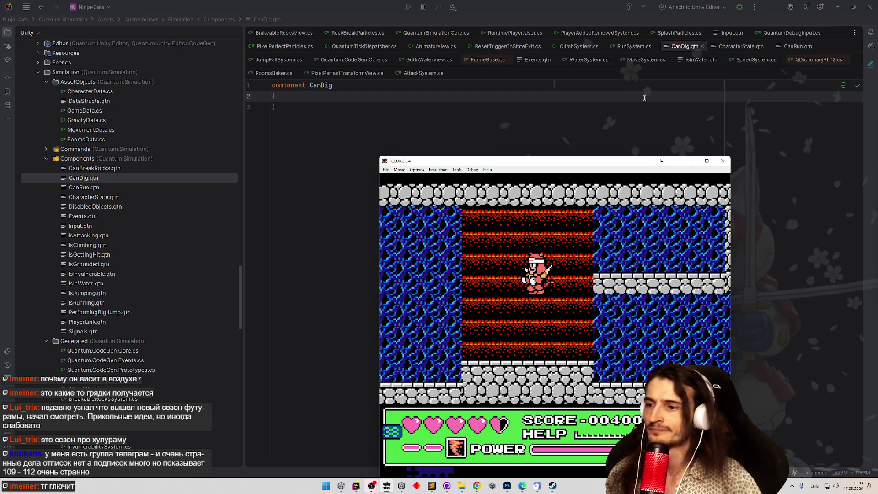
{"action": "key", "text": "alt+Tab"}
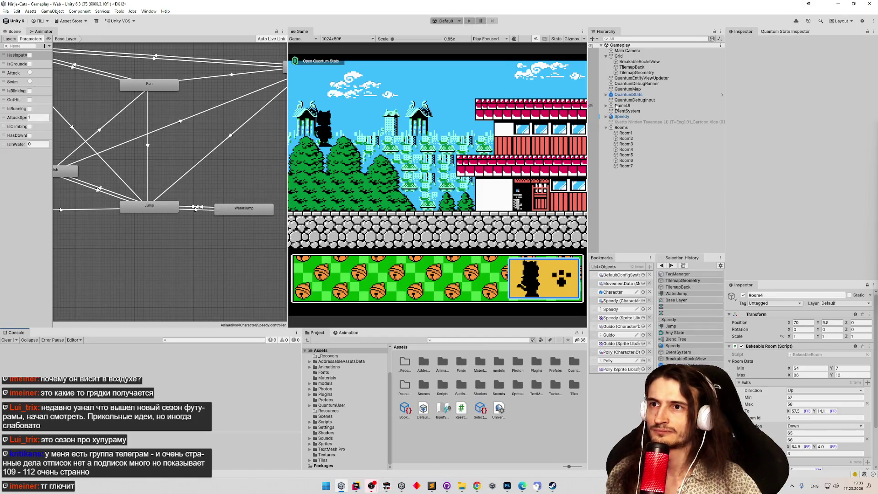
Start play mode and expand entity E.00001.001's CharacterState in the Quantum state inspector.
{"action": "left_click", "coordinate": [633, 67]}
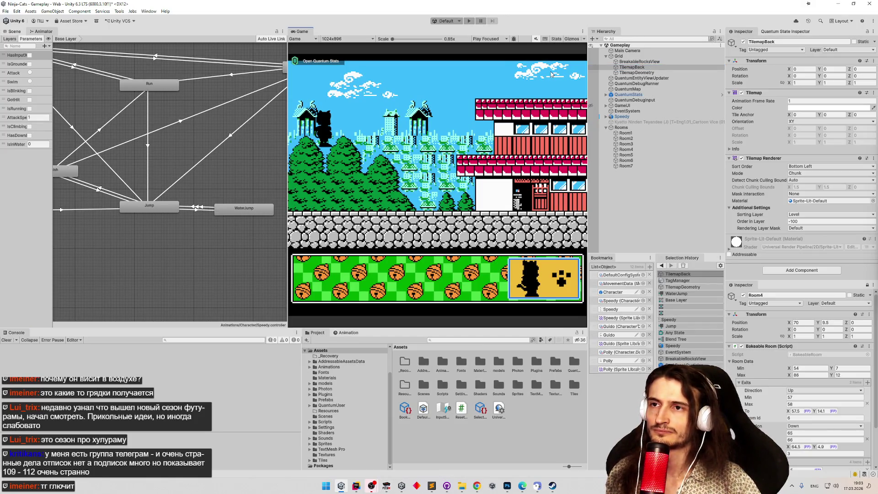
{"action": "key", "text": "ctrl+p"}
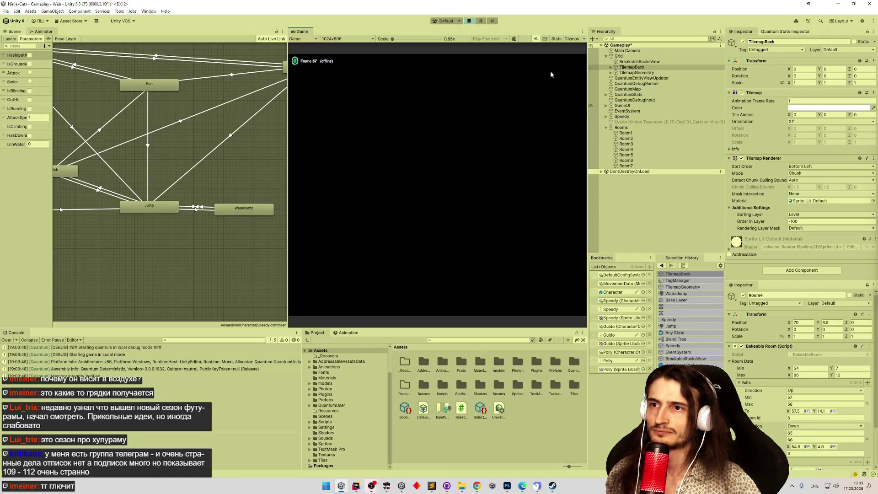
{"action": "key", "text": "Left"}
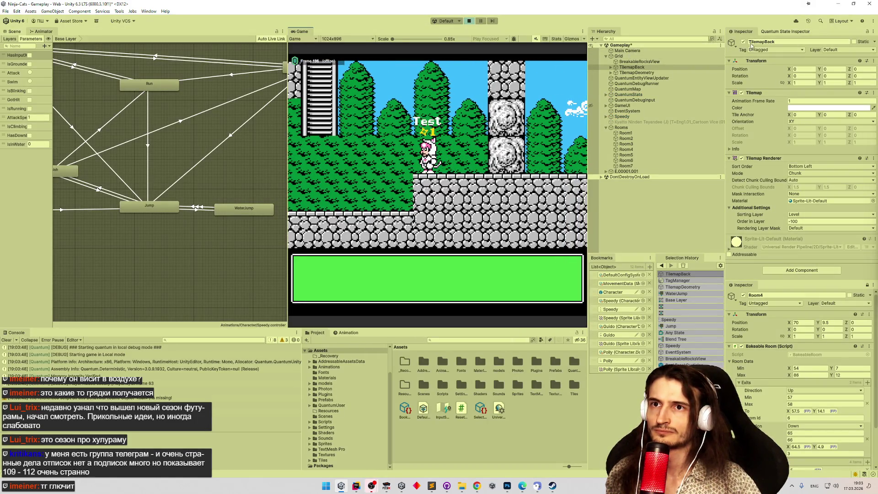
{"action": "left_click", "coordinate": [777, 34]}
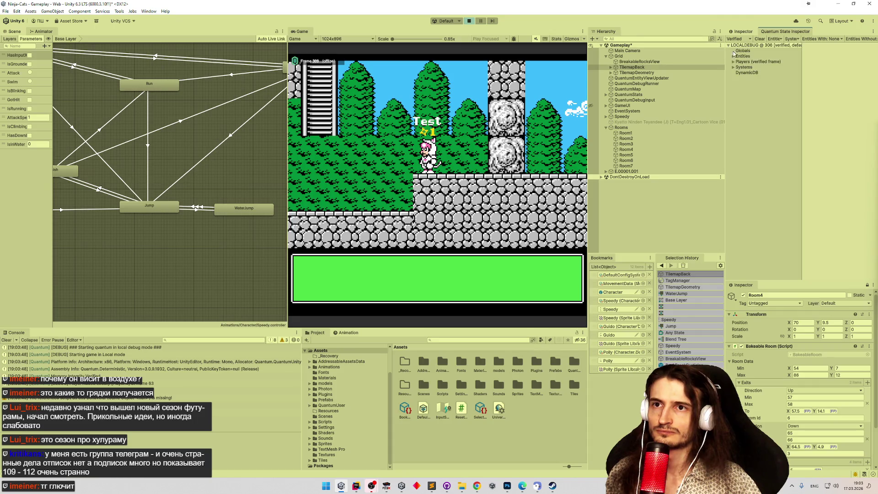
{"action": "left_click", "coordinate": [733, 61]}
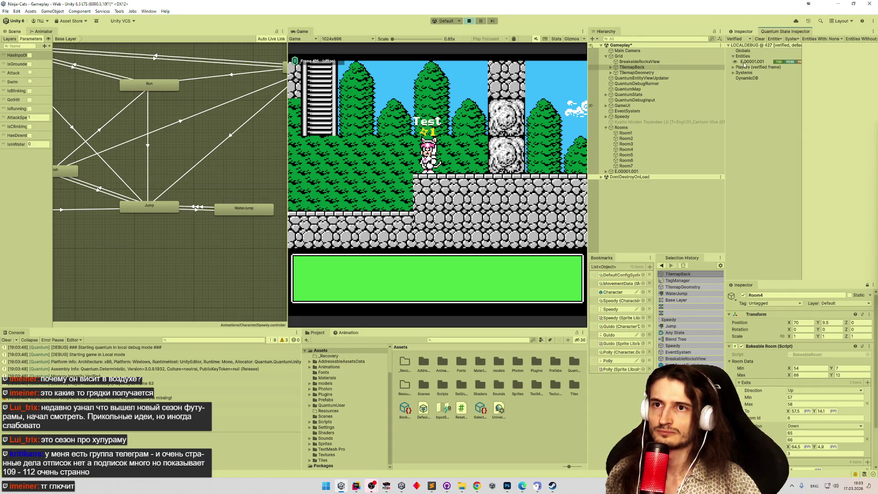
{"action": "left_click", "coordinate": [744, 64]}
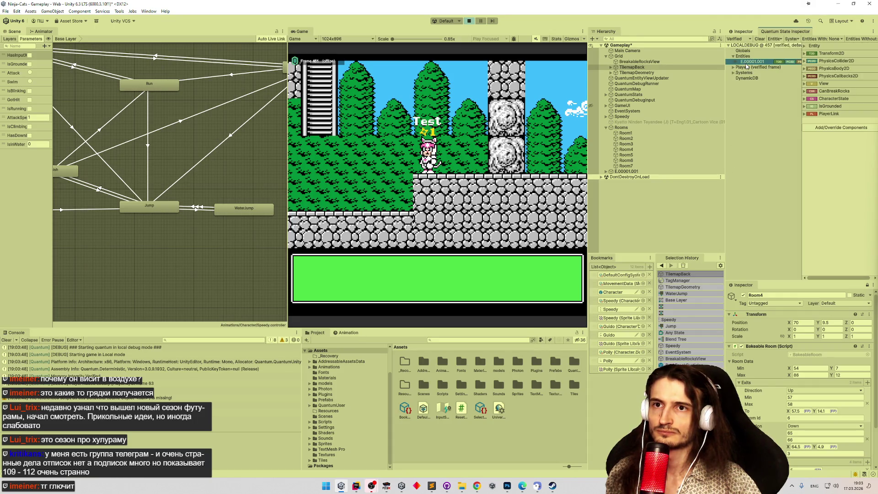
{"action": "left_click", "coordinate": [806, 99]}
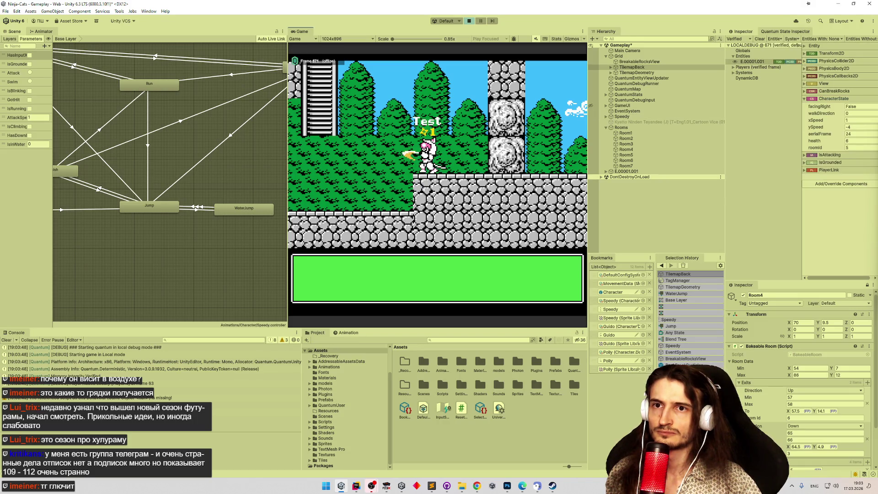
Walk the cat right, maximize the Game view and run it off the stone ledge.
{"action": "key", "text": "Right"}
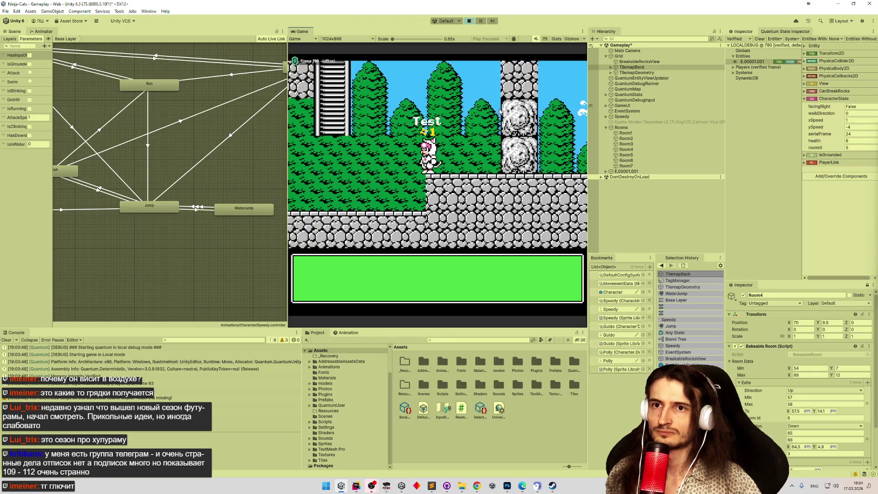
{"action": "key", "text": "shift+space"}
{"action": "key", "text": "Left"}
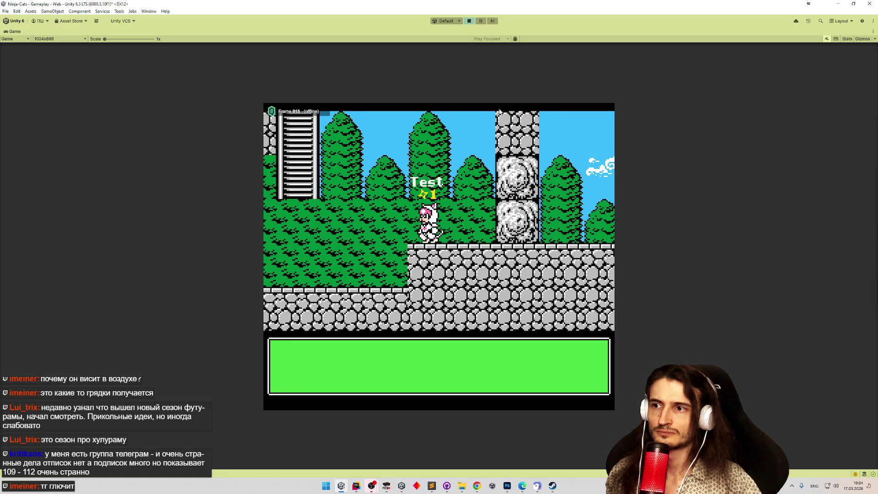
Jump the cat back up onto the stone ledge and hop around its edge with the arrow and jump keys.
{"action": "key", "text": "space"}
{"action": "key", "text": "Right"}
{"action": "key", "text": "Right"}
{"action": "key", "text": "Left"}
{"action": "key", "text": "space"}
{"action": "key", "text": "Right"}
{"action": "key", "text": "Left"}
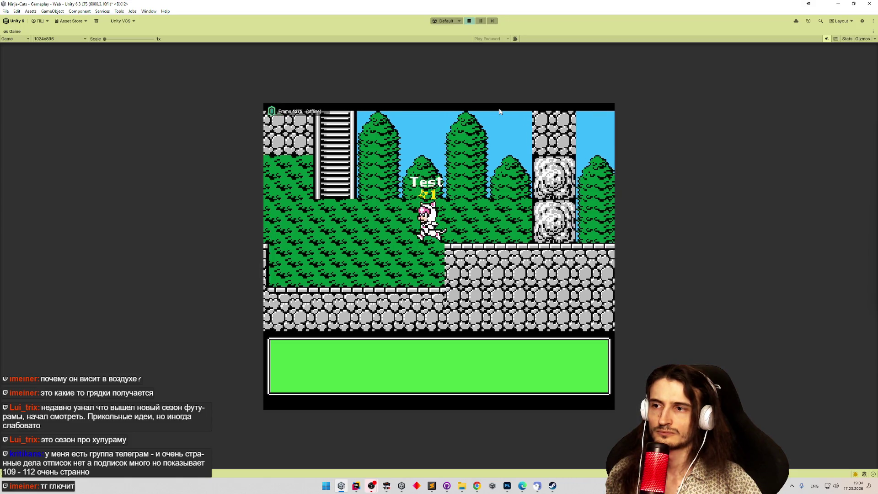
{"action": "key", "text": "space"}
{"action": "key", "text": "Right"}
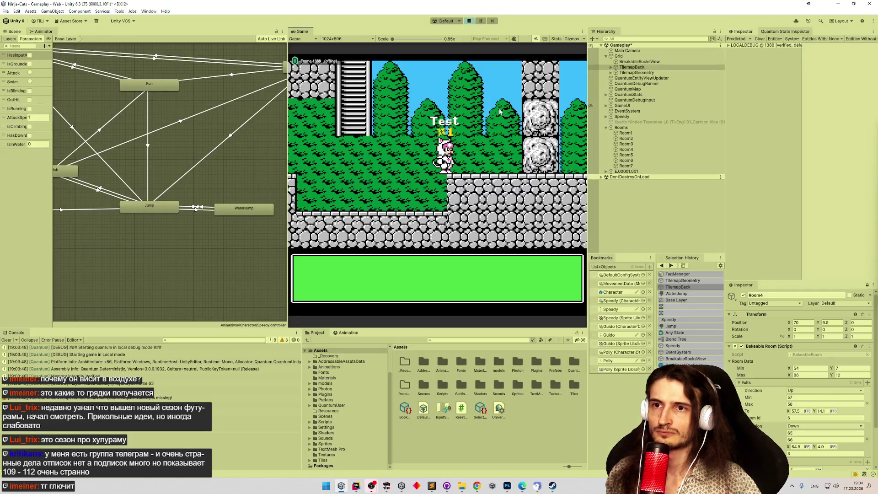
Expand the LOCALDEBUG session's entity E.00001.001 and reveal its live CharacterState field values.
{"action": "left_click", "coordinate": [731, 48]}
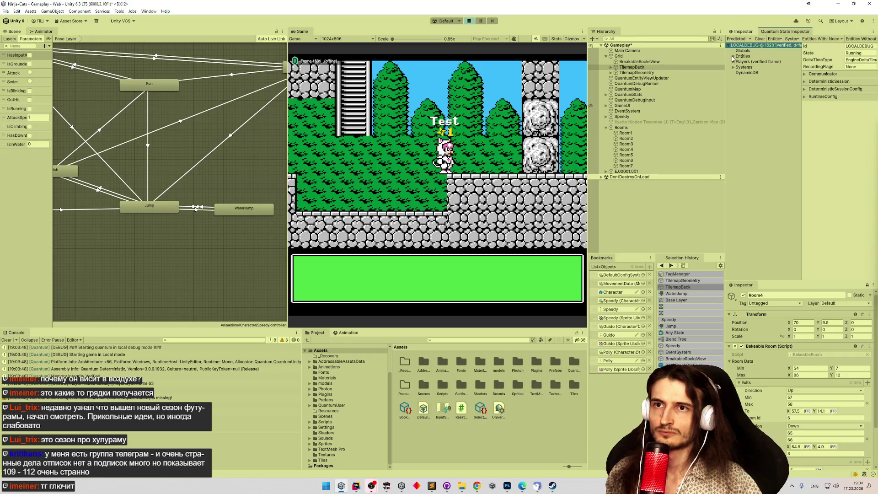
{"action": "left_click", "coordinate": [743, 61]}
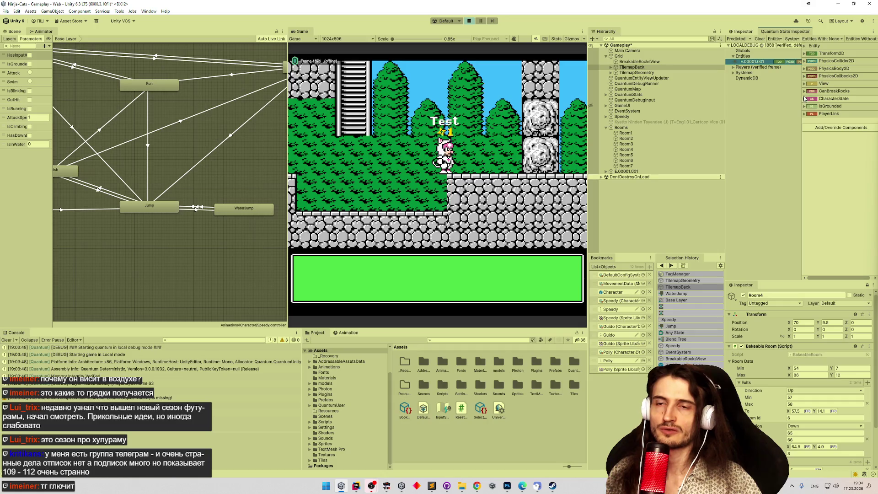
{"action": "left_click", "coordinate": [805, 100]}
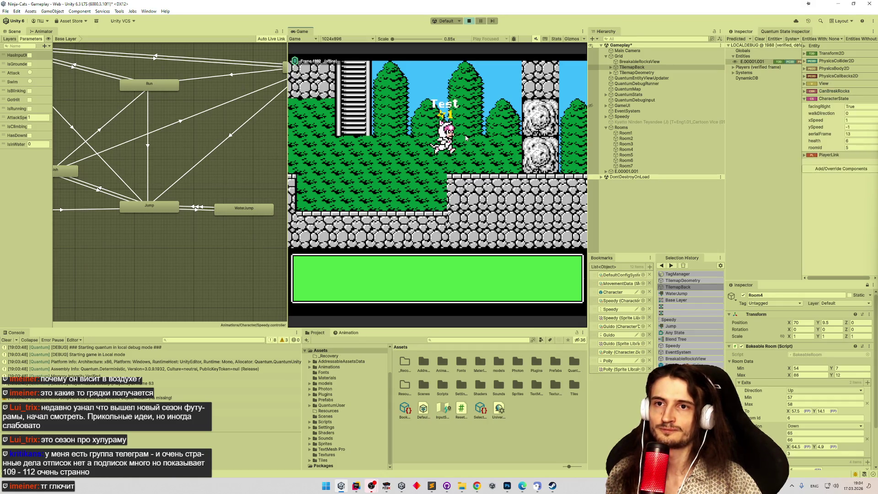
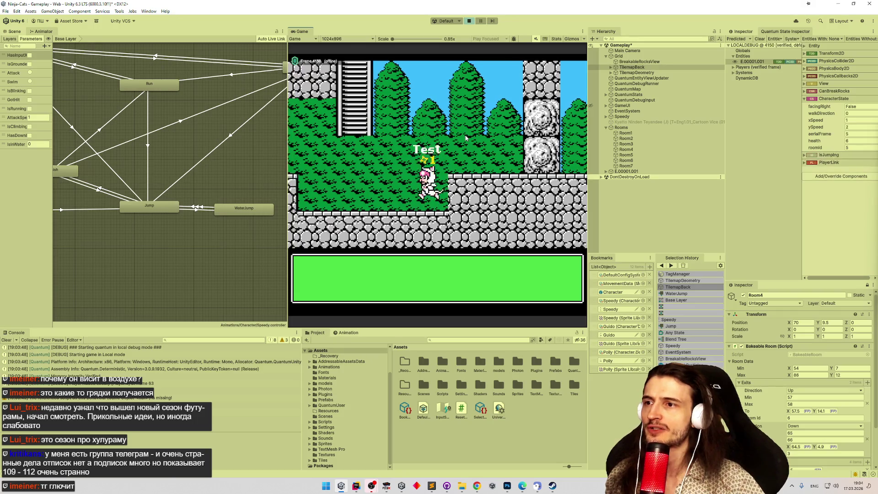
Run the cat right and left in Play mode, jumping along the upper stone ledges.
{"action": "key", "text": "Right"}
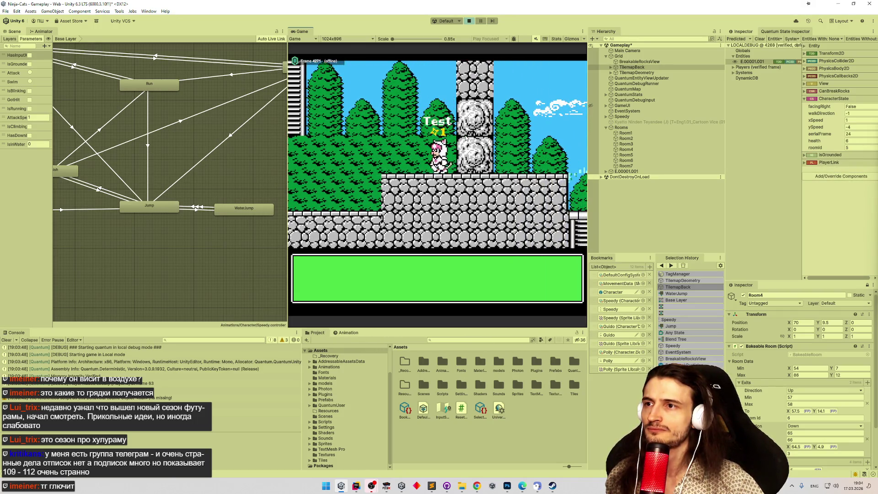
{"action": "key", "text": "Left"}
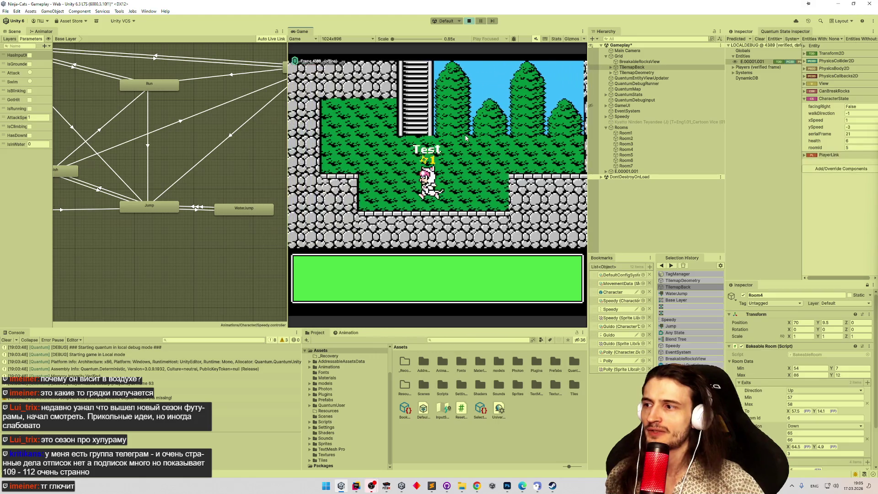
{"action": "key", "text": "space"}
{"action": "key", "text": "Right"}
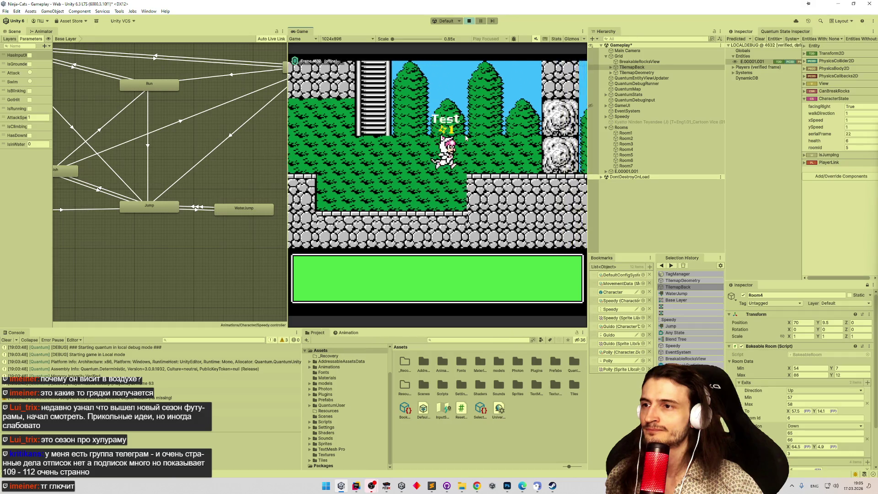
{"action": "key", "text": "space"}
{"action": "key", "text": "Left"}
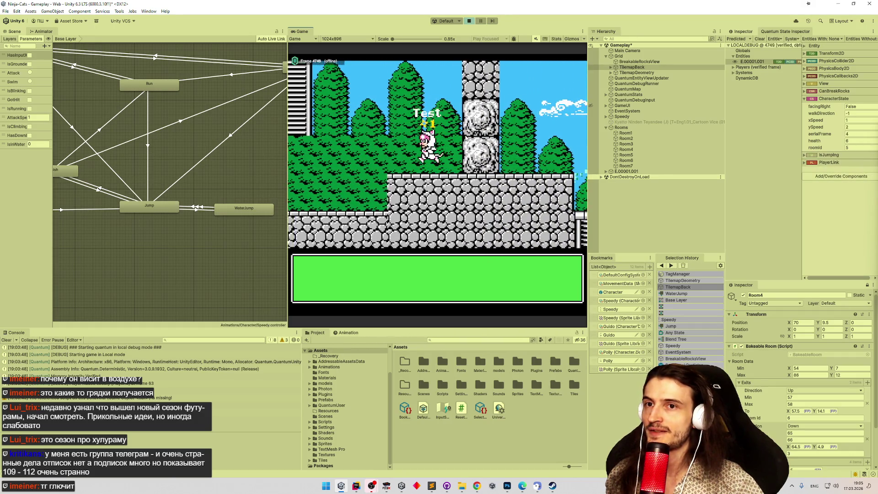
{"action": "key", "text": "space"}
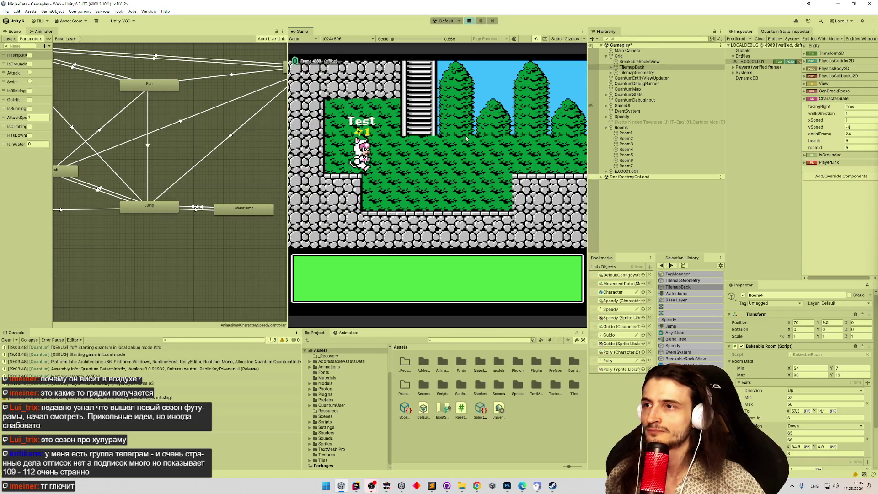
Drop to the lower floor, hop back up the ledges, then bring the NES game forward.
{"action": "key", "text": "space"}
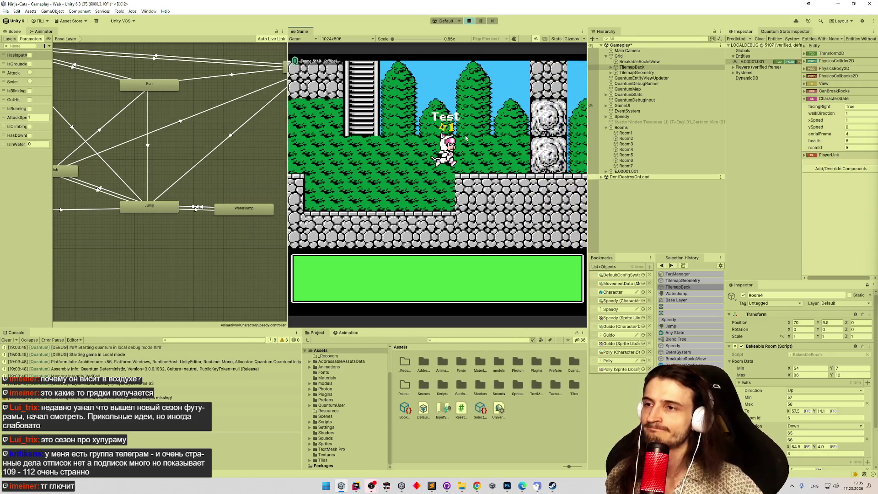
{"action": "key", "text": "Left"}
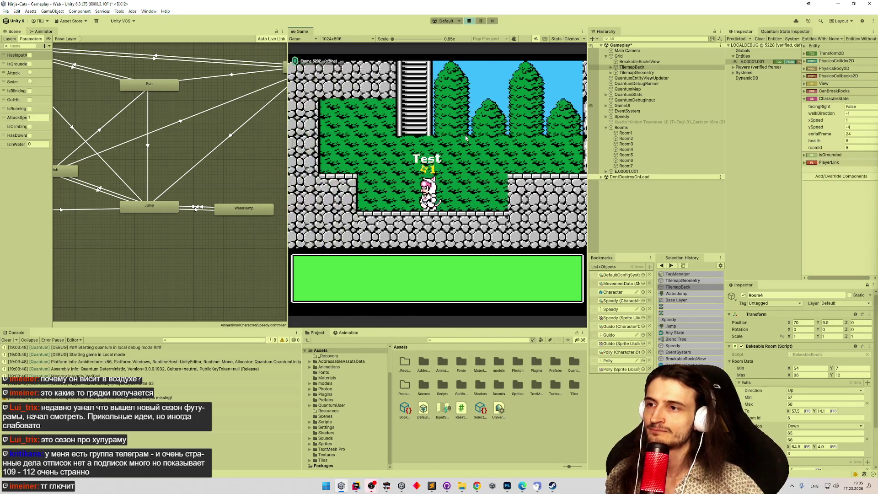
{"action": "key", "text": "space"}
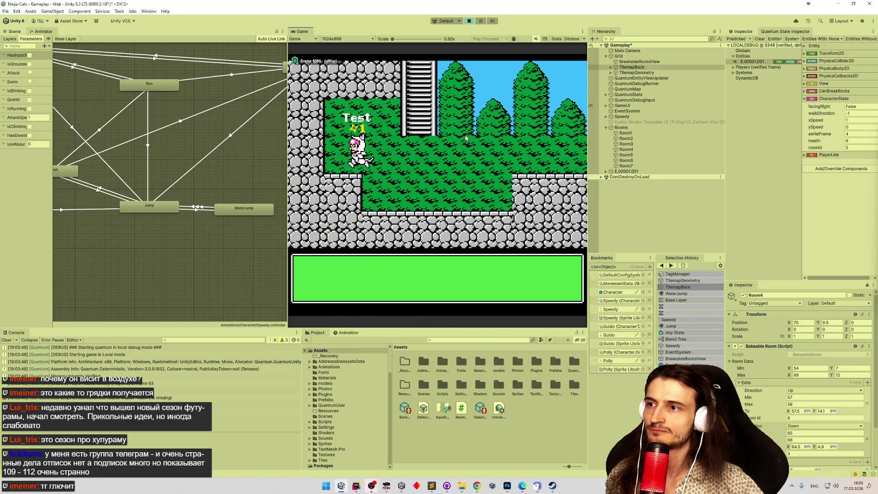
{"action": "key", "text": "Right"}
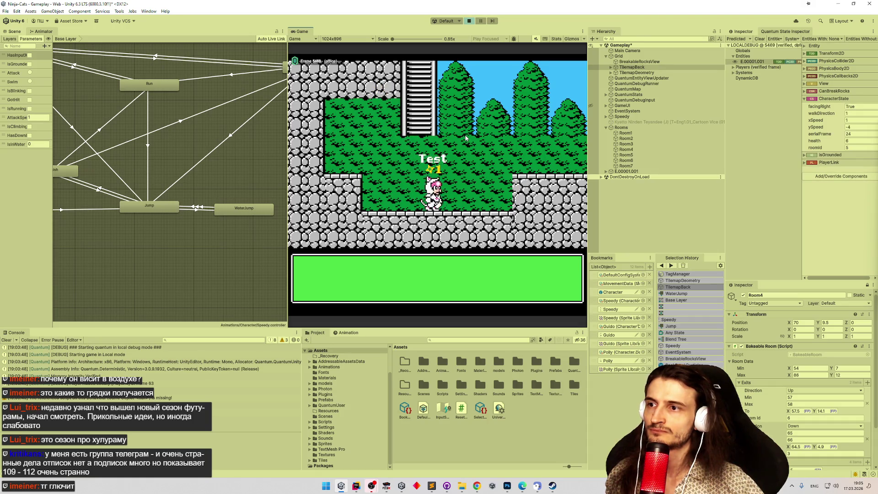
{"action": "key", "text": "space"}
{"action": "key", "text": "Left"}
{"action": "key", "text": "Left"}
{"action": "key", "text": "Right"}
In FCEUX, drop the ninja down the shaft and walk left past the red enemy.
{"action": "key", "text": "alt+Tab"}
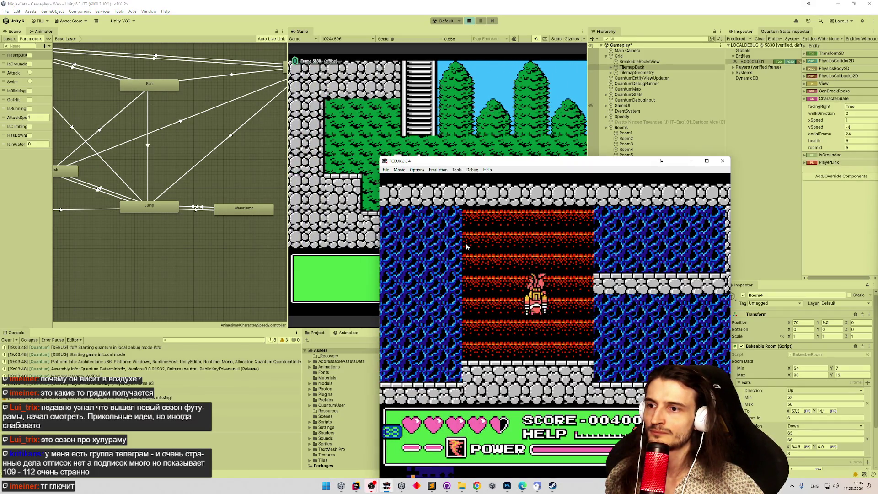
{"action": "key", "text": "Right"}
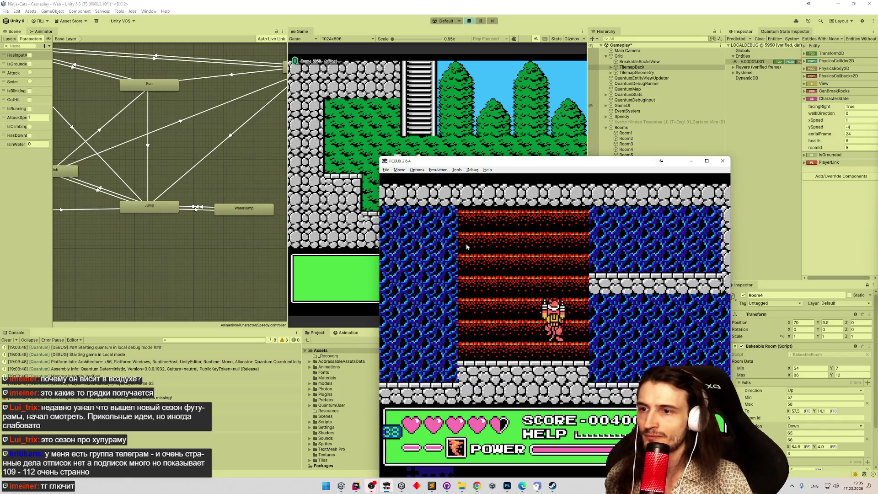
{"action": "key", "text": "Up"}
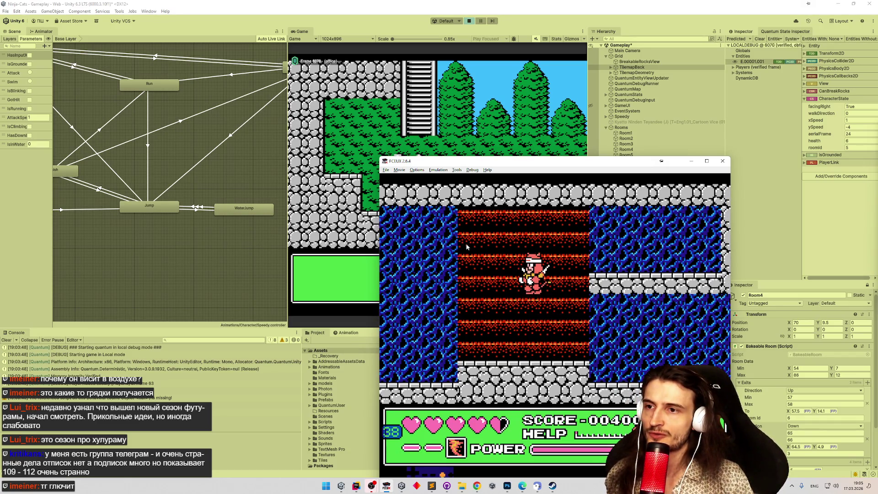
{"action": "key", "text": "Up"}
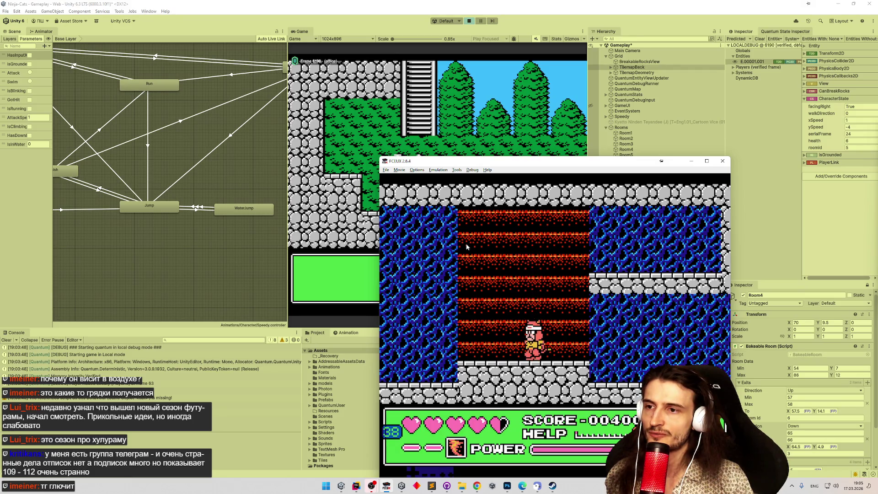
{"action": "key", "text": "Up"}
{"action": "key", "text": "Left"}
{"action": "key", "text": "Up"}
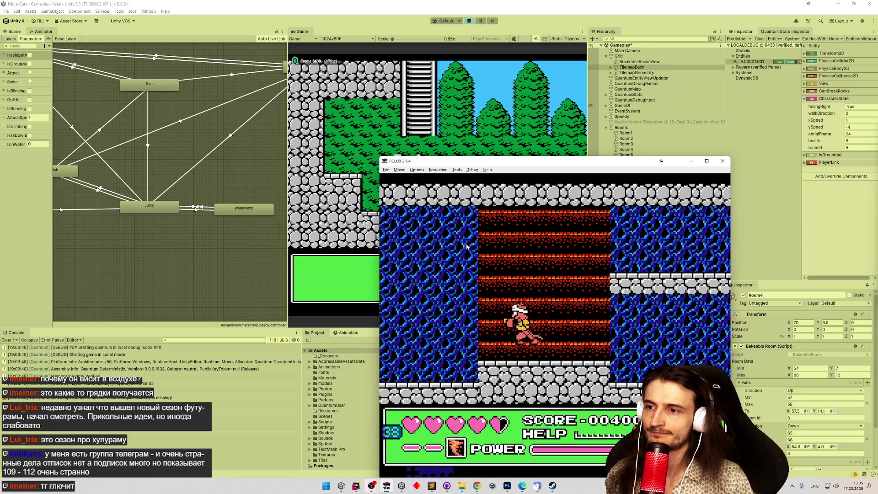
{"action": "key", "text": "Left"}
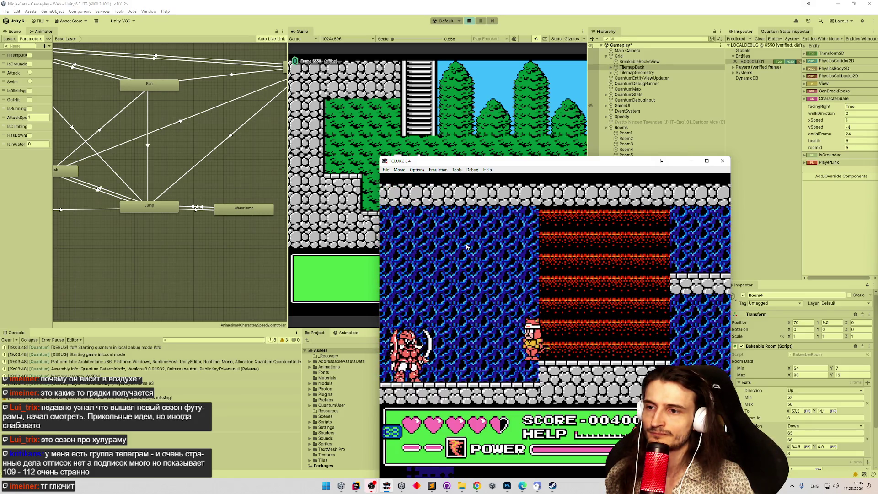
{"action": "key", "text": "Right"}
{"action": "key", "text": "Right"}
{"action": "key", "text": "Right"}
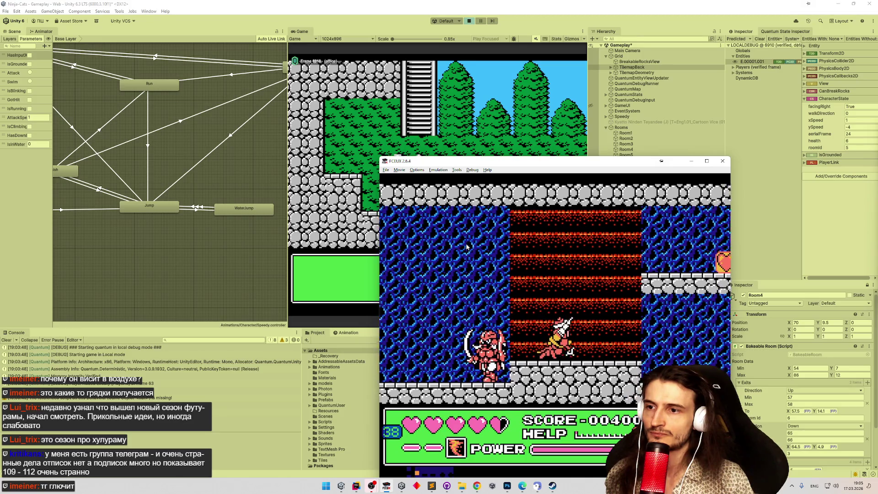
{"action": "key", "text": "Left"}
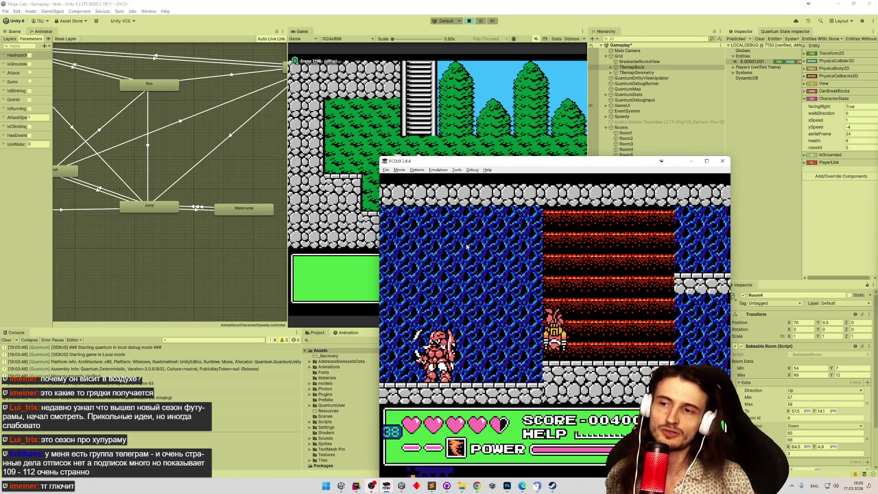
{"action": "key", "text": "Left"}
Climb the first wall, jump and swing the sword between the ledges, then drop to the floor.
{"action": "key", "text": "Up"}
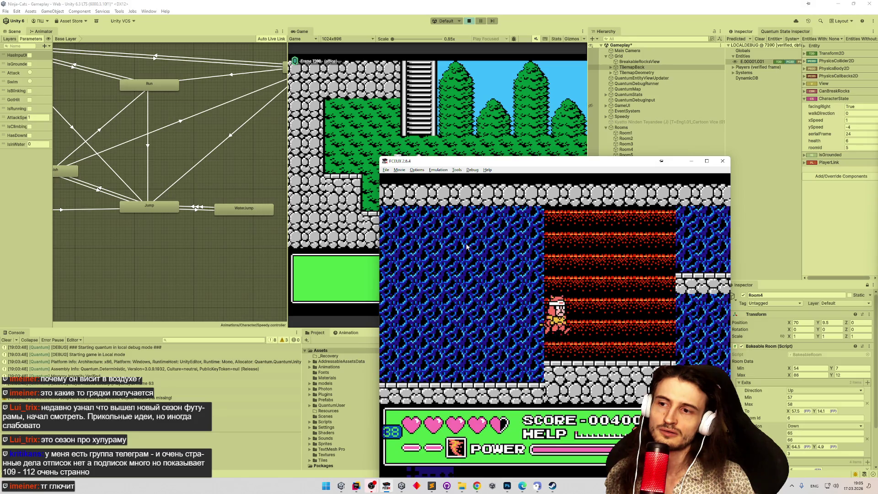
{"action": "key", "text": "Left"}
{"action": "key", "text": "Up"}
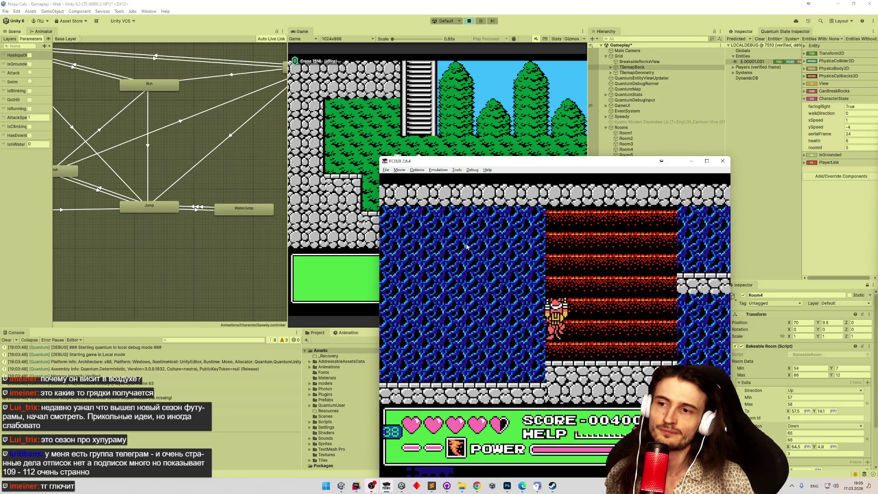
{"action": "key", "text": "Left"}
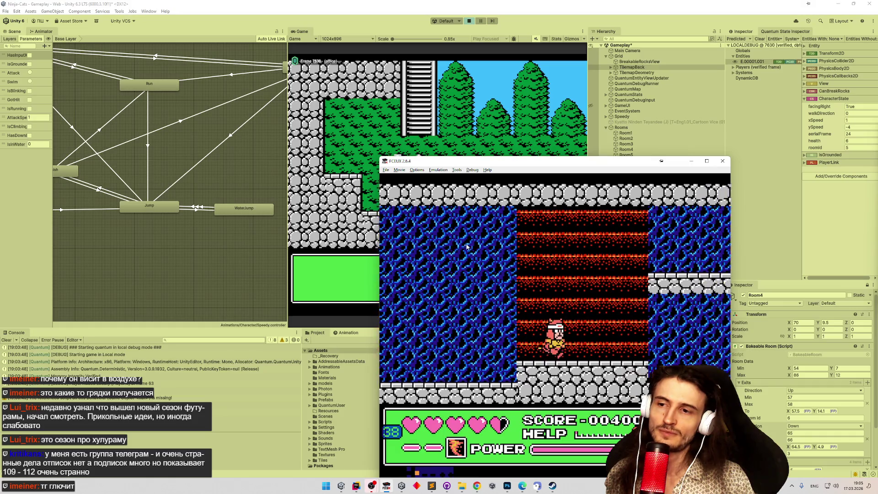
{"action": "key", "text": "f"}
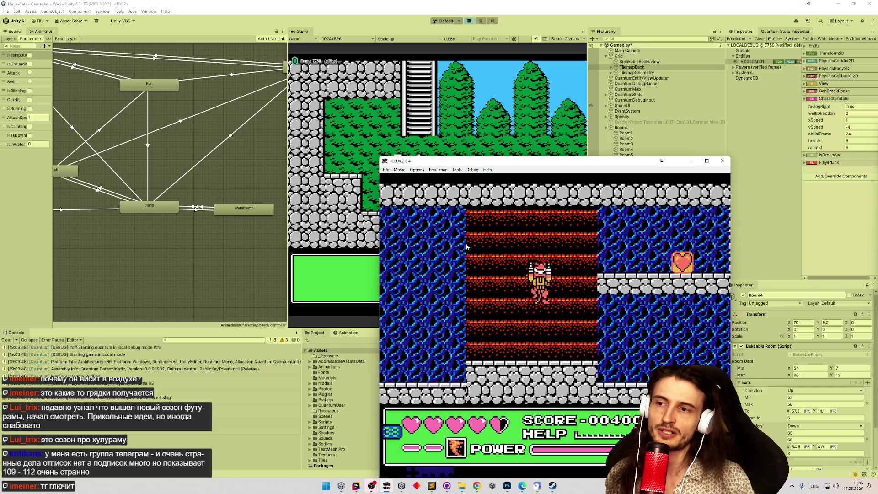
{"action": "key", "text": "f"}
{"action": "key", "text": "d"}
{"action": "key", "text": "Right"}
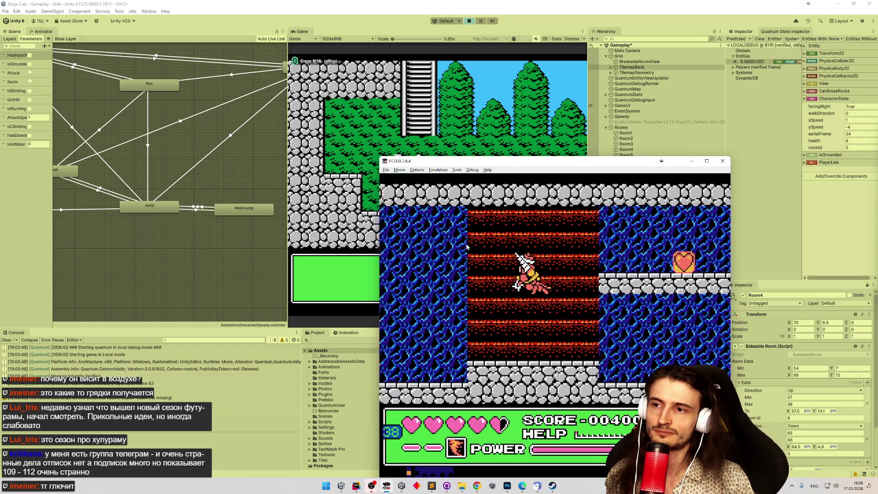
{"action": "key", "text": "Left"}
{"action": "key", "text": "Right"}
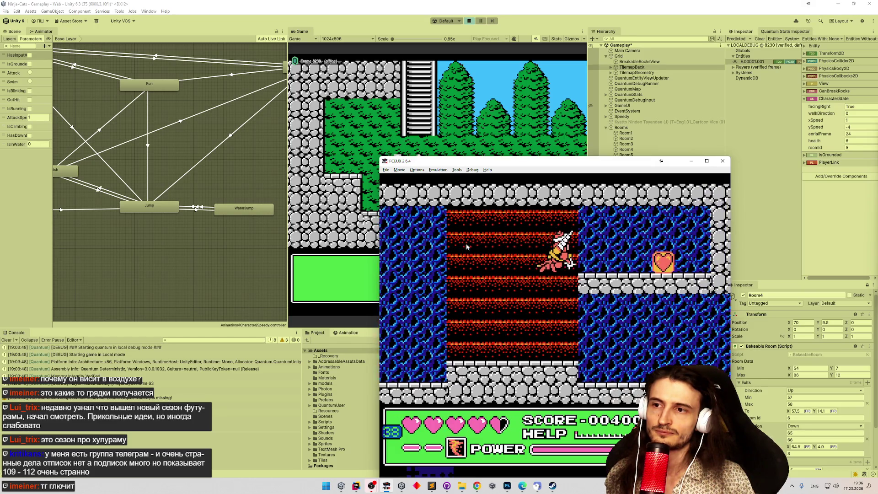
{"action": "key", "text": "Left"}
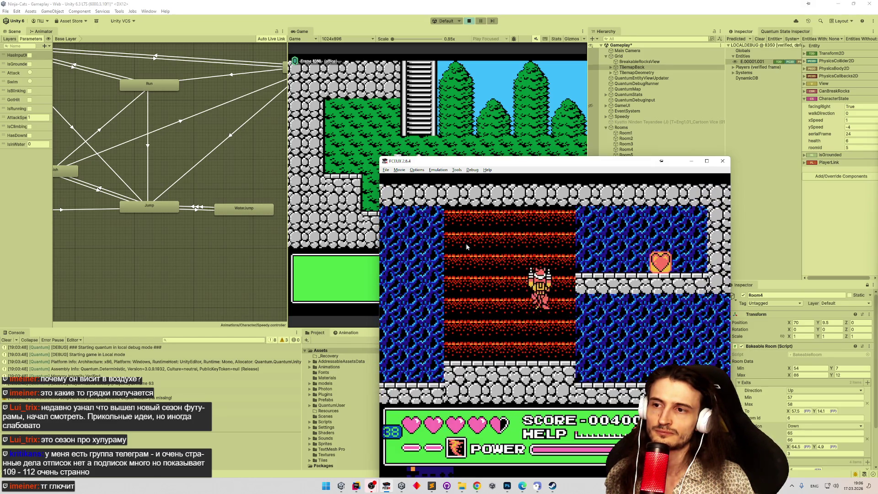
{"action": "key", "text": "Left"}
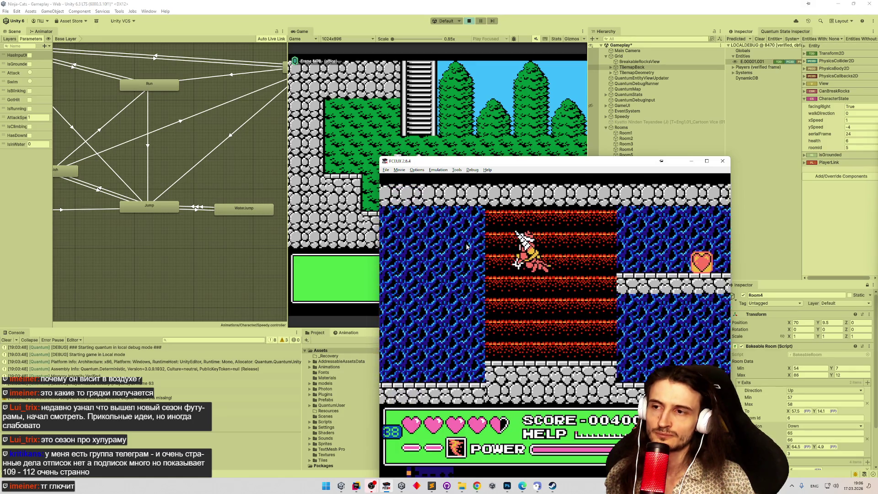
{"action": "key", "text": "Right"}
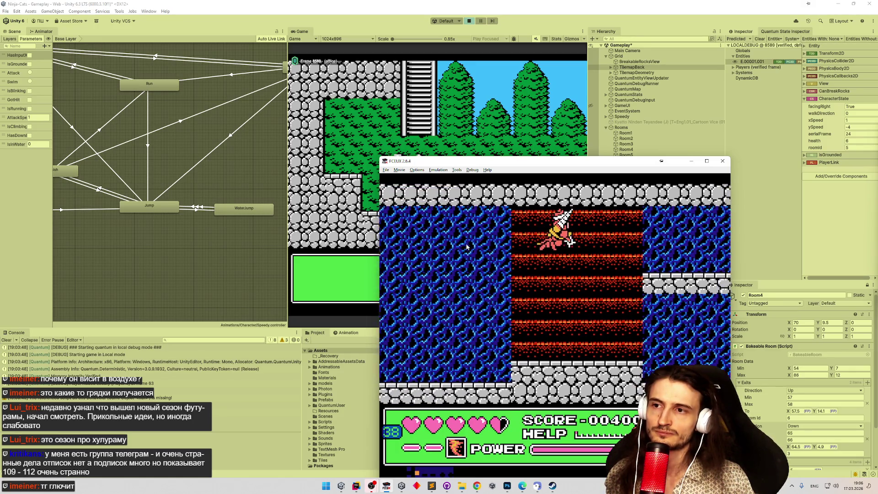
{"action": "key", "text": "Right"}
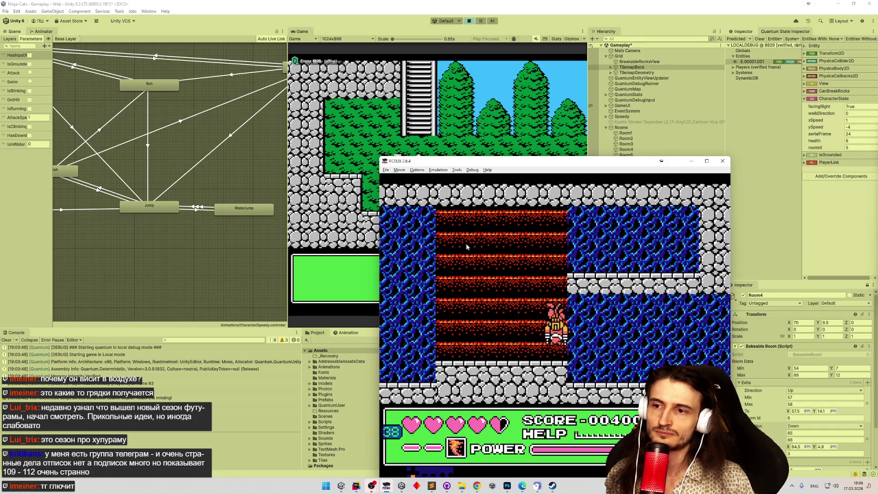
{"action": "key", "text": "Right"}
Repeatedly climb up and down the red wall to study the reference movement, then close the emulator.
{"action": "key", "text": "Left"}
{"action": "key", "text": "Up"}
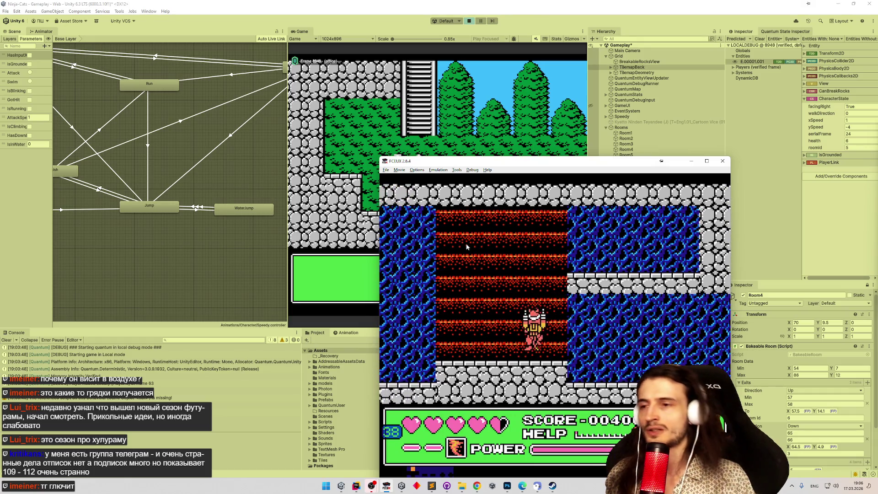
{"action": "key", "text": "Up"}
{"action": "key", "text": "Left"}
{"action": "key", "text": "Up"}
{"action": "key", "text": "Down"}
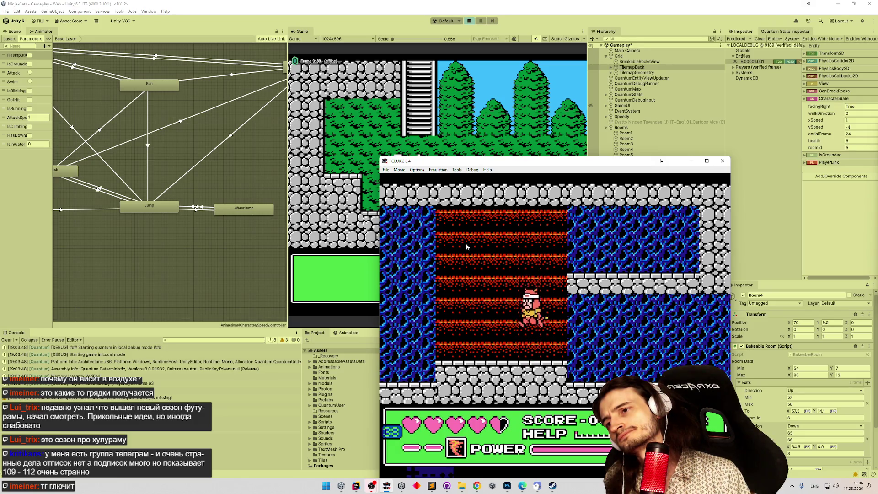
{"action": "key", "text": "Up"}
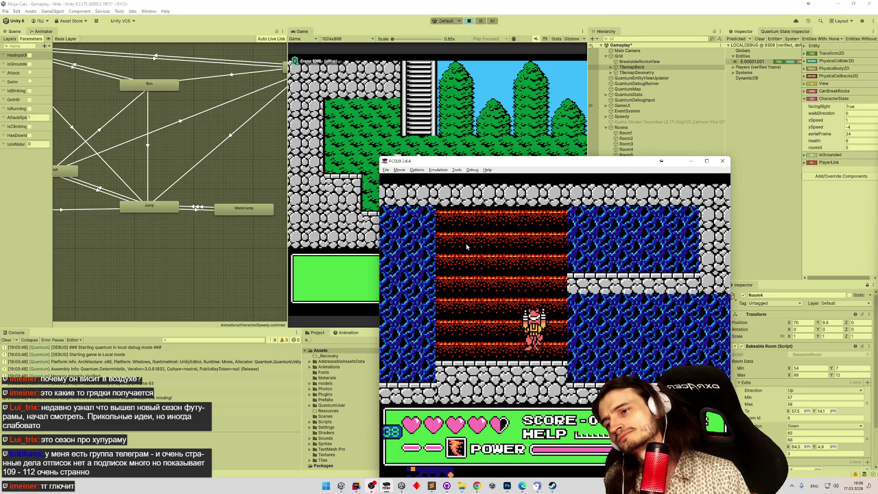
{"action": "key", "text": "Up"}
{"action": "key", "text": "Right"}
{"action": "key", "text": "Down"}
{"action": "key", "text": "Up"}
{"action": "key", "text": "Down"}
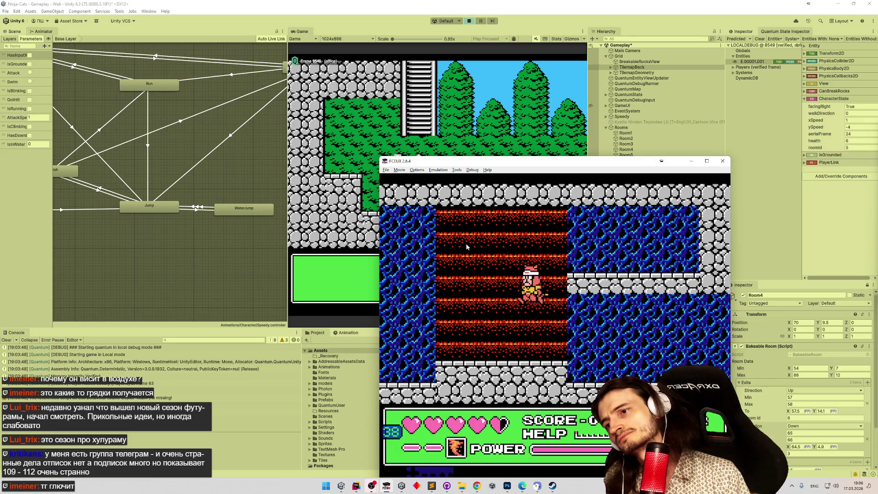
{"action": "key", "text": "Up"}
{"action": "key", "text": "Down"}
{"action": "key", "text": "Up"}
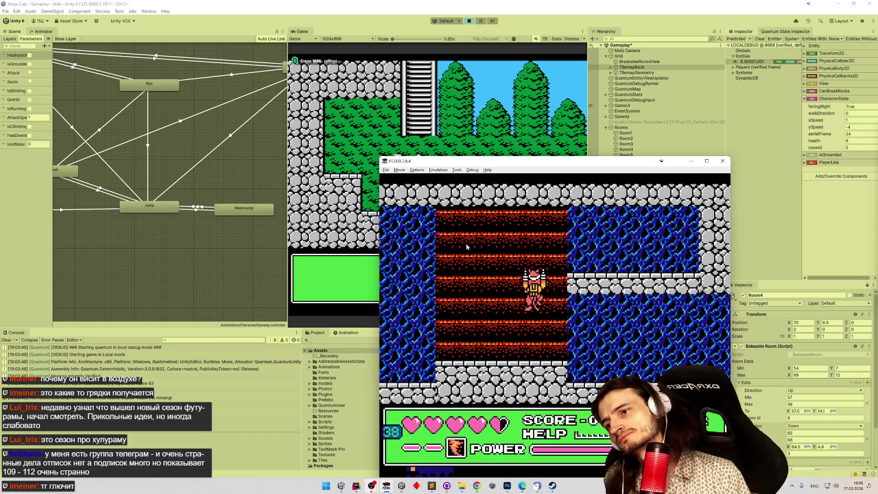
{"action": "key", "text": "Down"}
{"action": "key", "text": "Up"}
{"action": "key", "text": "Down"}
{"action": "key", "text": "Up"}
{"action": "key", "text": "Down"}
{"action": "key", "text": "Up"}
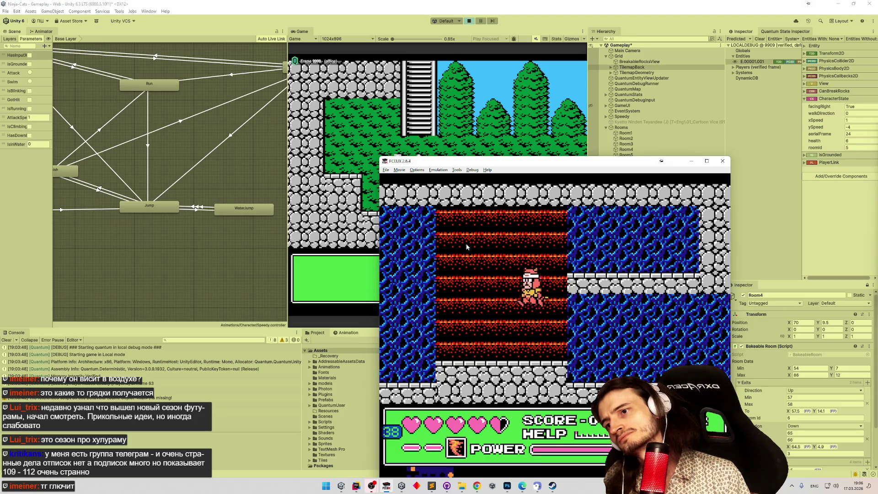
{"action": "key", "text": "Down"}
{"action": "key", "text": "Up"}
{"action": "key", "text": "Down"}
{"action": "key", "text": "Up"}
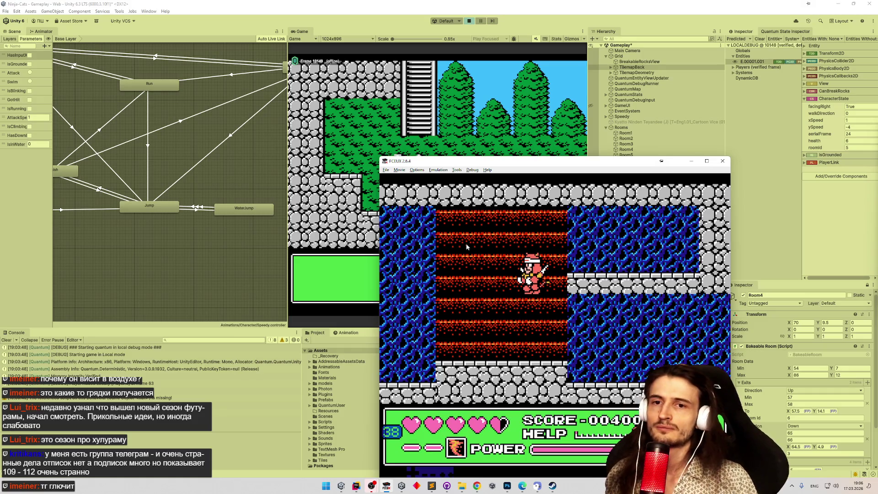
{"action": "left_click", "coordinate": [722, 160]}
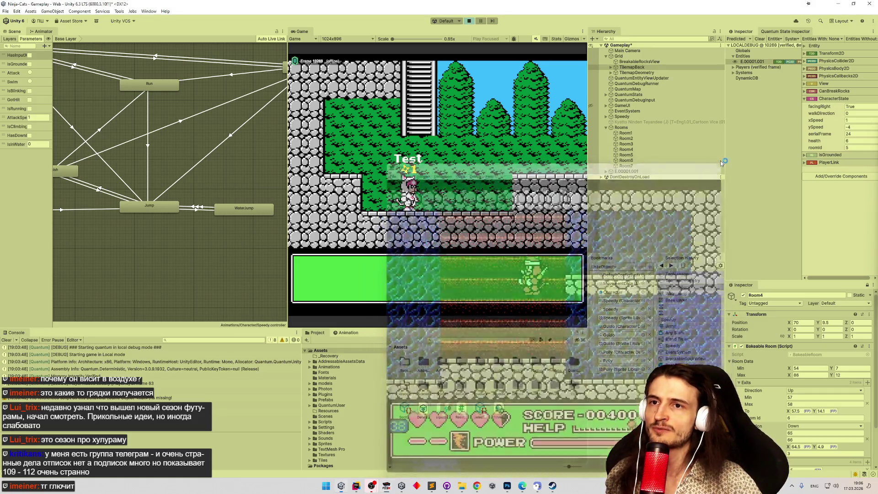
Stop the playtest with Ctrl+P and clear the Console log.
{"action": "key", "text": "ctrl+s"}
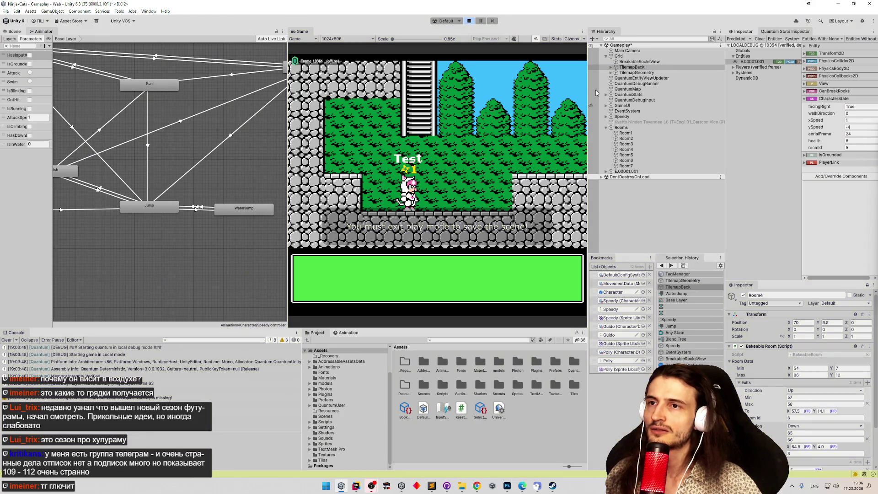
{"action": "key", "text": "ctrl+p"}
{"action": "left_click", "coordinate": [9, 340]}
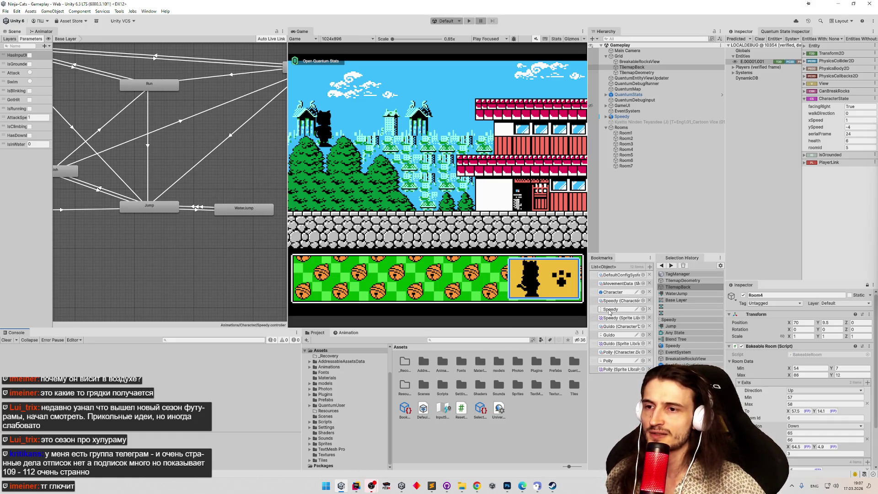
Open the Character prefab, find and inspect the MovementData asset, then switch to its script in Rider.
{"action": "double_click", "coordinate": [614, 291]}
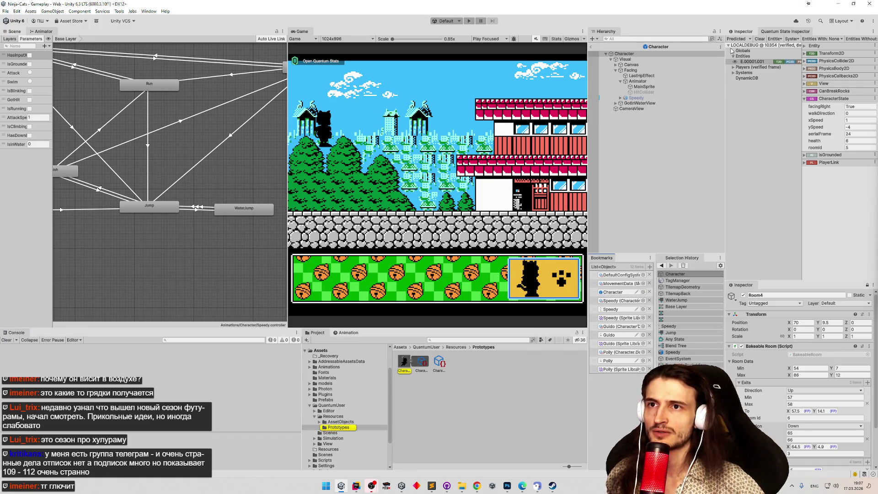
{"action": "left_click", "coordinate": [453, 338]}
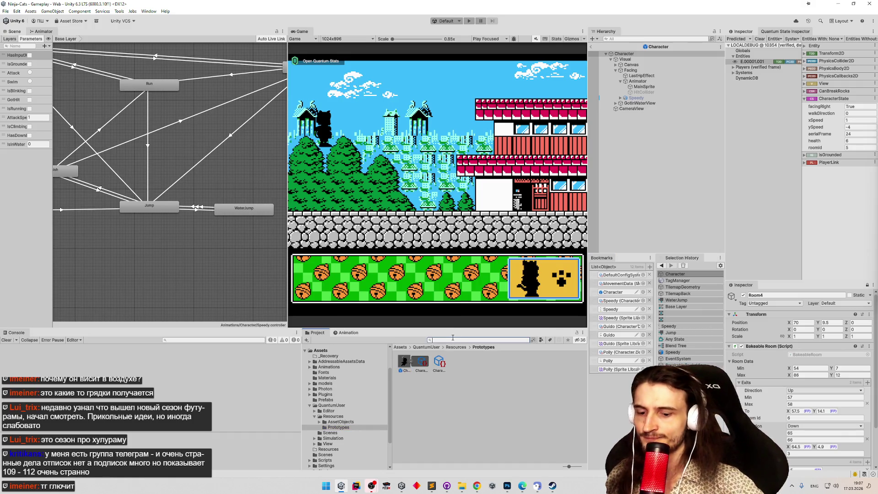
{"action": "type", "text": "movementDa"}
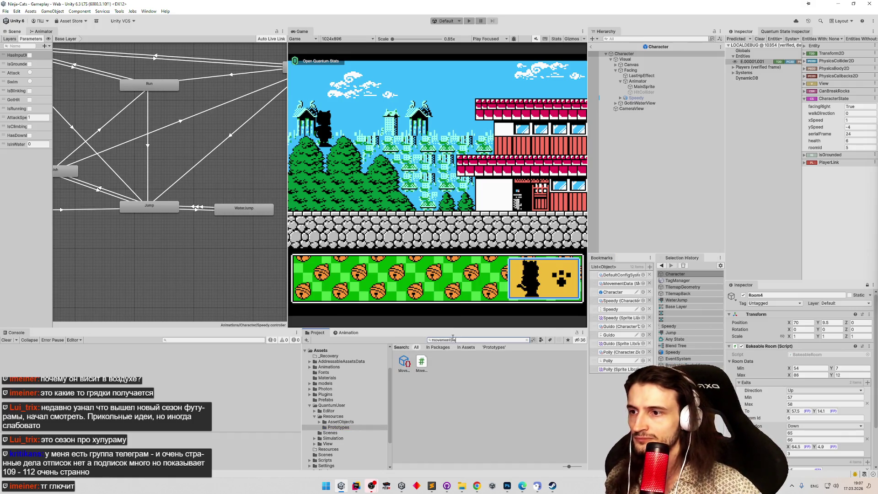
{"action": "left_click", "coordinate": [404, 363]}
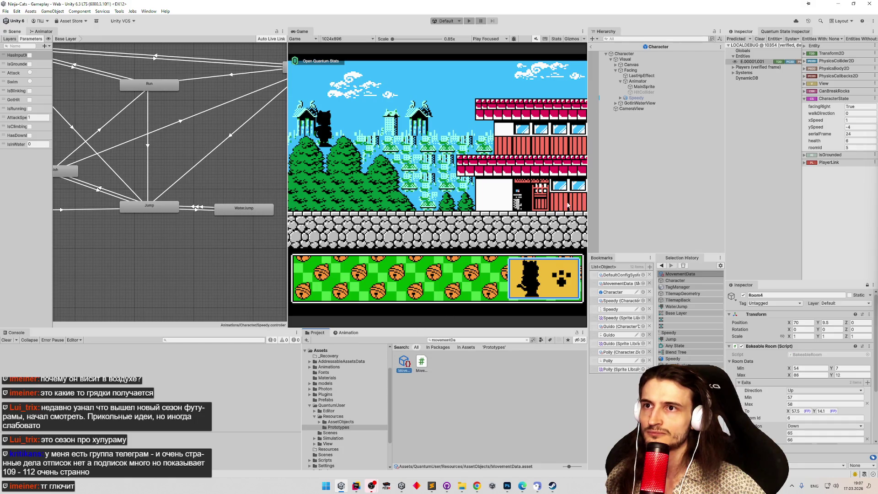
{"action": "left_click", "coordinate": [742, 32]}
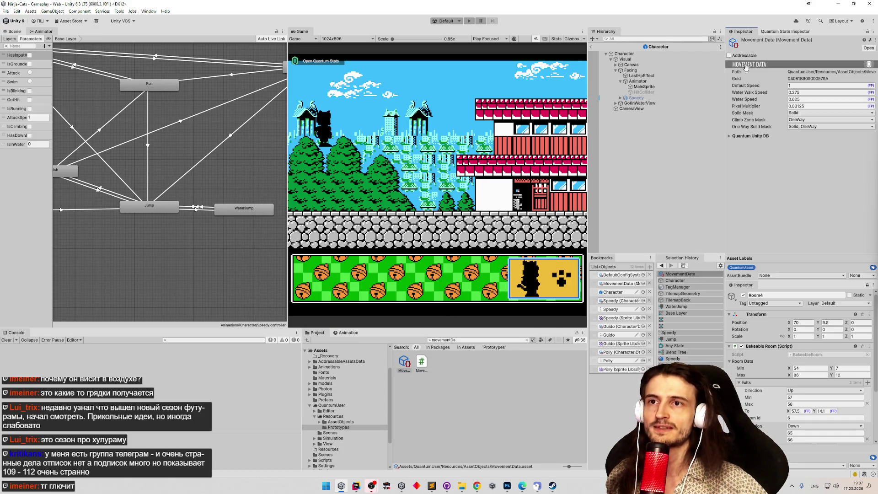
{"action": "key", "text": "alt+Tab"}
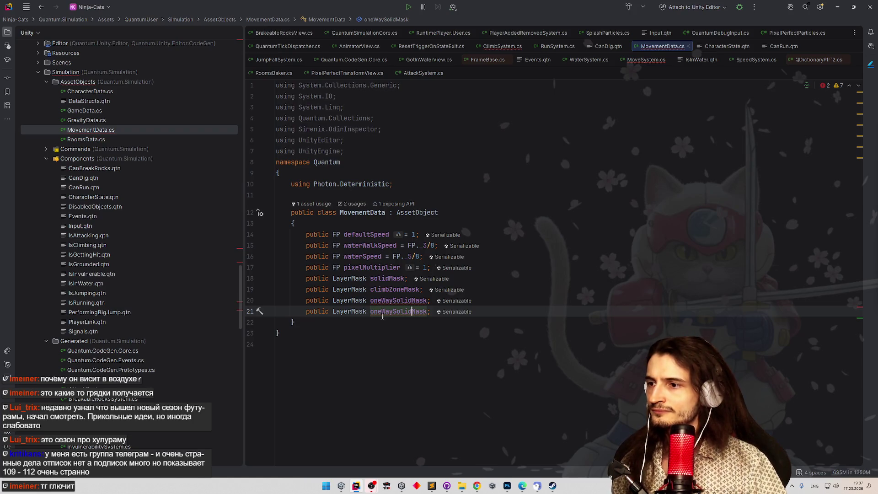
Rename the duplicated oneWaySolidMask field in MovementData.cs to digMask.
{"action": "double_click", "coordinate": [382, 314]}
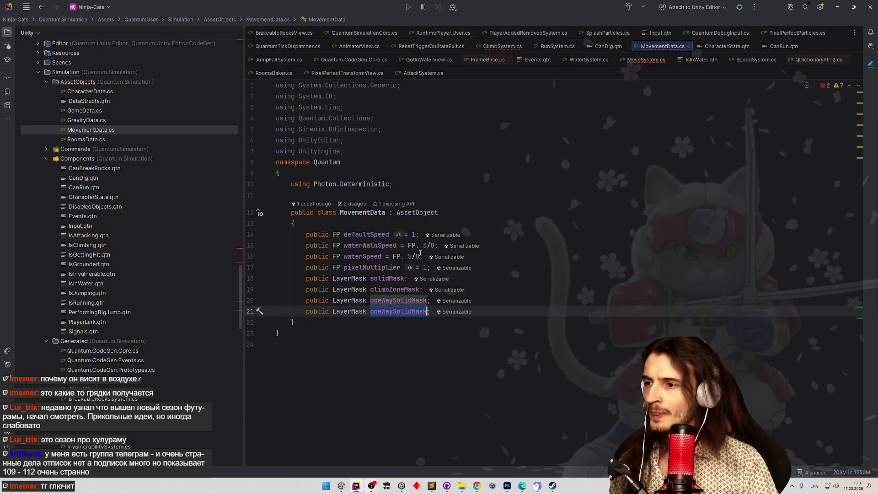
{"action": "type", "text": "Dig"}
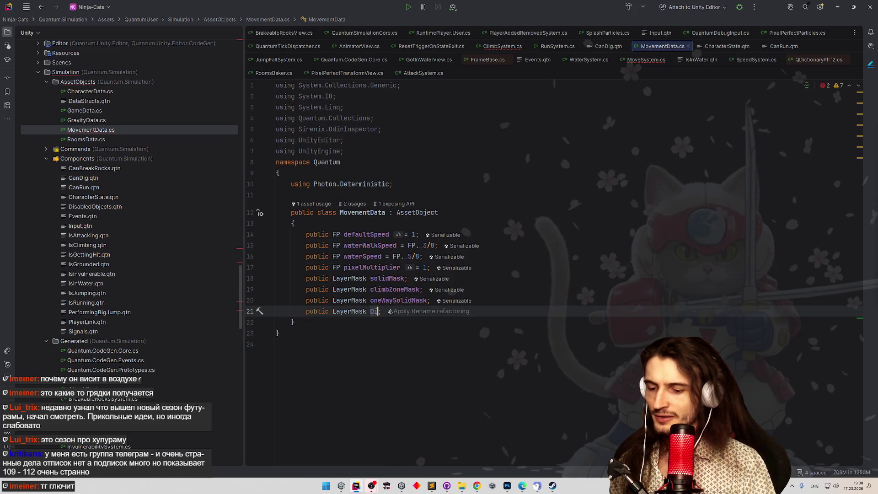
{"action": "key", "text": "BackSpace"}
{"action": "type", "text": "rt"}
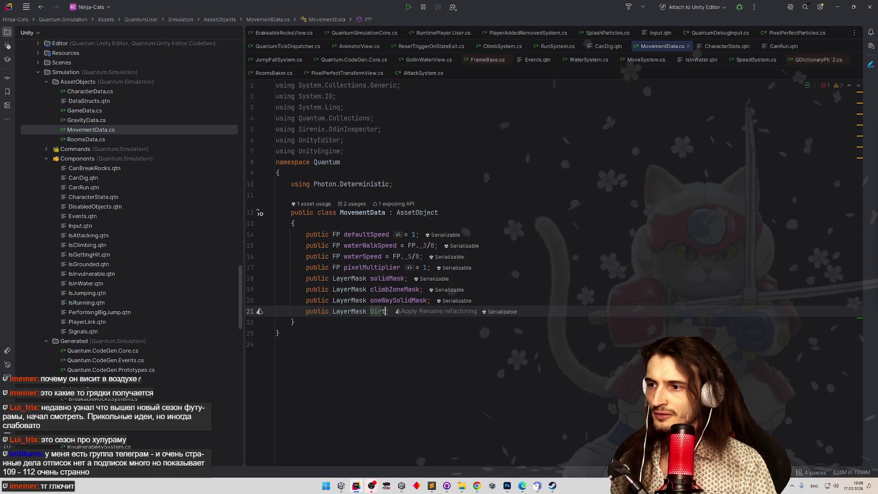
{"action": "key", "text": "BackSpace"}
{"action": "key", "text": "BackSpace"}
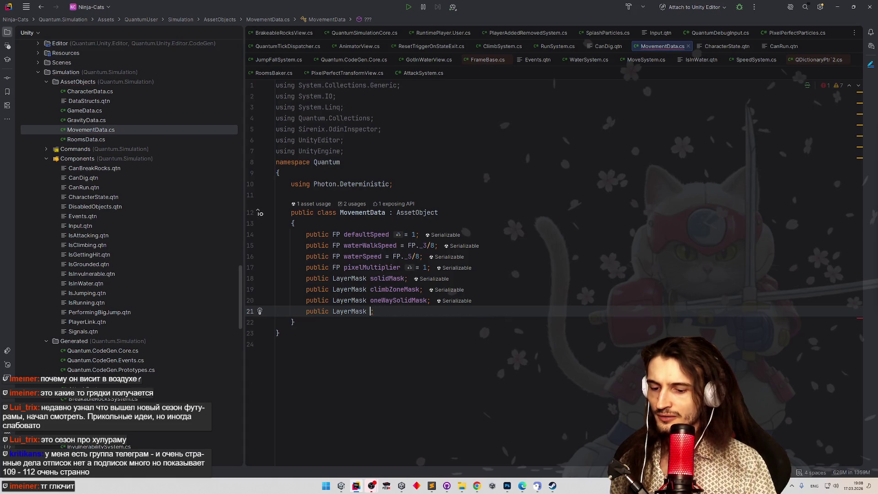
{"action": "type", "text": "DigableMask"}
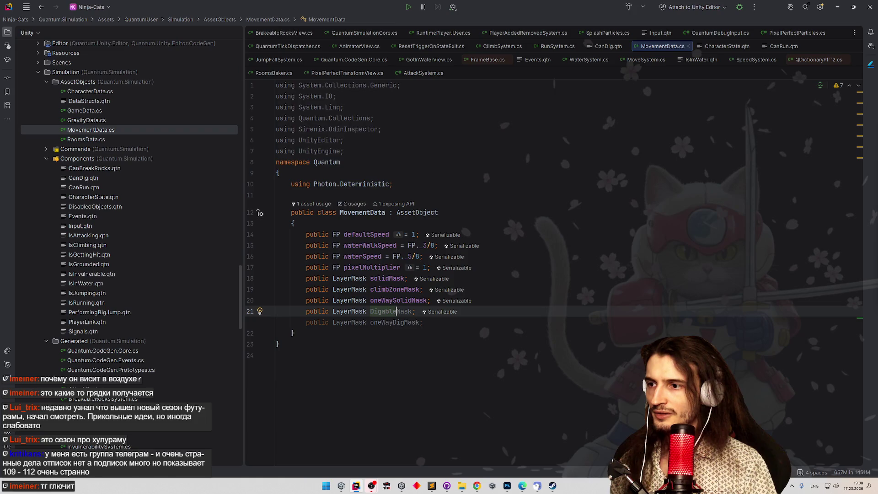
{"action": "key", "text": "BackSpace"}
{"action": "key", "text": "BackSpace"}
{"action": "key", "text": "BackSpace"}
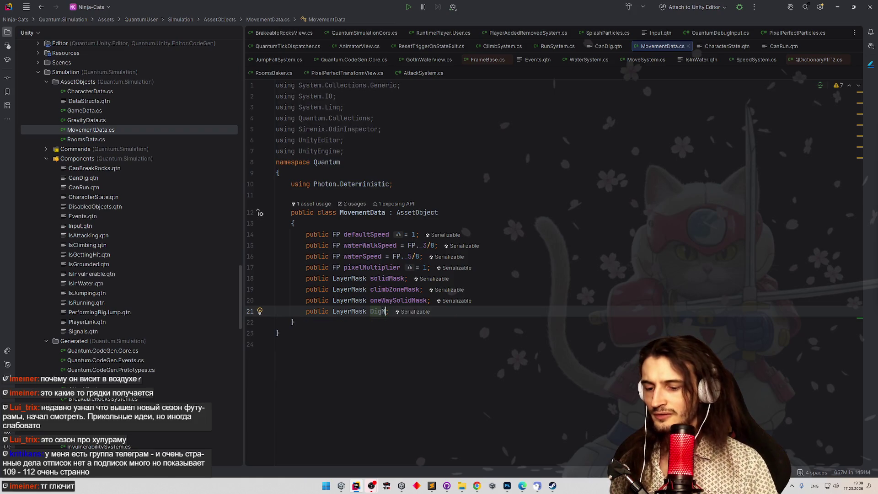
{"action": "type", "text": "Mask;"}
{"action": "left_click", "coordinate": [570, 246]}
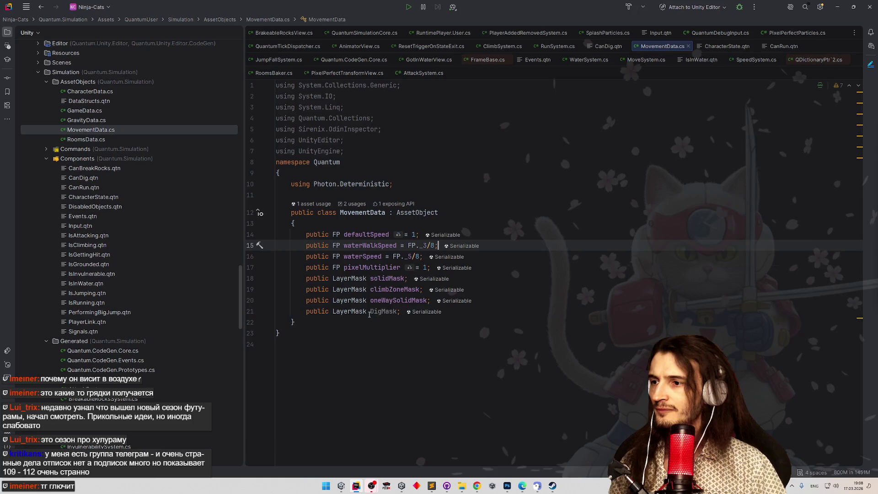
Undo an accidental duplicate of the digMask line and switch back to Unity to recompile.
{"action": "left_click", "coordinate": [369, 313]}
{"action": "key", "text": "ctrl+d"}
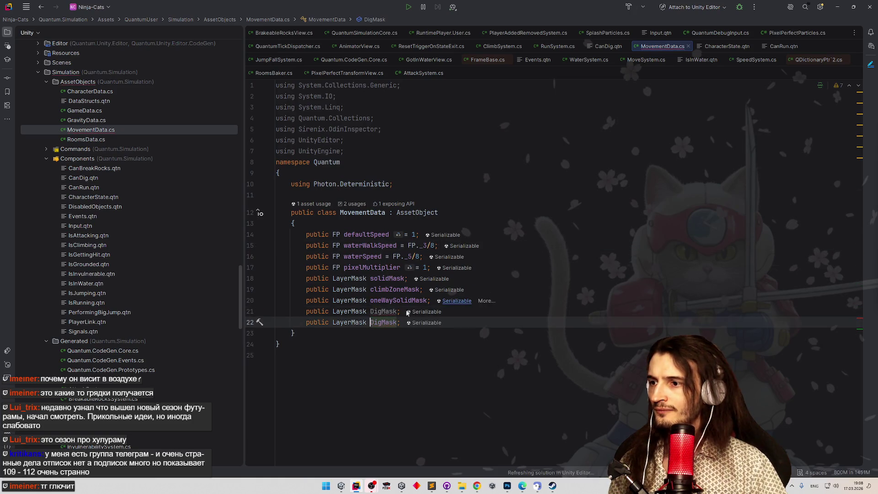
{"action": "key", "text": "ctrl+z"}
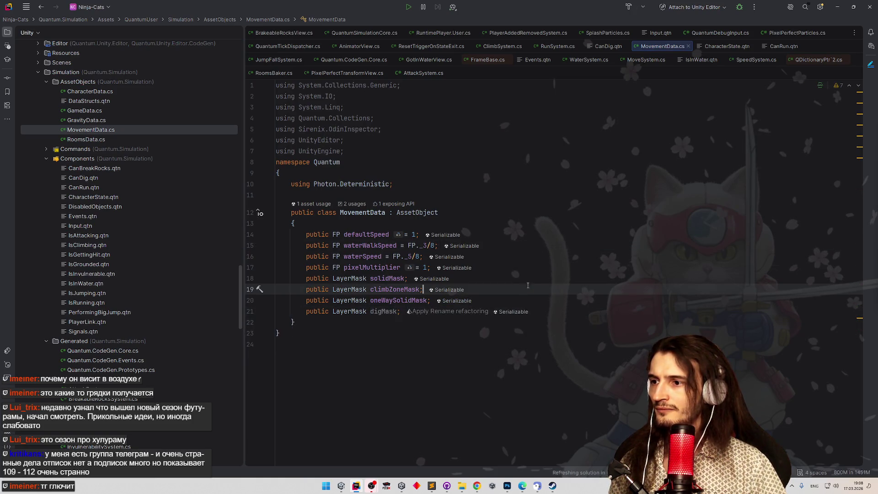
{"action": "key", "text": "alt+Tab"}
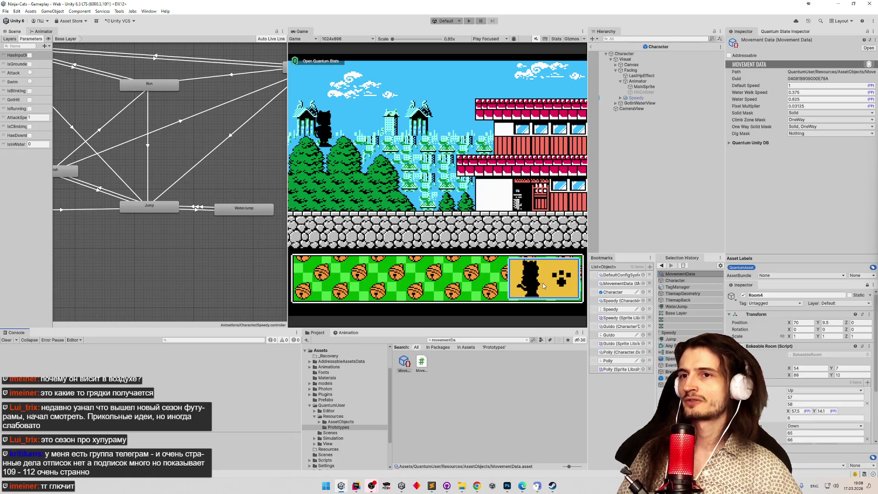
Add the CanDig component to the Character prototype and attempt to save the prefab.
{"action": "left_click", "coordinate": [611, 293]}
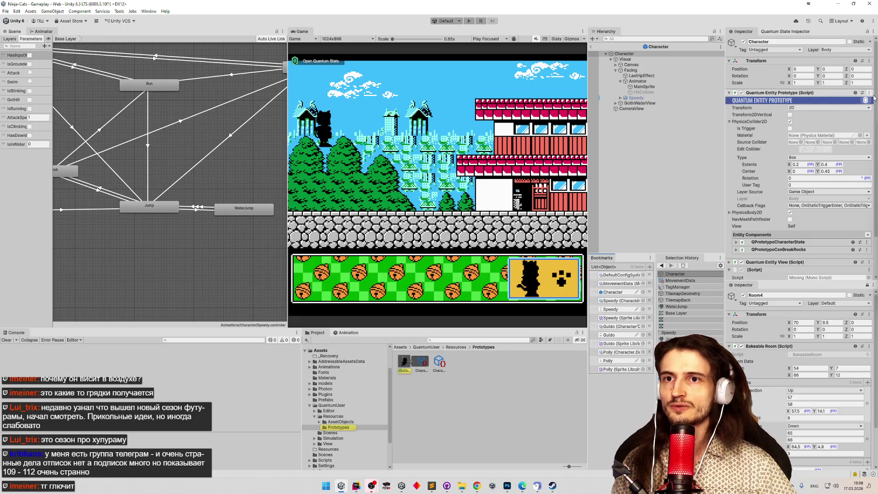
{"action": "scroll", "coordinate": [785, 200], "scroll_direction": "down", "scroll_amount": 1}
{"action": "left_click", "coordinate": [867, 212]}
{"action": "type", "text": "dig"}
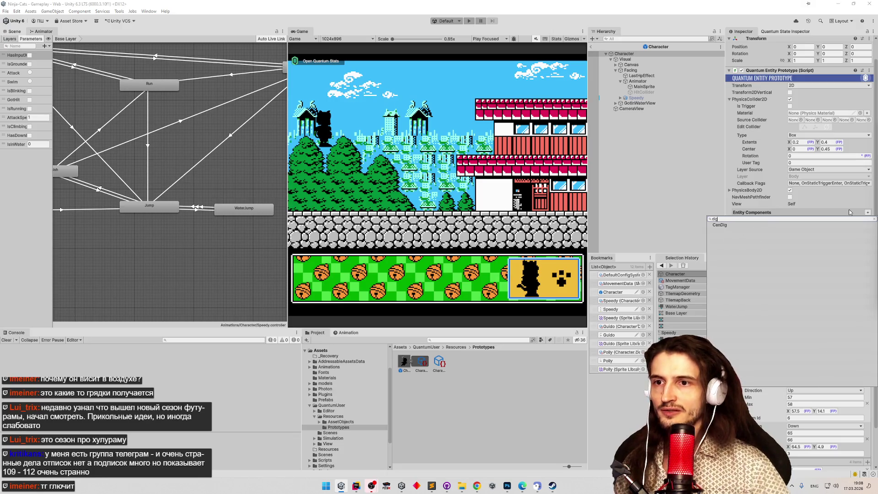
{"action": "key", "text": "Return"}
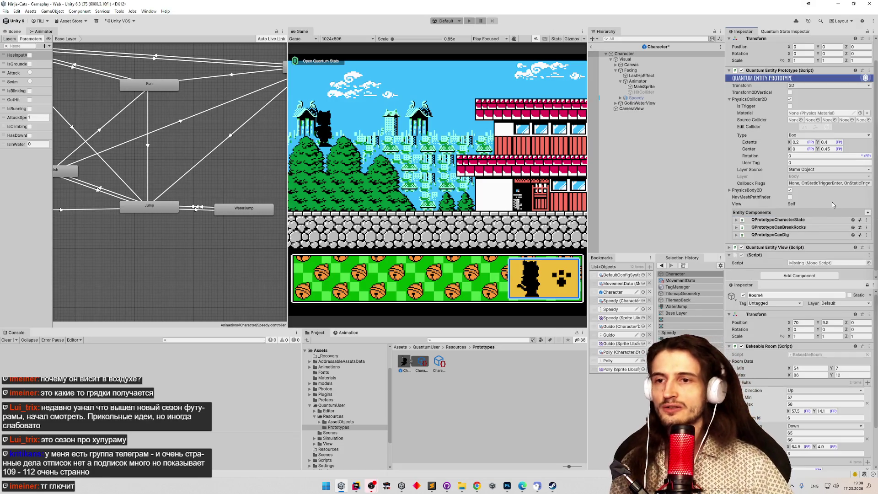
{"action": "scroll", "coordinate": [834, 205], "scroll_direction": "down", "scroll_amount": 1}
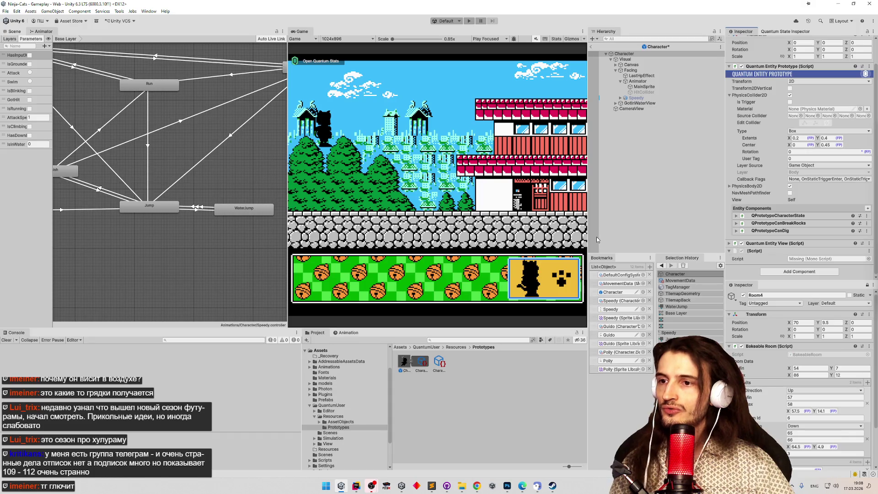
{"action": "key", "text": "ctrl+s"}
{"action": "key", "text": "Return"}
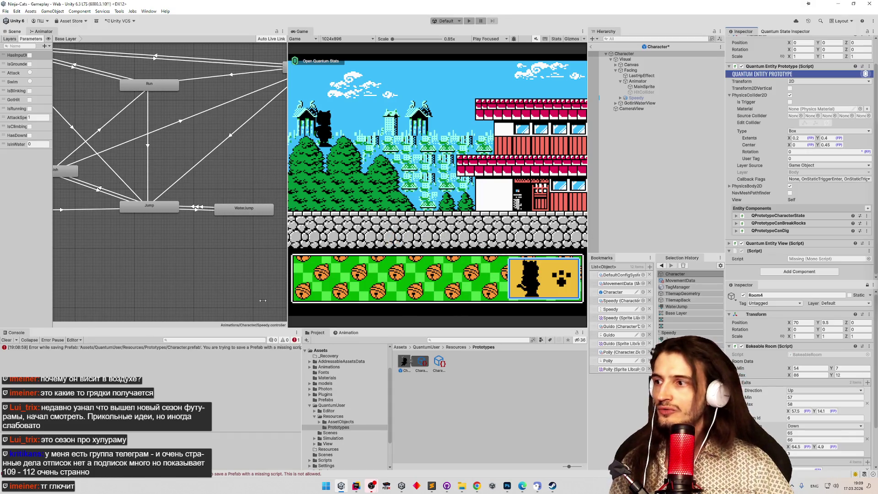
{"action": "left_click_drag", "start_coordinate": [301, 356], "coordinate": [304, 356]}
Remove the missing (Script) component from the prefab and return to the Gameplay scene.
{"action": "right_click", "coordinate": [778, 252]}
{"action": "scroll", "coordinate": [775, 254], "scroll_direction": "up", "scroll_amount": 1}
{"action": "right_click", "coordinate": [763, 260]}
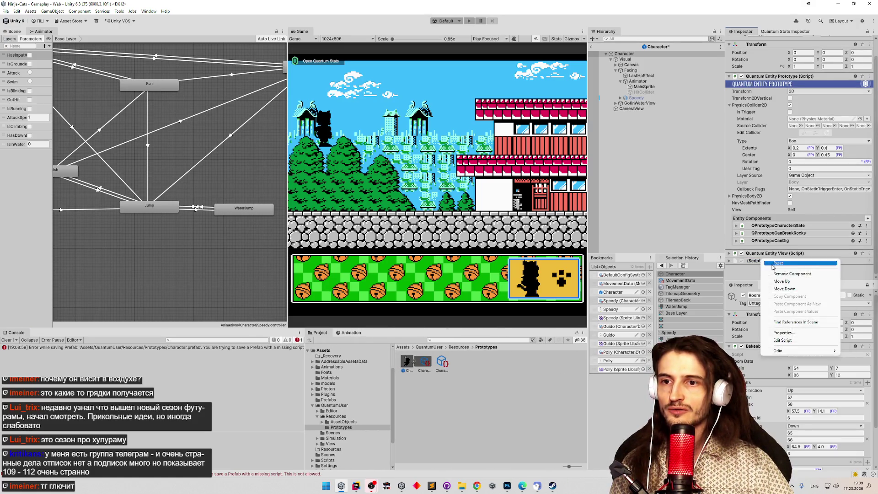
{"action": "left_click", "coordinate": [777, 273]}
{"action": "left_click", "coordinate": [667, 170]}
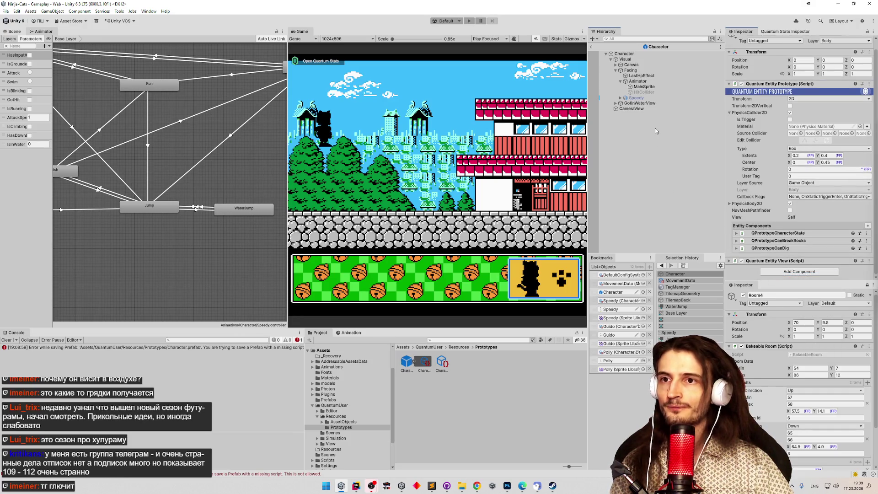
{"action": "left_click", "coordinate": [594, 46]}
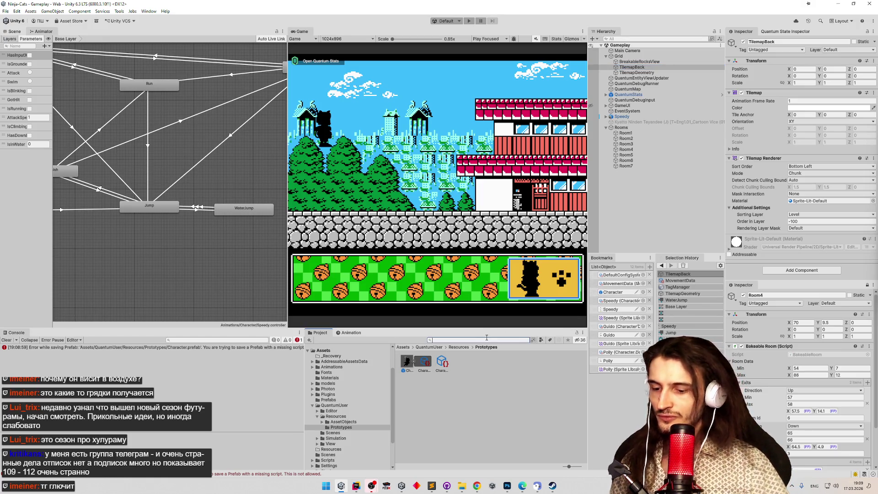
In Assets/Tiles, duplicate Solid16 as a new Dig16 tile prefab and open it for editing.
{"action": "left_click", "coordinate": [404, 347]}
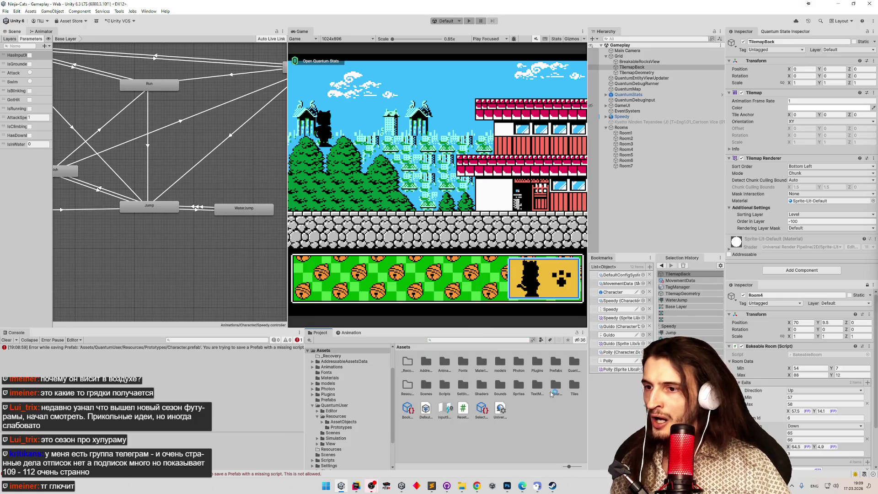
{"action": "double_click", "coordinate": [575, 386]}
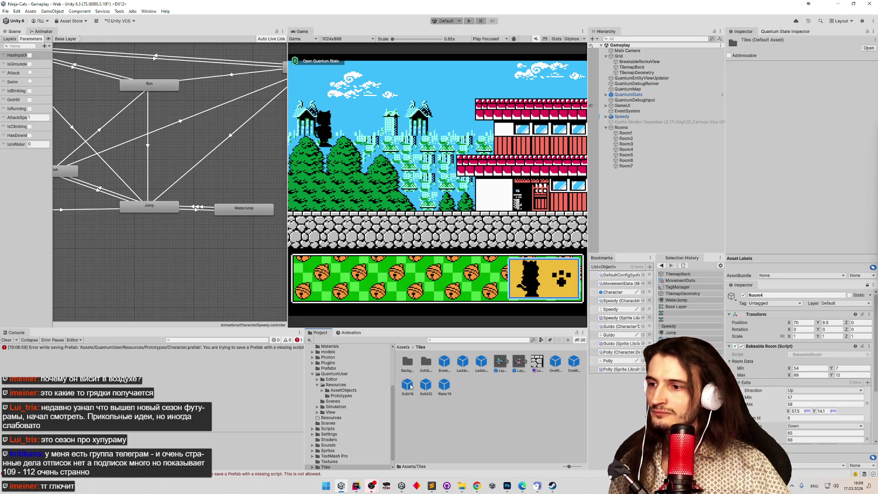
{"action": "key", "text": "ctrl+d"}
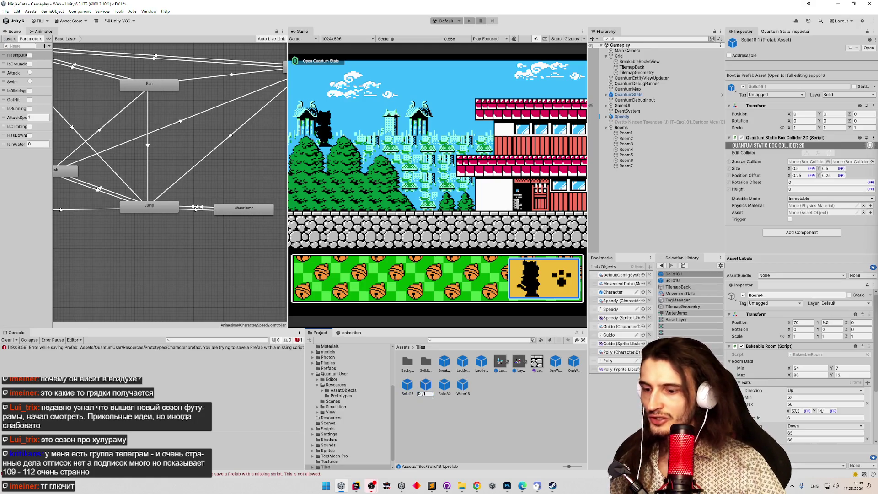
{"action": "key", "text": "Return"}
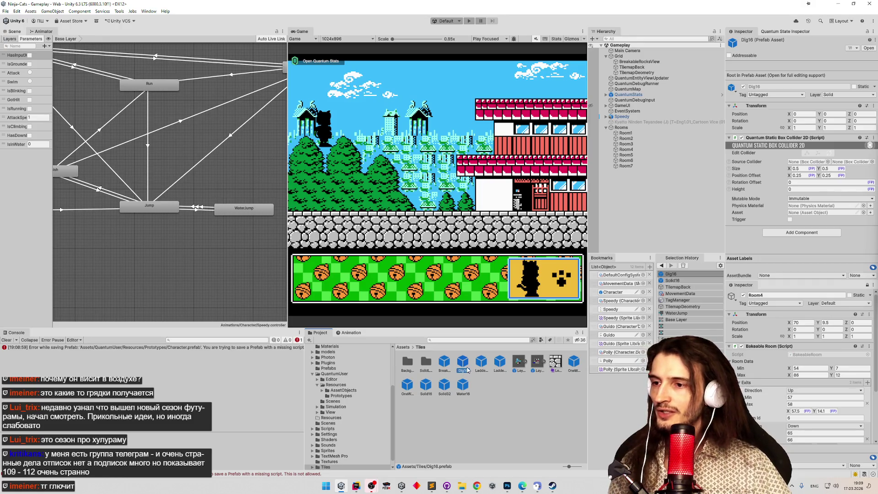
{"action": "double_click", "coordinate": [467, 370]}
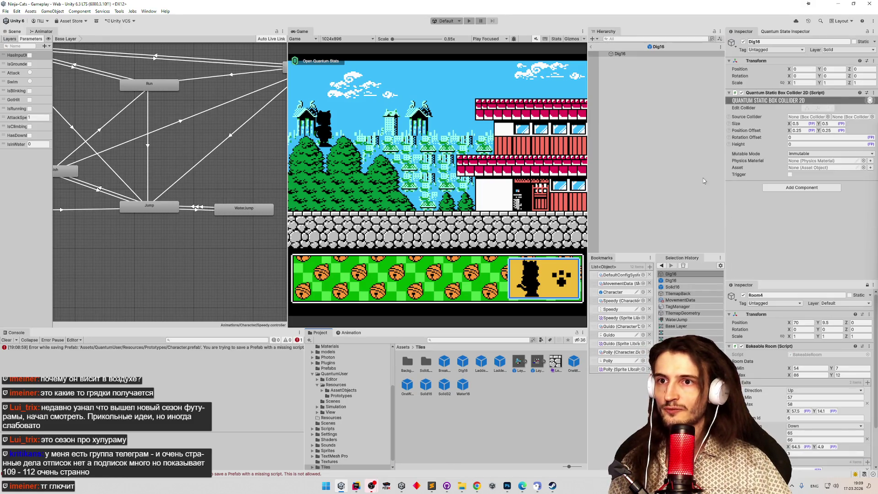
Choose Add Layer from Dig16's Layer dropdown.
{"action": "left_click", "coordinate": [855, 54]}
{"action": "left_click", "coordinate": [847, 123]}
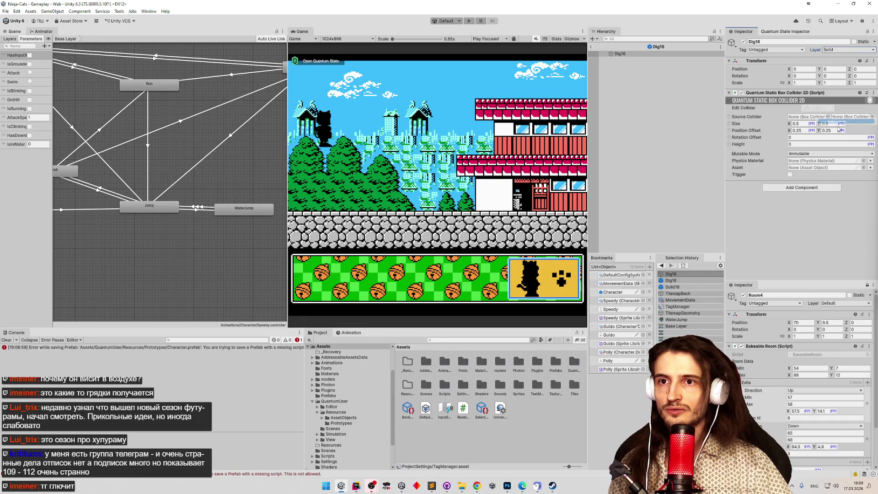
Name User Layer 8 'Dig' and assign the Dig16 prefab to the Dig layer.
{"action": "left_click", "coordinate": [805, 142]}
{"action": "type", "text": "Dig"}
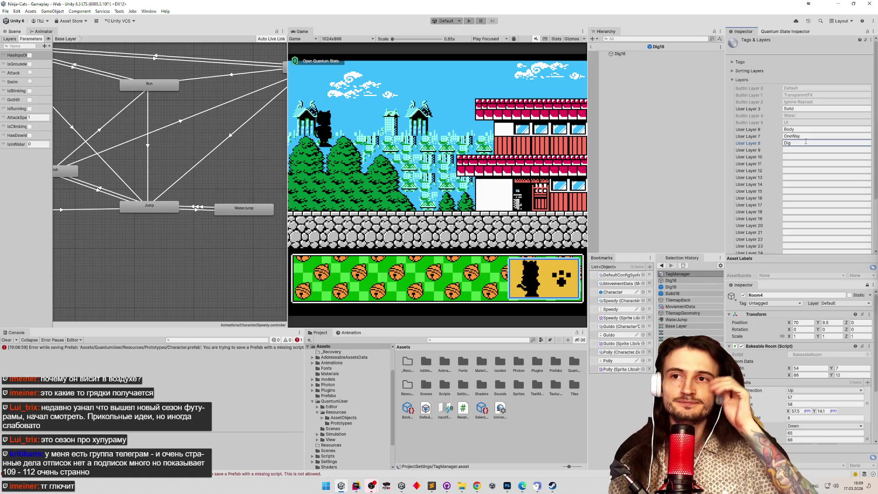
{"action": "left_click", "coordinate": [620, 53]}
{"action": "left_click", "coordinate": [836, 48]}
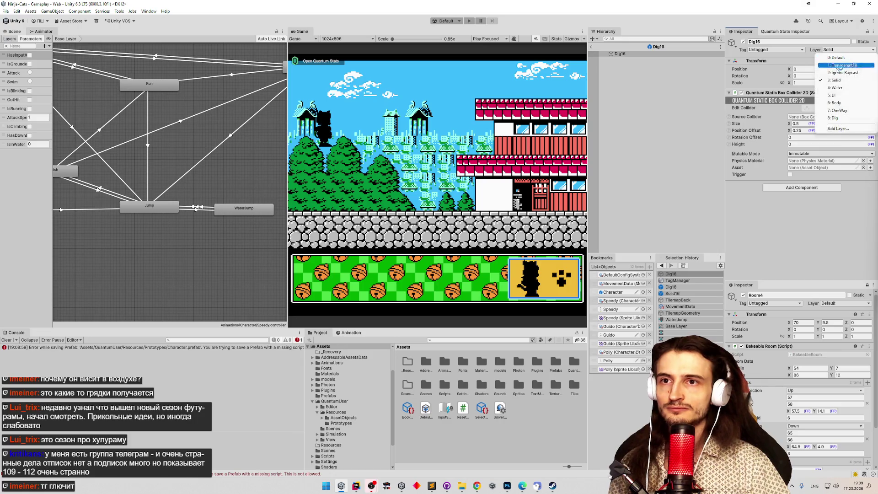
{"action": "left_click", "coordinate": [836, 117]}
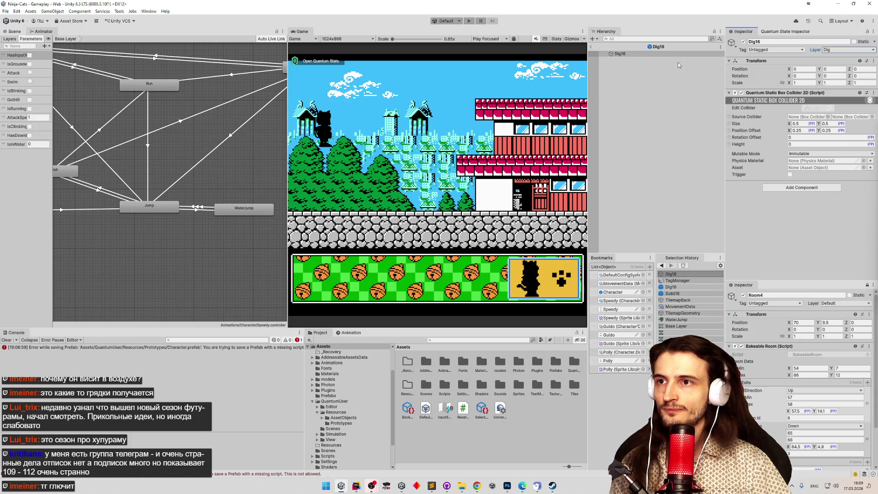
Return to the Scene view, exit the Dig16 prefab and pan across the level rooms.
{"action": "left_click", "coordinate": [14, 32]}
{"action": "left_click", "coordinate": [596, 47]}
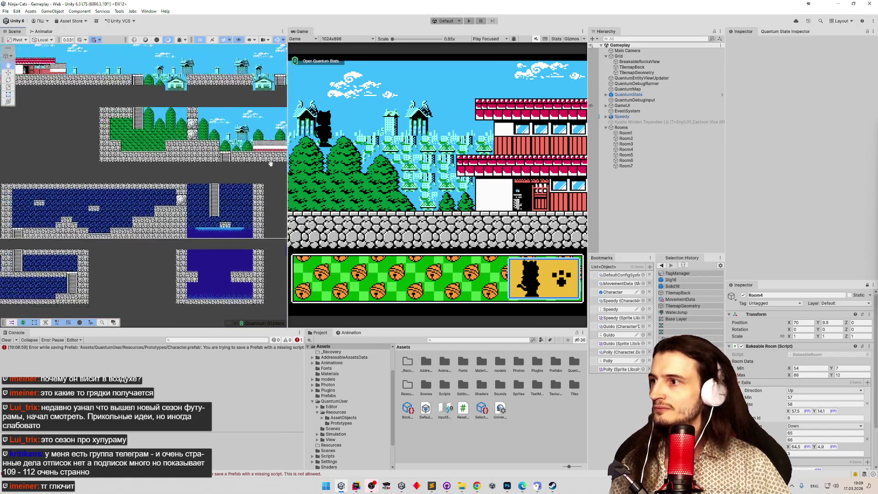
{"action": "scroll", "coordinate": [271, 163], "scroll_direction": "down", "scroll_amount": 5}
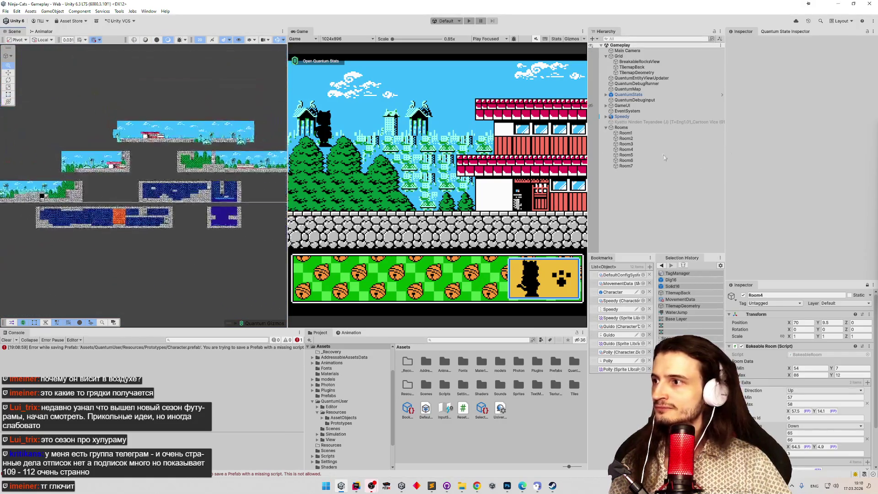
{"action": "scroll", "coordinate": [157, 155], "scroll_direction": "up", "scroll_amount": 4}
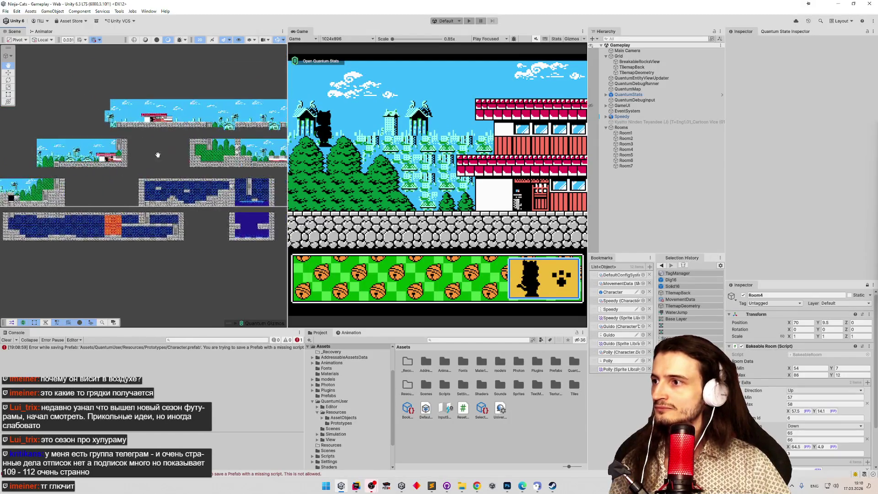
{"action": "left_click_drag", "start_coordinate": [157, 154], "coordinate": [160, 184]}
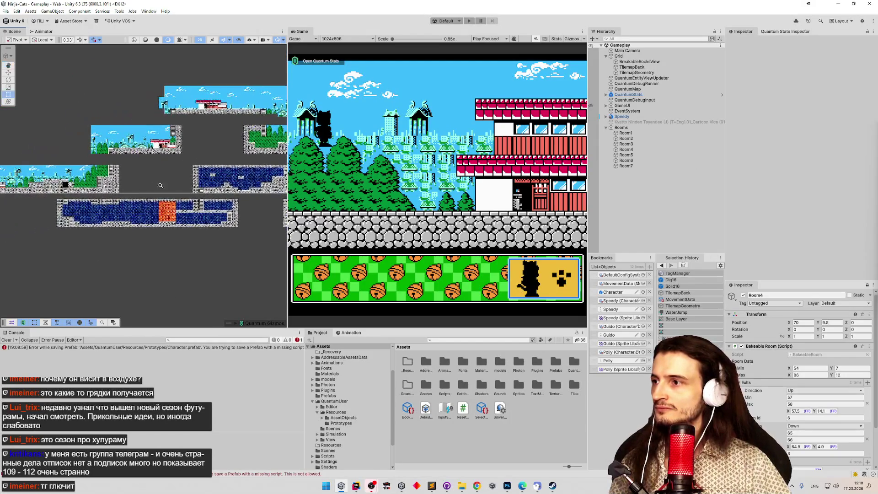
{"action": "scroll", "coordinate": [160, 184], "scroll_direction": "up", "scroll_amount": 2}
{"action": "scroll", "coordinate": [160, 184], "scroll_direction": "up", "scroll_amount": 2}
{"action": "scroll", "coordinate": [160, 185], "scroll_direction": "up", "scroll_amount": 2}
{"action": "scroll", "coordinate": [248, 182], "scroll_direction": "up", "scroll_amount": 2}
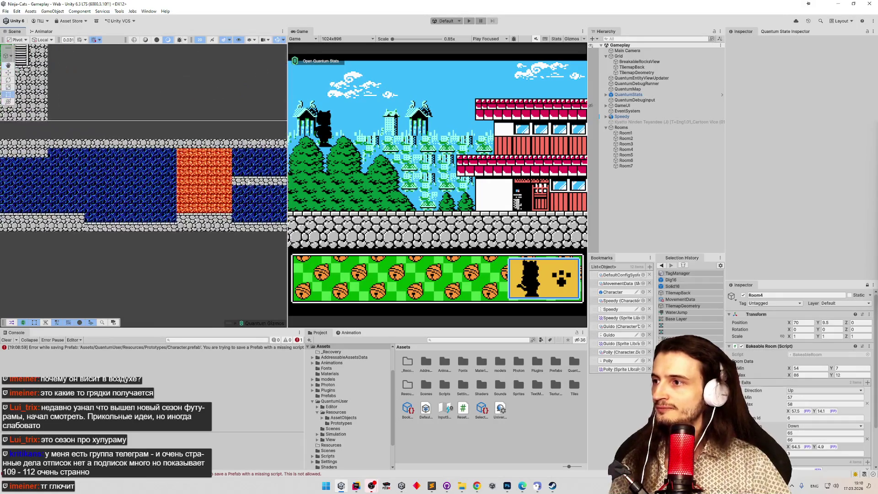
Inspect several rooms' baked data in the Hierarchy and frame Room7 with its exits and spawn points.
{"action": "left_click", "coordinate": [625, 133]}
{"action": "left_click", "coordinate": [626, 160]}
{"action": "double_click", "coordinate": [625, 154]}
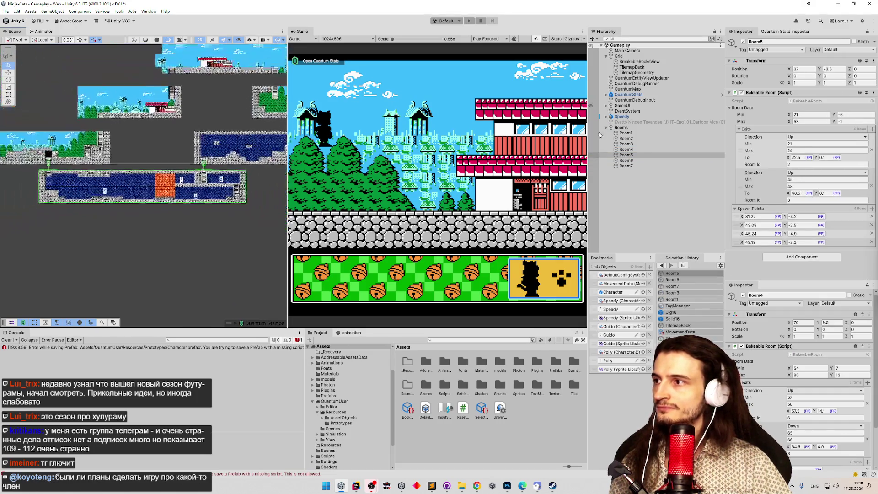
{"action": "left_click", "coordinate": [643, 149]}
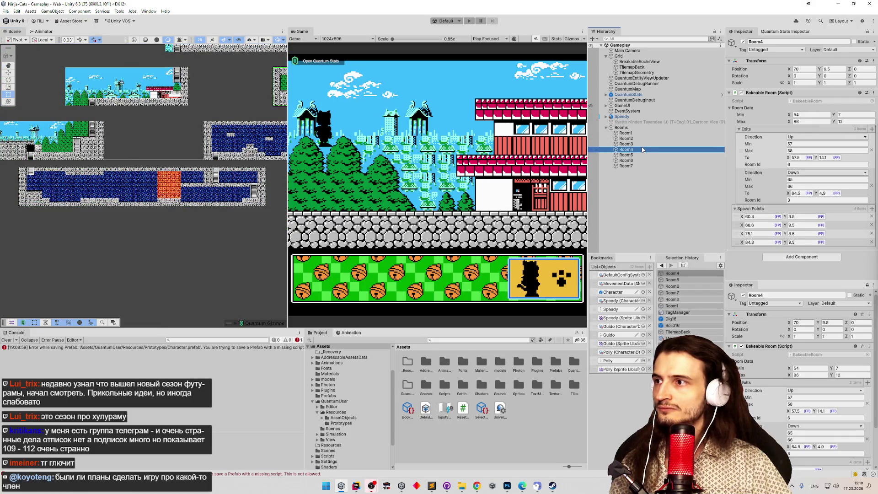
{"action": "left_click", "coordinate": [639, 161]}
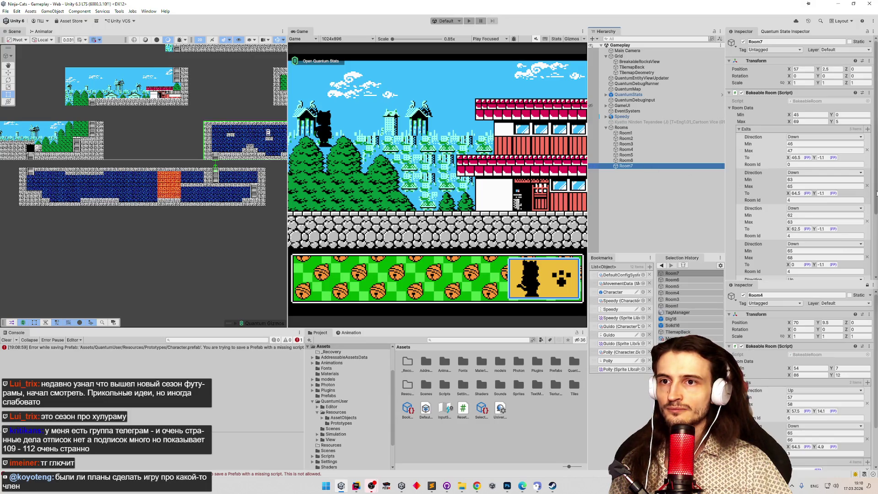
{"action": "key", "text": "f"}
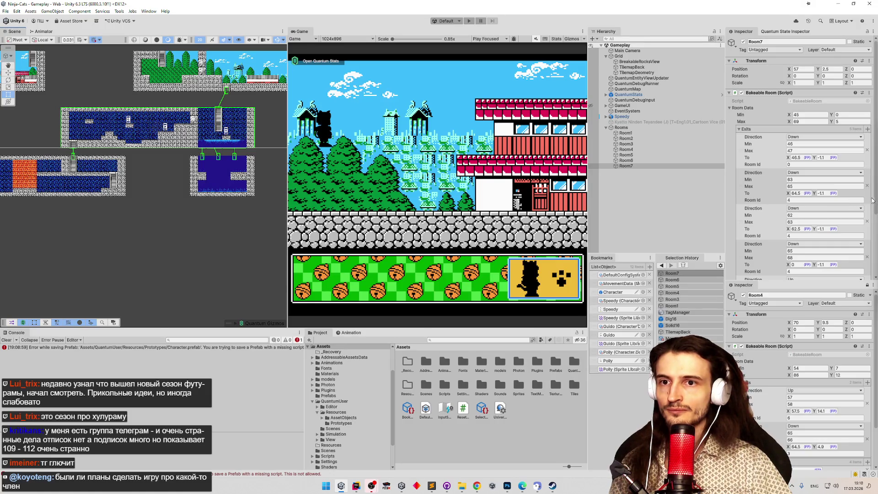
{"action": "scroll", "coordinate": [867, 239], "scroll_direction": "down", "scroll_amount": 2}
{"action": "scroll", "coordinate": [867, 239], "scroll_direction": "down", "scroll_amount": 1}
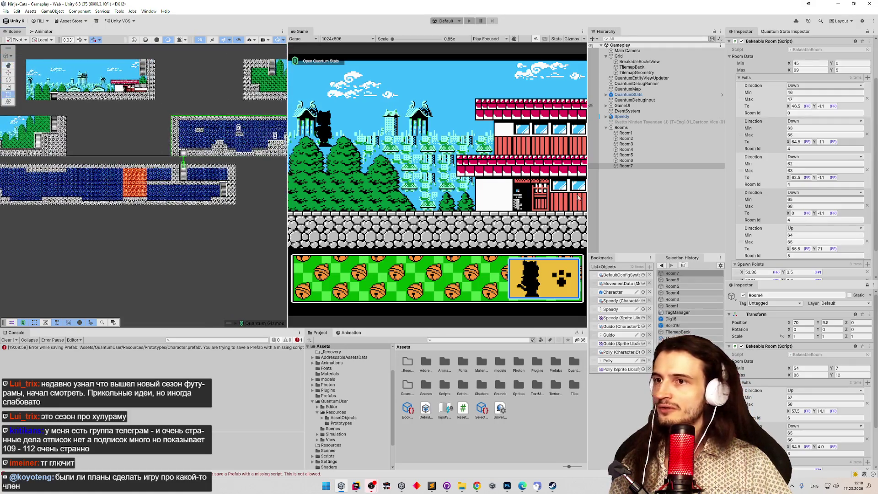
Create an empty GameObject, drag it beside the orange block, and unlock the second Inspector.
{"action": "right_click", "coordinate": [626, 184]}
{"action": "right_click", "coordinate": [622, 206]}
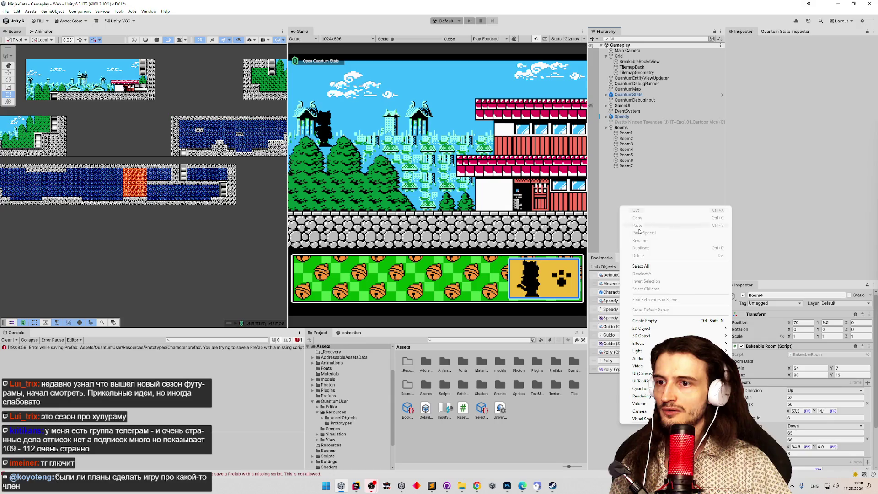
{"action": "left_click", "coordinate": [645, 321]}
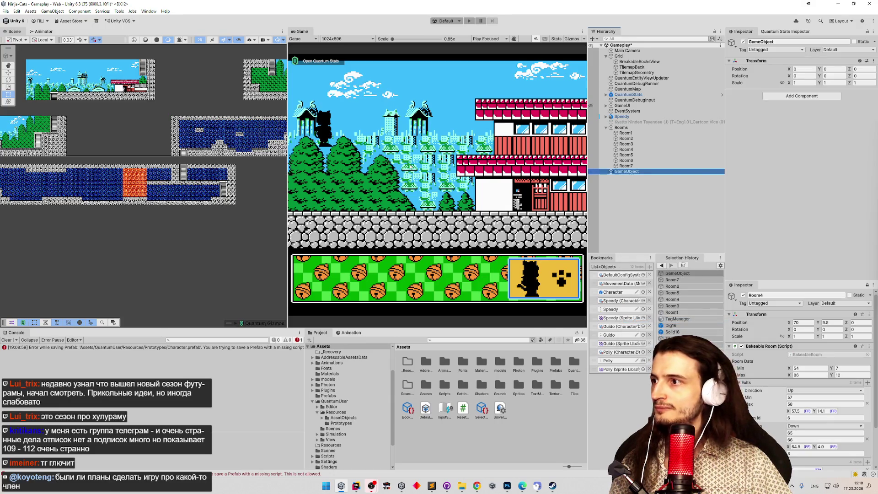
{"action": "scroll", "coordinate": [198, 177], "scroll_direction": "down", "scroll_amount": 2}
{"action": "scroll", "coordinate": [203, 155], "scroll_direction": "down", "scroll_amount": 2}
{"action": "scroll", "coordinate": [208, 130], "scroll_direction": "down", "scroll_amount": 2}
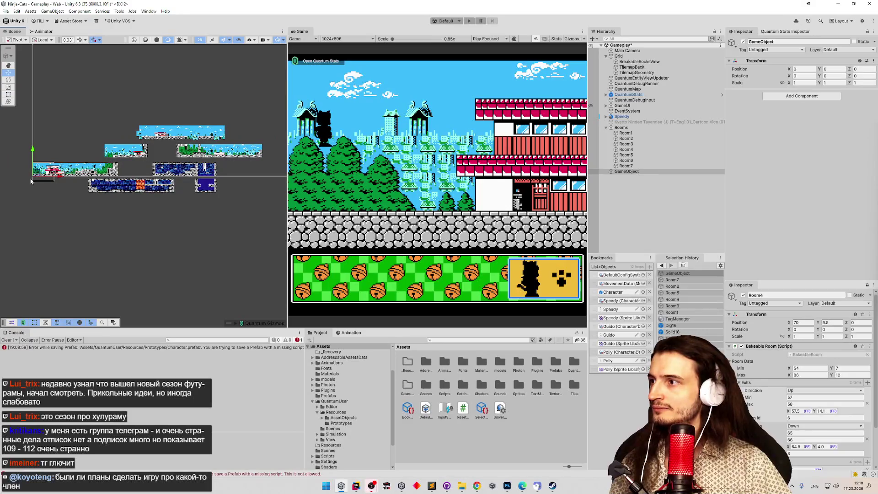
{"action": "left_click_drag", "start_coordinate": [31, 181], "coordinate": [137, 179]}
{"action": "scroll", "coordinate": [137, 180], "scroll_direction": "up", "scroll_amount": 3}
{"action": "scroll", "coordinate": [145, 186], "scroll_direction": "up", "scroll_amount": 2}
{"action": "scroll", "coordinate": [144, 185], "scroll_direction": "up", "scroll_amount": 2}
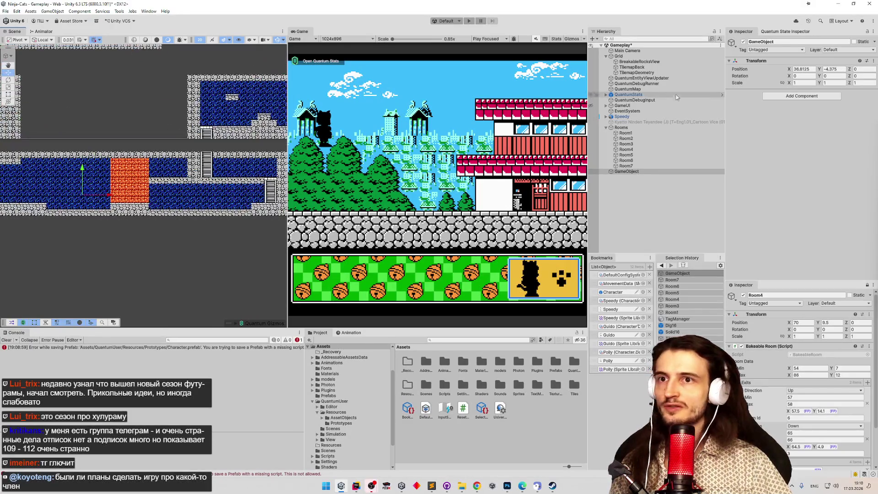
{"action": "left_click", "coordinate": [868, 285]}
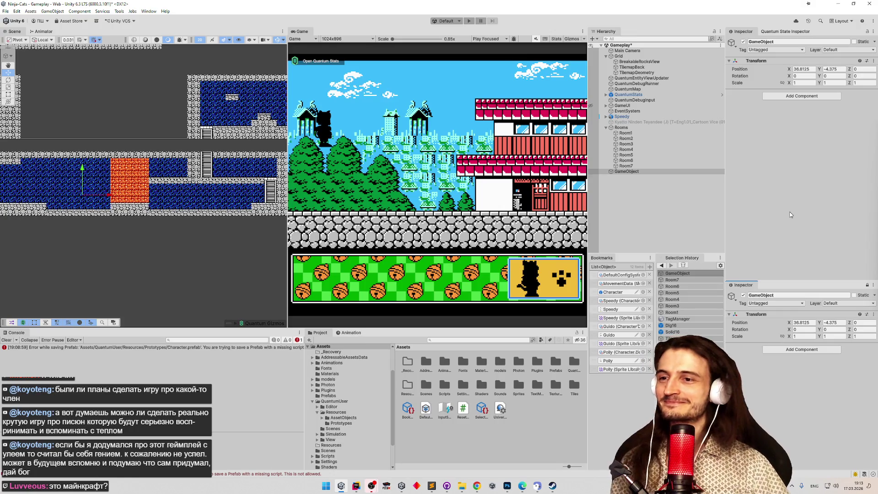
Clear the console log and inspect the new GameObject's position.
{"action": "left_click", "coordinate": [714, 188]}
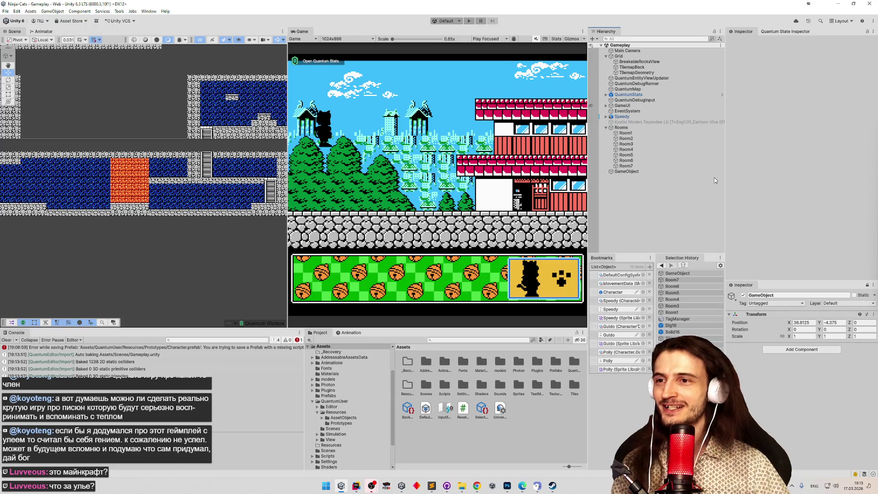
{"action": "left_click", "coordinate": [7, 340]}
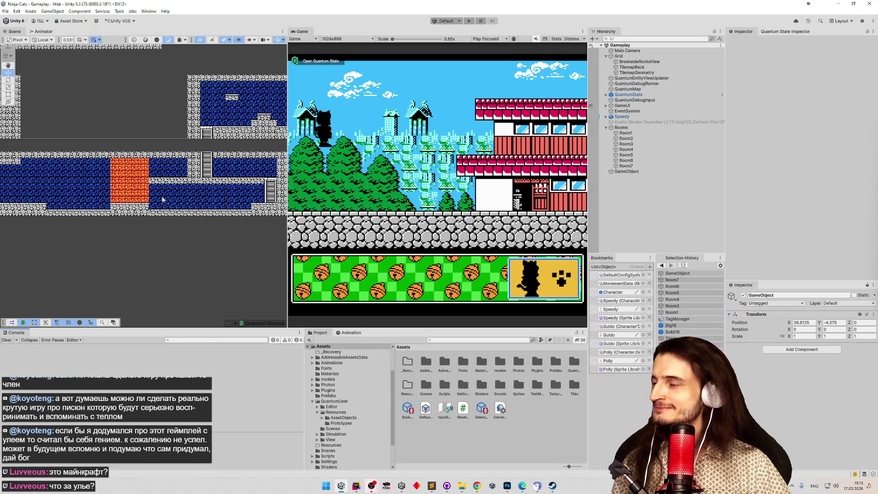
{"action": "left_click", "coordinate": [623, 172]}
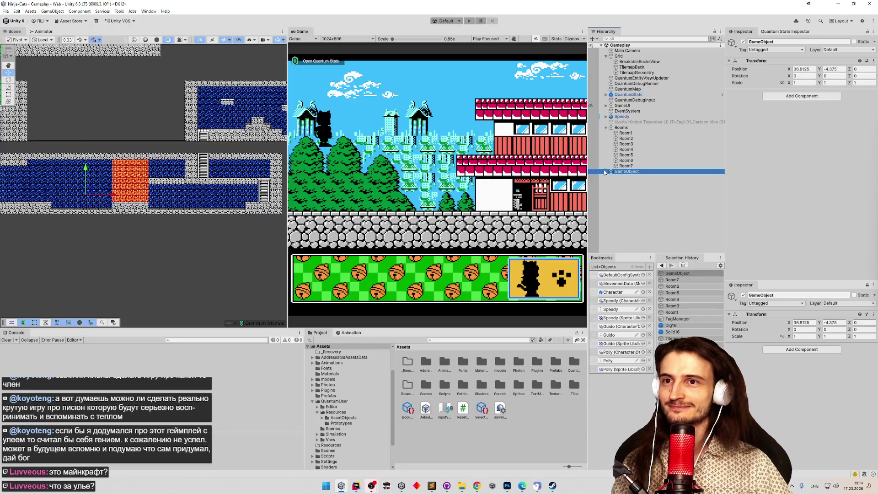
Inspect QuantumEntityViewUpdater, then view the QuantumDebugRunner local debug settings.
{"action": "left_click", "coordinate": [645, 77]}
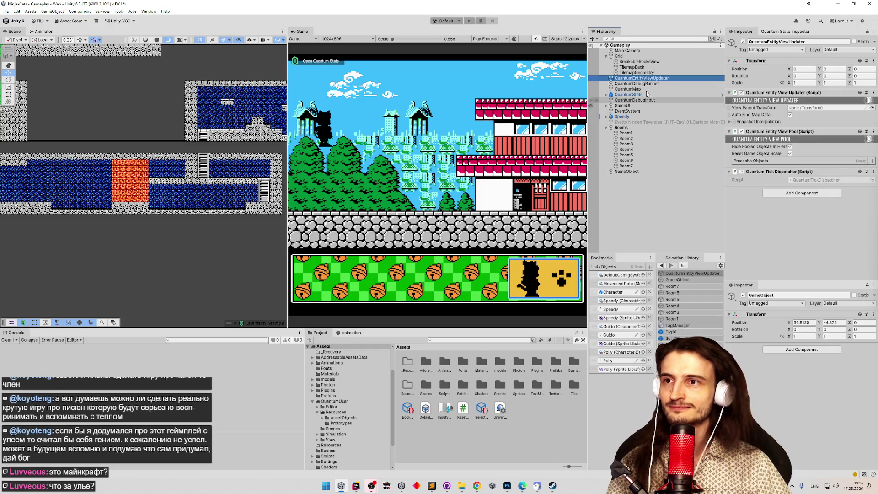
{"action": "left_click", "coordinate": [654, 85]}
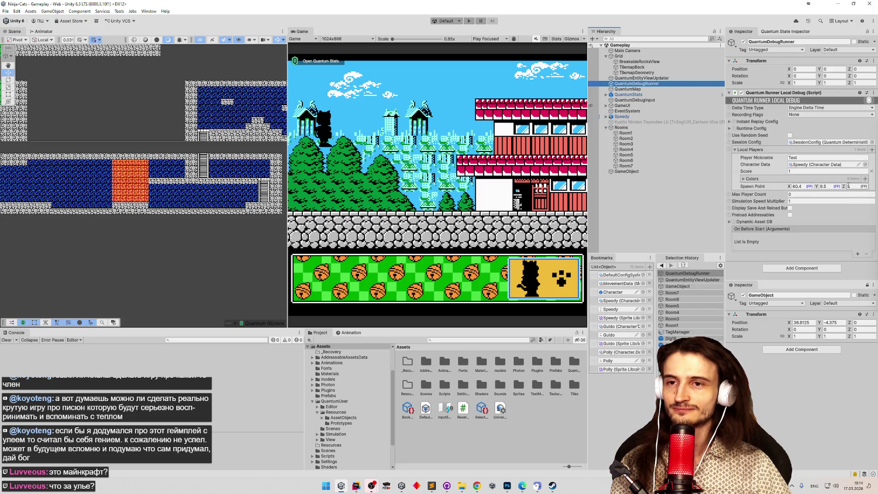
Set the Test player's spawn point to X 36.8125, Y -4.375, Z 0 and save.
{"action": "left_click", "coordinate": [849, 186]}
{"action": "type", "text": "0"}
{"action": "key", "text": "Return"}
{"action": "key", "text": "Tab"}
{"action": "key", "text": "ctrl+c"}
{"action": "left_click", "coordinate": [799, 186]}
{"action": "key", "text": "ctrl+v"}
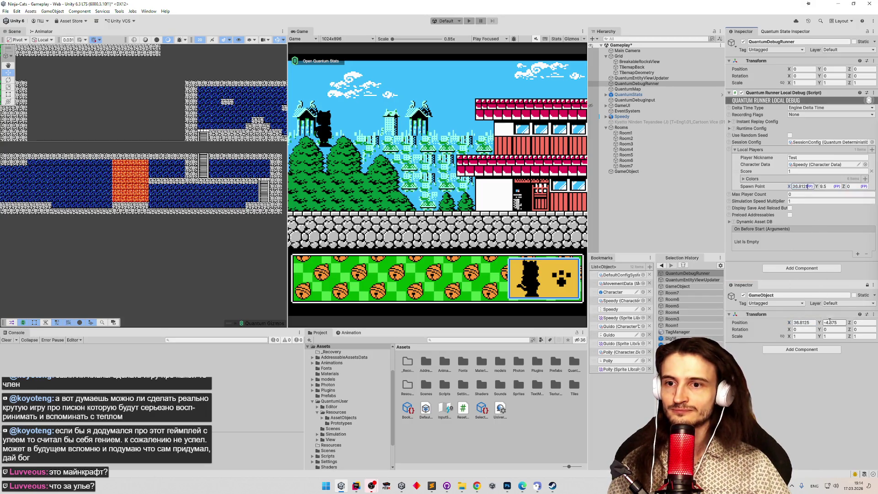
{"action": "key", "text": "Tab"}
{"action": "key", "text": "ctrl+s"}
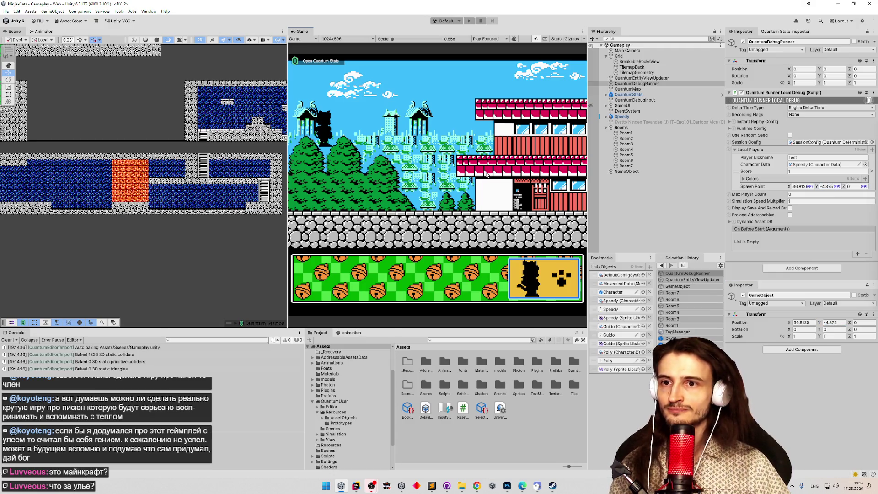
Playtest with a maximized Game view to check the spawn, stop, and return to Rider.
{"action": "key", "text": "ctrl+p"}
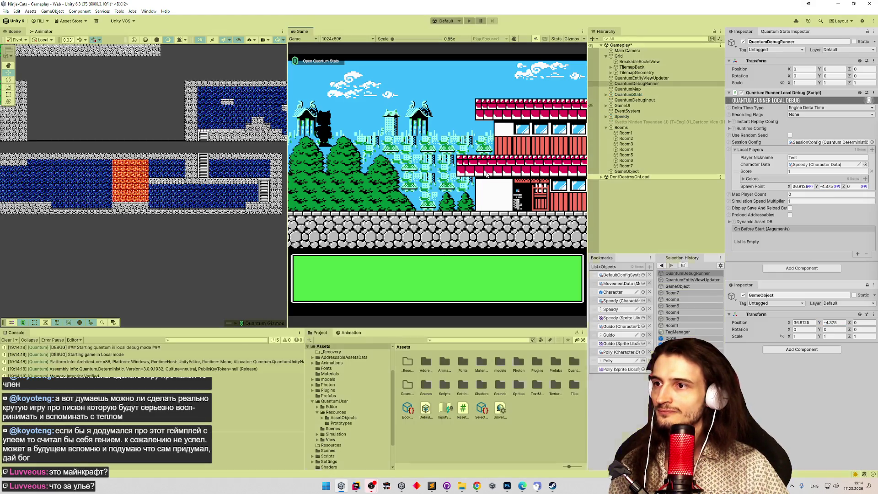
{"action": "key", "text": "shift+space"}
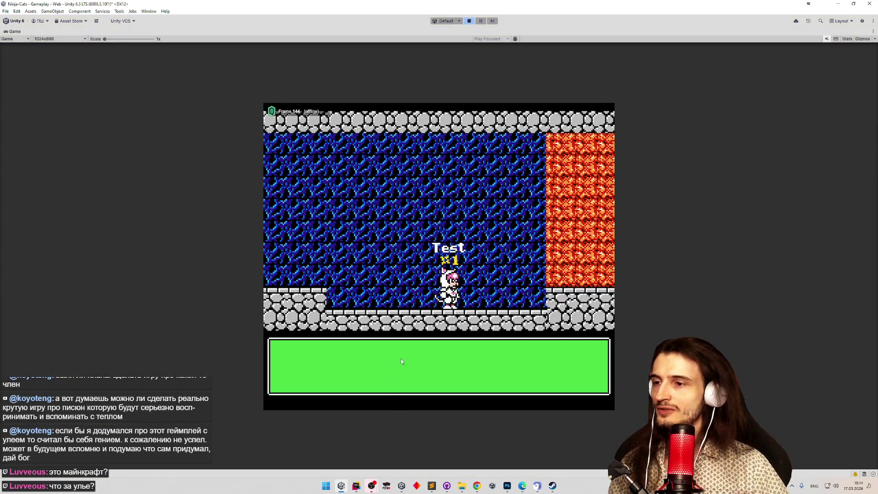
{"action": "key", "text": "ctrl+p"}
{"action": "left_click", "coordinate": [356, 485]}
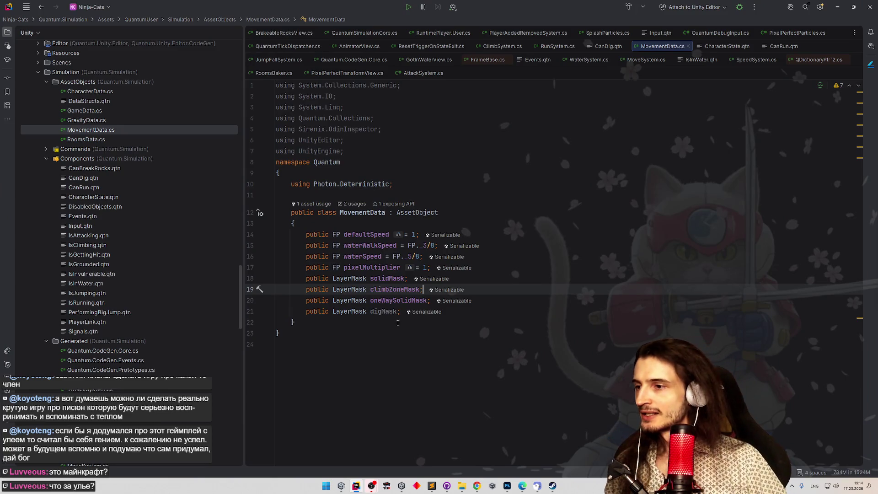
Leave the digMask field in MovementData.cs and switch to MoveSystem.cs.
{"action": "double_click", "coordinate": [384, 311]}
{"action": "left_click", "coordinate": [455, 150]}
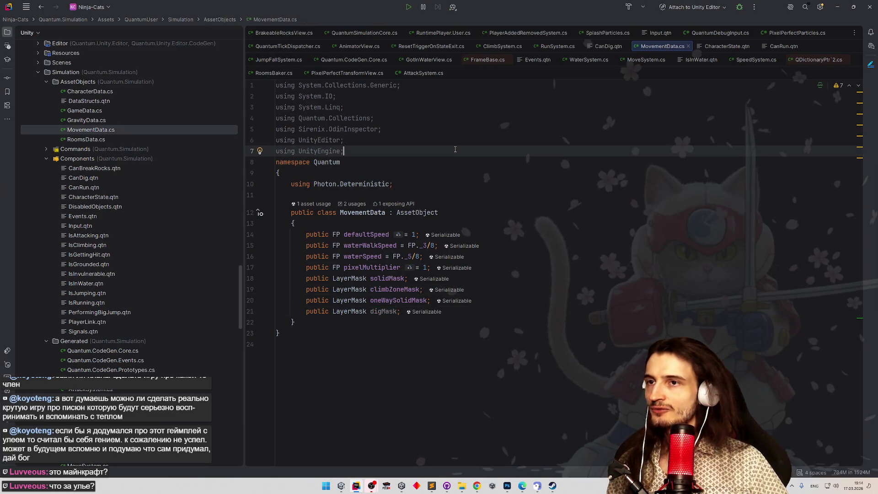
{"action": "left_click", "coordinate": [645, 59]}
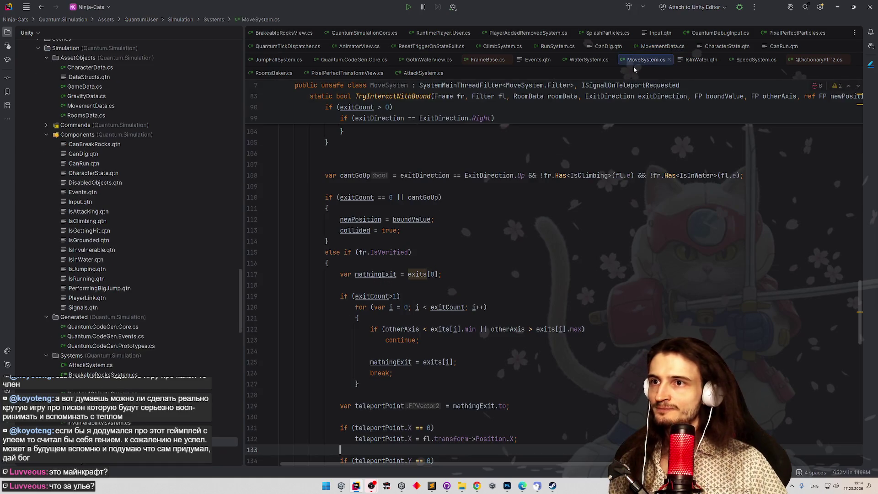
{"action": "scroll", "coordinate": [520, 215], "scroll_direction": "down", "scroll_amount": 5}
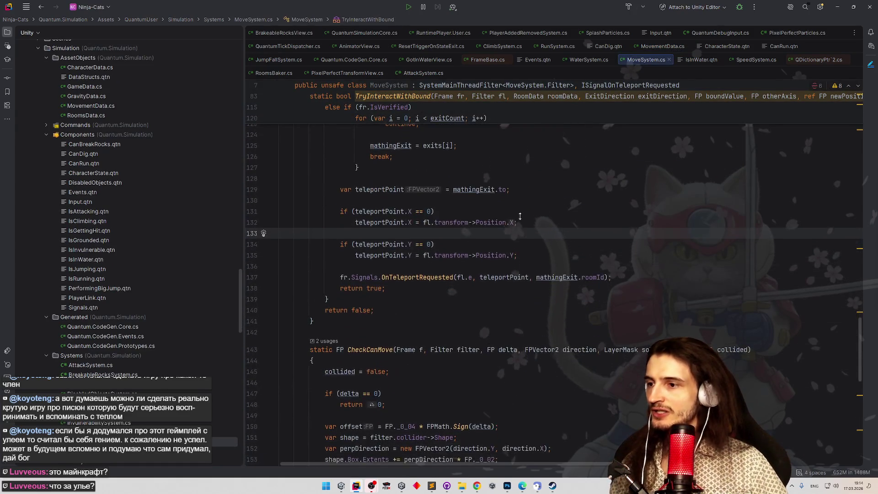
{"action": "scroll", "coordinate": [519, 215], "scroll_direction": "down", "scroll_amount": 3}
{"action": "scroll", "coordinate": [519, 216], "scroll_direction": "down", "scroll_amount": 3}
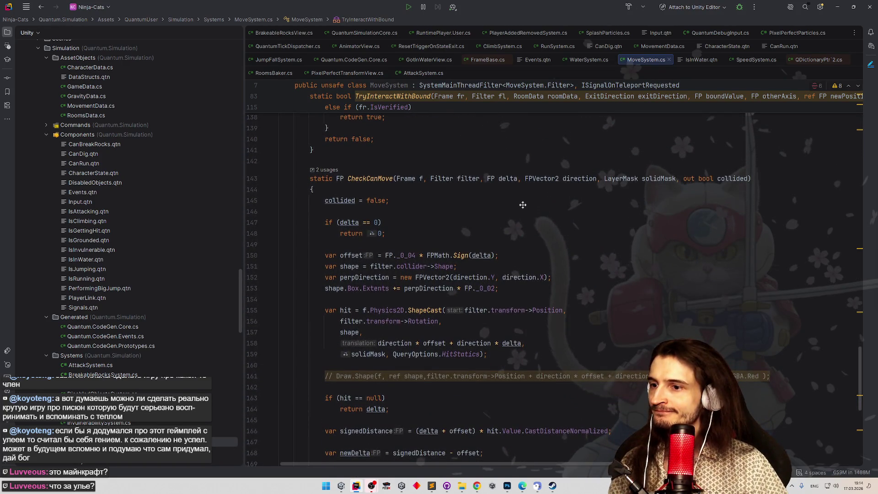
{"action": "scroll", "coordinate": [526, 206], "scroll_direction": "down", "scroll_amount": 1}
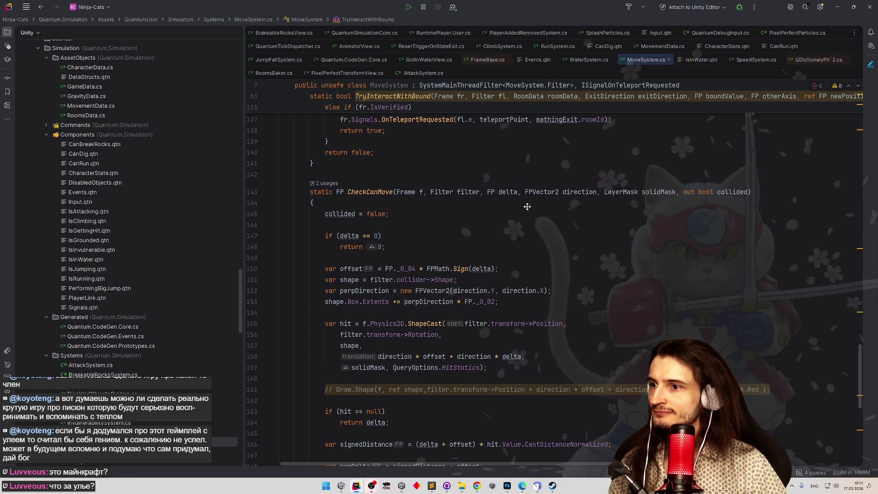
{"action": "scroll", "coordinate": [528, 214], "scroll_direction": "down", "scroll_amount": 5}
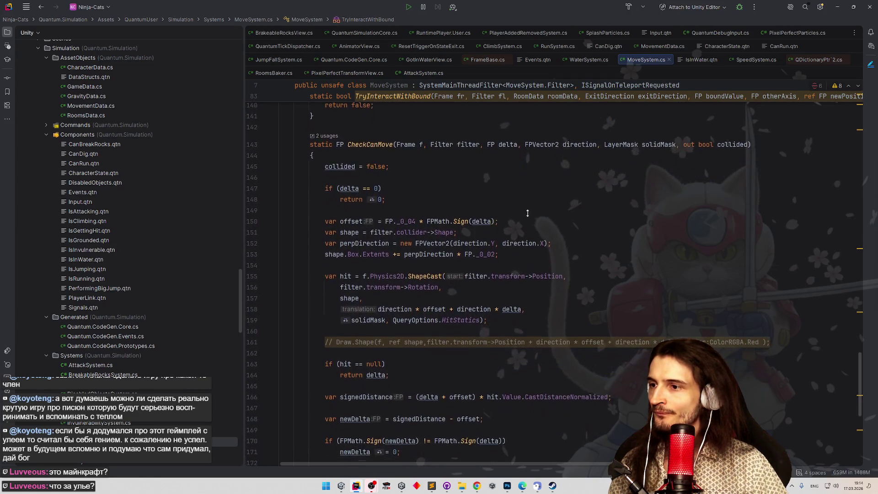
{"action": "scroll", "coordinate": [528, 227], "scroll_direction": "down", "scroll_amount": 2}
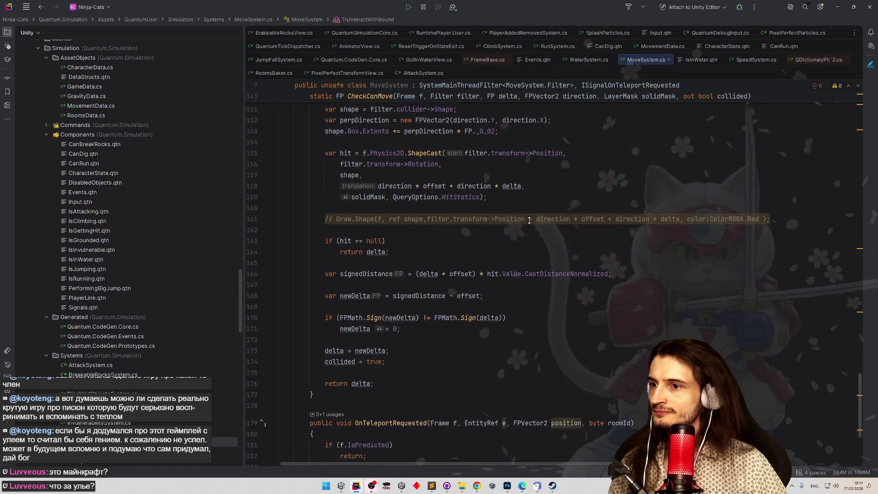
{"action": "scroll", "coordinate": [528, 245], "scroll_direction": "down", "scroll_amount": 6}
{"action": "scroll", "coordinate": [533, 220], "scroll_direction": "up", "scroll_amount": 2}
{"action": "scroll", "coordinate": [538, 195], "scroll_direction": "up", "scroll_amount": 7}
{"action": "scroll", "coordinate": [538, 194], "scroll_direction": "up", "scroll_amount": 1}
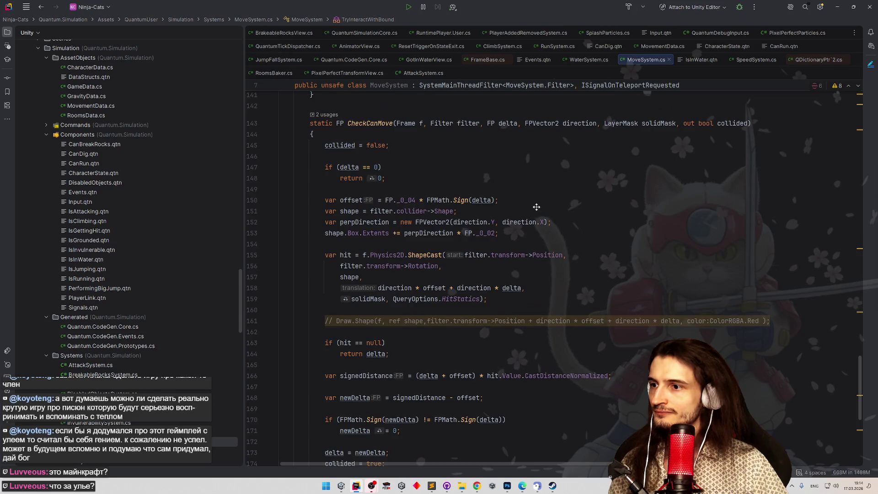
Start a Shift+F6 rename of CheckCanMove's solidMask parameter to layerMask.
{"action": "double_click", "coordinate": [373, 299]}
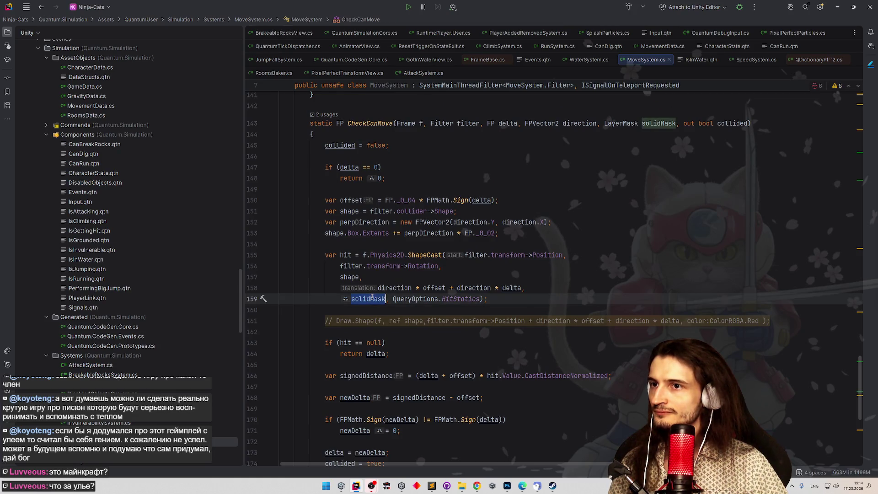
{"action": "scroll", "coordinate": [454, 261], "scroll_direction": "up", "scroll_amount": 4}
{"action": "scroll", "coordinate": [466, 245], "scroll_direction": "up", "scroll_amount": 5}
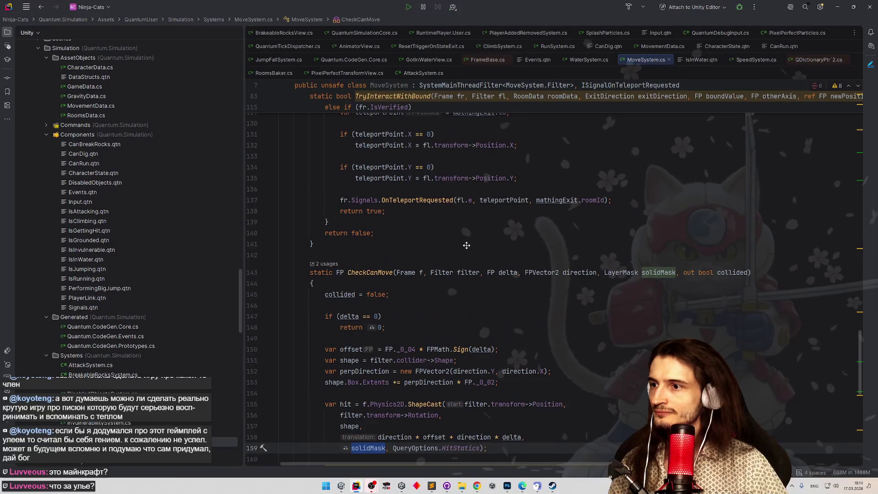
{"action": "scroll", "coordinate": [466, 245], "scroll_direction": "up", "scroll_amount": 2}
{"action": "scroll", "coordinate": [474, 244], "scroll_direction": "up", "scroll_amount": 5}
{"action": "scroll", "coordinate": [484, 242], "scroll_direction": "up", "scroll_amount": 6}
{"action": "scroll", "coordinate": [490, 240], "scroll_direction": "up", "scroll_amount": 5}
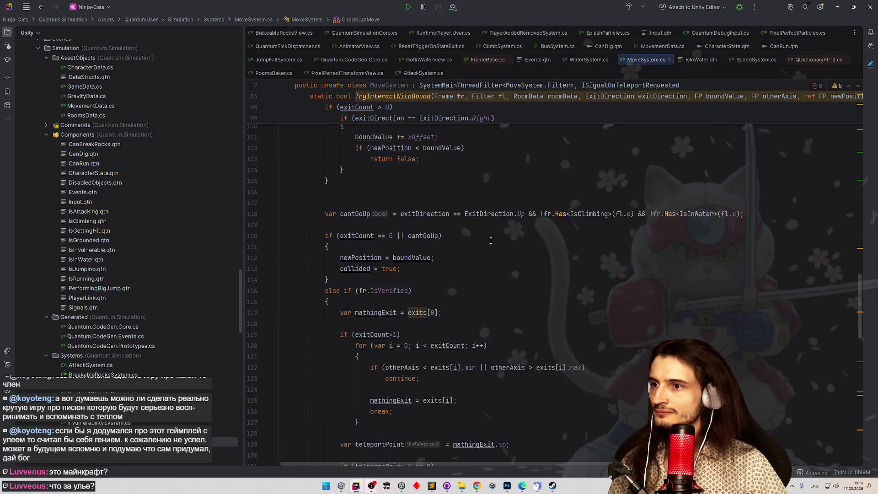
{"action": "scroll", "coordinate": [491, 240], "scroll_direction": "down", "scroll_amount": 5}
{"action": "scroll", "coordinate": [583, 288], "scroll_direction": "down", "scroll_amount": 1}
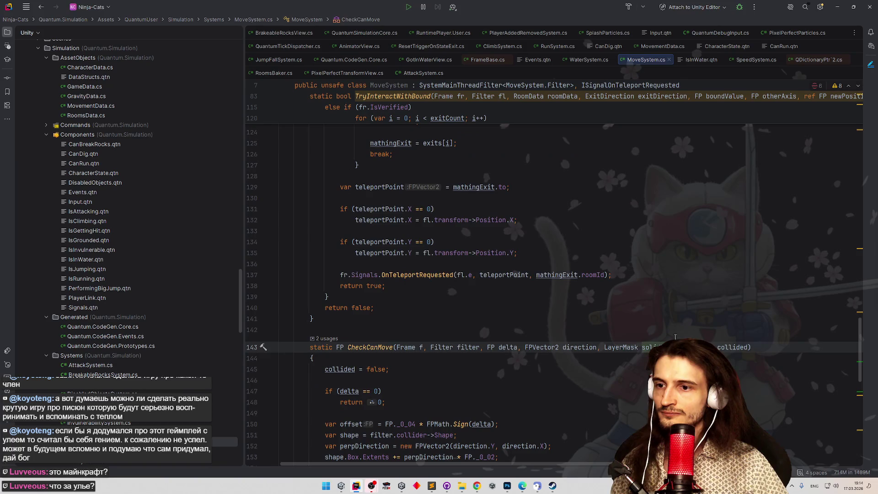
{"action": "key", "text": "shift+F6"}
{"action": "type", "text": "layerMask"}
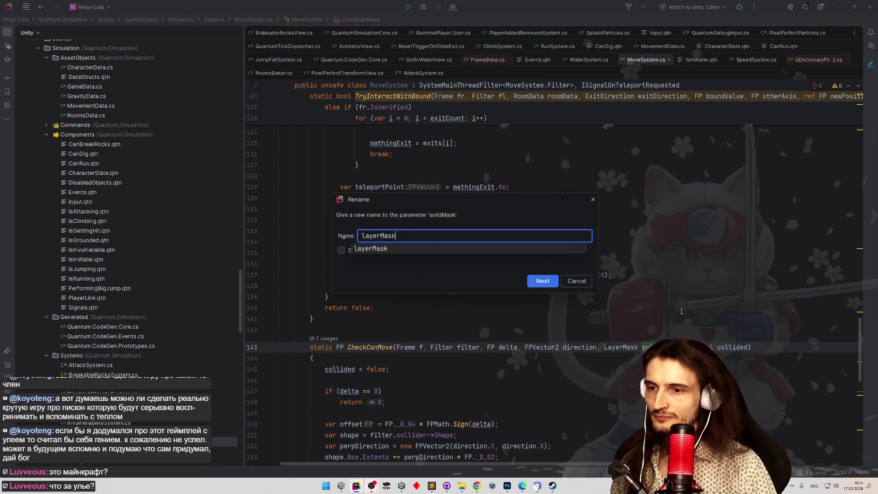
{"action": "key", "text": "Return"}
{"action": "scroll", "coordinate": [451, 250], "scroll_direction": "up", "scroll_amount": 2}
{"action": "scroll", "coordinate": [452, 250], "scroll_direction": "up", "scroll_amount": 8}
{"action": "scroll", "coordinate": [453, 250], "scroll_direction": "up", "scroll_amount": 5}
{"action": "scroll", "coordinate": [457, 250], "scroll_direction": "up", "scroll_amount": 3}
{"action": "scroll", "coordinate": [463, 250], "scroll_direction": "up", "scroll_amount": 2}
{"action": "scroll", "coordinate": [471, 250], "scroll_direction": "up", "scroll_amount": 5}
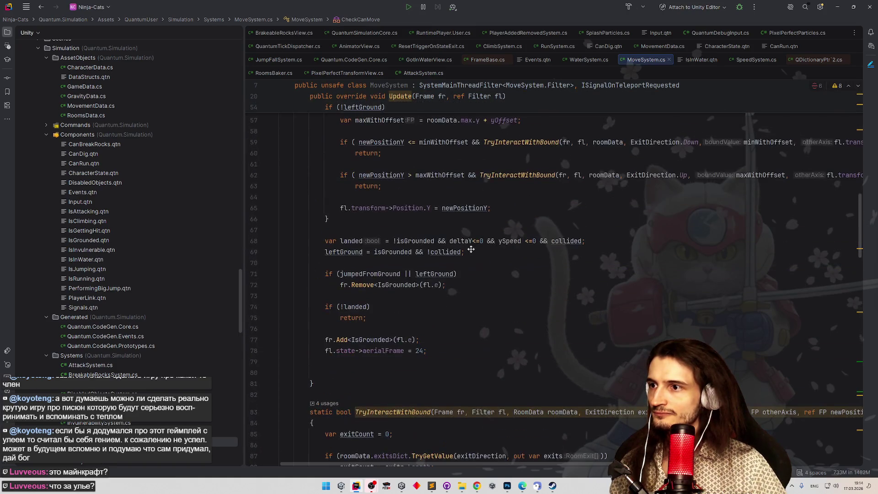
{"action": "scroll", "coordinate": [474, 249], "scroll_direction": "up", "scroll_amount": 2}
{"action": "scroll", "coordinate": [477, 250], "scroll_direction": "up", "scroll_amount": 3}
{"action": "scroll", "coordinate": [482, 250], "scroll_direction": "up", "scroll_amount": 2}
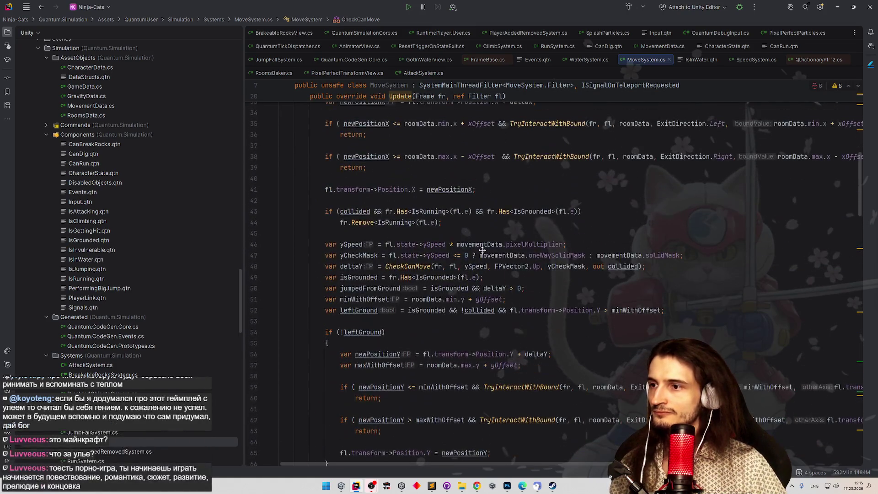
{"action": "scroll", "coordinate": [484, 244], "scroll_direction": "up", "scroll_amount": 2}
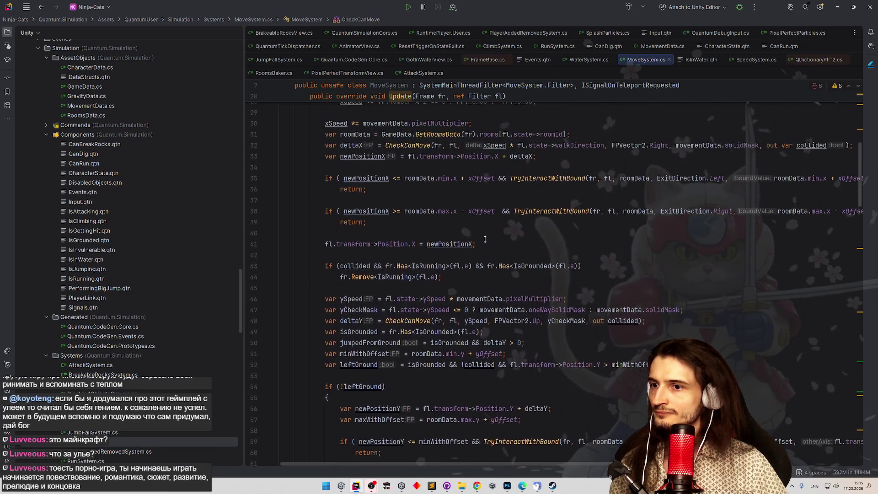
{"action": "scroll", "coordinate": [494, 245], "scroll_direction": "up", "scroll_amount": 1}
{"action": "left_click", "coordinate": [564, 332]}
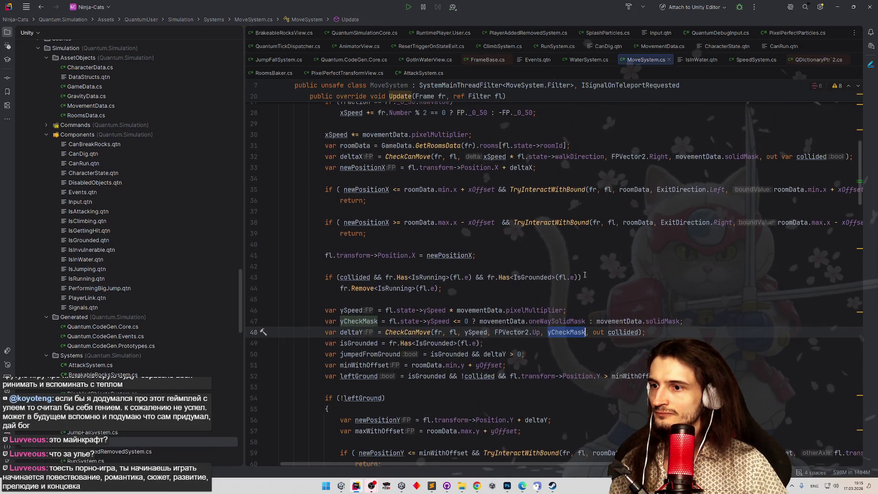
{"action": "scroll", "coordinate": [595, 283], "scroll_direction": "down", "scroll_amount": 1}
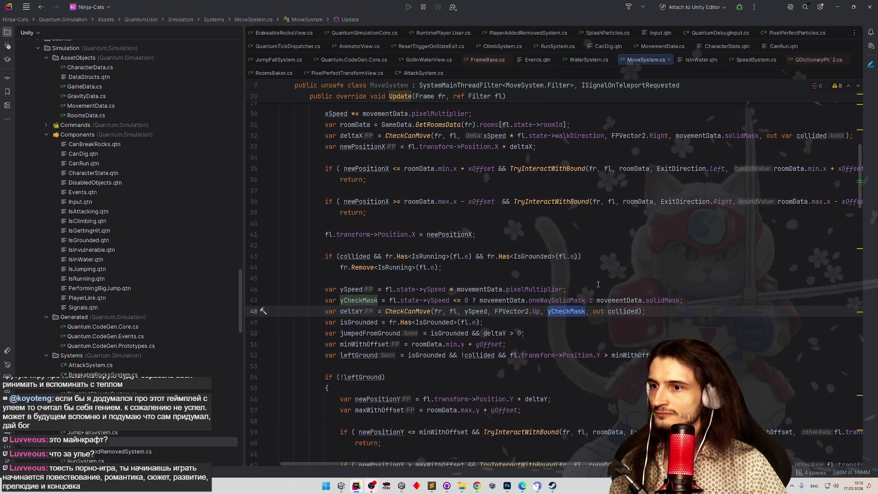
{"action": "scroll", "coordinate": [695, 300], "scroll_direction": "up", "scroll_amount": 2}
{"action": "scroll", "coordinate": [695, 302], "scroll_direction": "down", "scroll_amount": 2}
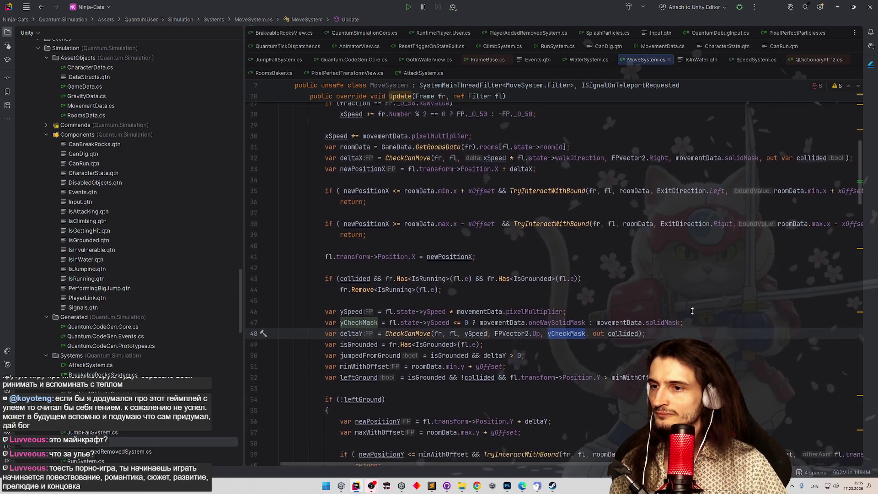
{"action": "scroll", "coordinate": [693, 294], "scroll_direction": "up", "scroll_amount": 3}
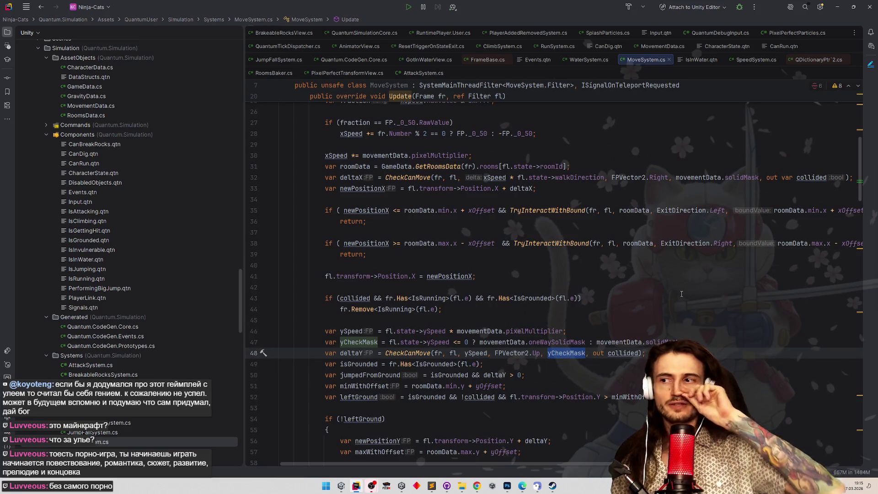
{"action": "scroll", "coordinate": [626, 285], "scroll_direction": "up", "scroll_amount": 2}
{"action": "scroll", "coordinate": [617, 283], "scroll_direction": "up", "scroll_amount": 3}
{"action": "scroll", "coordinate": [607, 282], "scroll_direction": "up", "scroll_amount": 3}
{"action": "scroll", "coordinate": [592, 280], "scroll_direction": "up", "scroll_amount": 3}
{"action": "scroll", "coordinate": [591, 281], "scroll_direction": "down", "scroll_amount": 2}
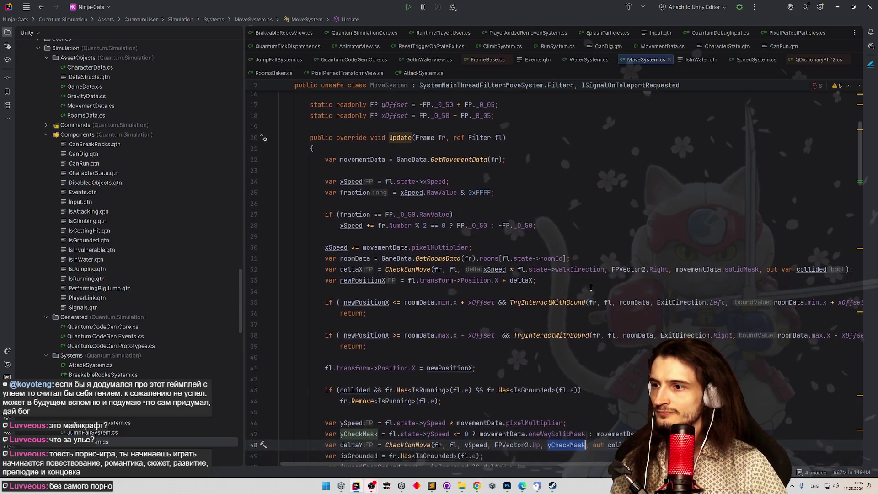
{"action": "scroll", "coordinate": [591, 281], "scroll_direction": "down", "scroll_amount": 1}
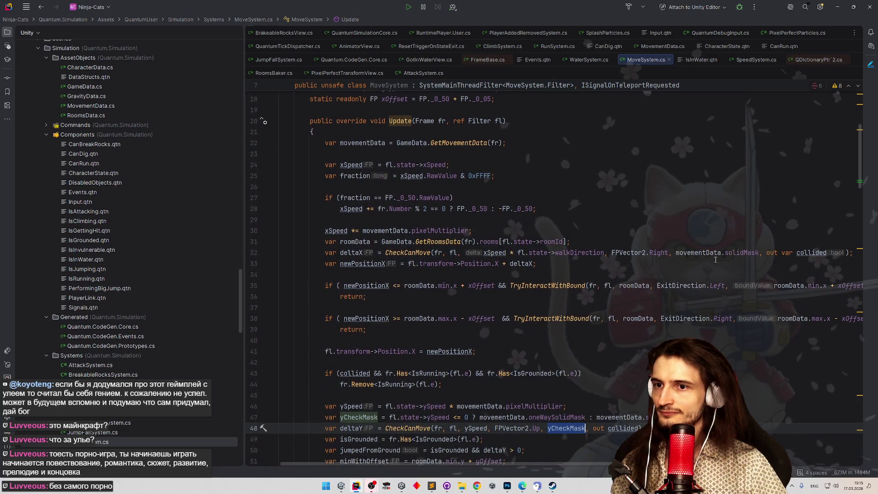
{"action": "left_click", "coordinate": [716, 259]}
{"action": "key", "text": "Up"}
{"action": "key", "text": "End"}
Declare 'var mask = movementData.solidMask;' before the horizontal move check.
{"action": "key", "text": "Return"}
{"action": "type", "text": "va"}
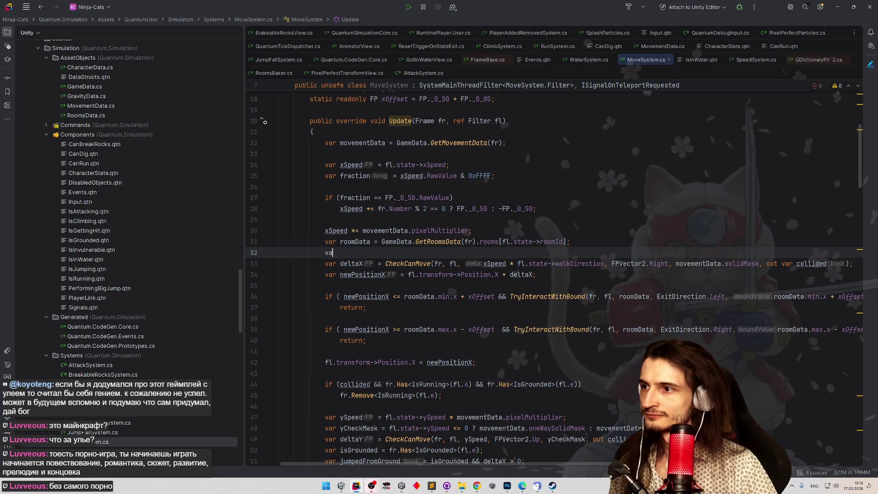
{"action": "type", "text": "r mask ="}
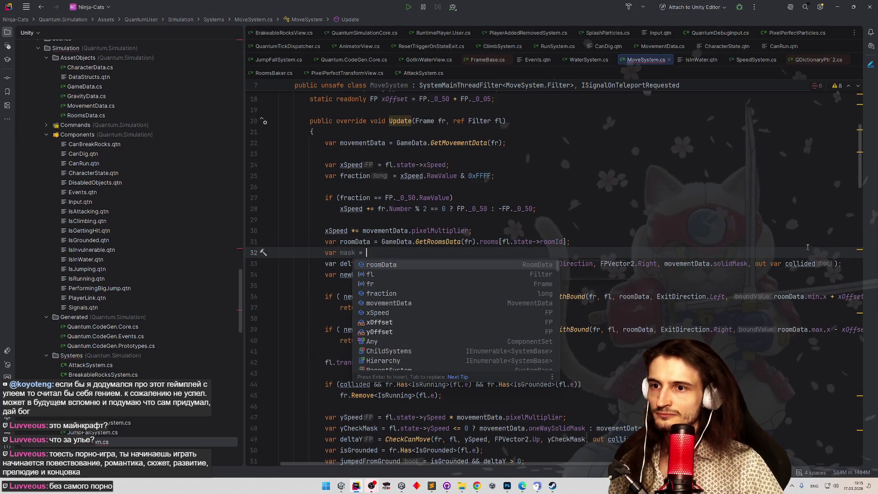
{"action": "left_click_drag", "start_coordinate": [664, 264], "coordinate": [748, 263]}
{"action": "key", "text": "ctrl+c"}
{"action": "key", "text": "Up"}
{"action": "key", "text": "ctrl+v"}
{"action": "type", "text": ";"}
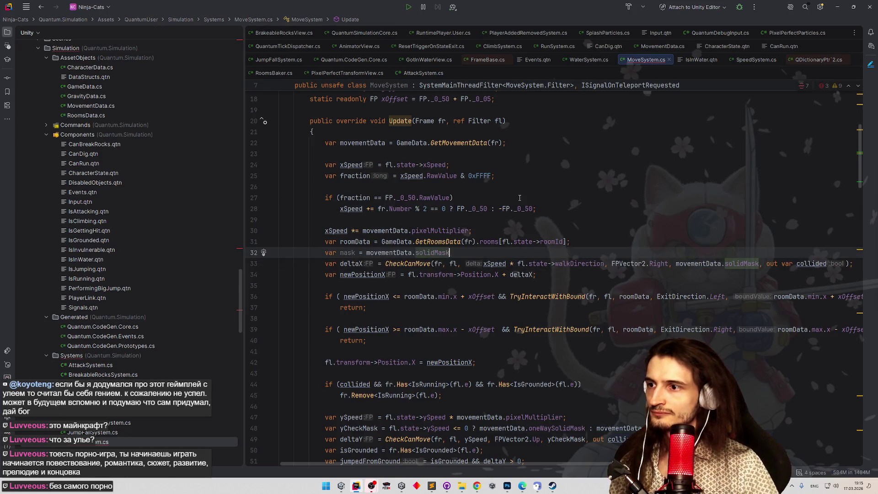
{"action": "key", "text": "Return"}
{"action": "type", "text": "i"}
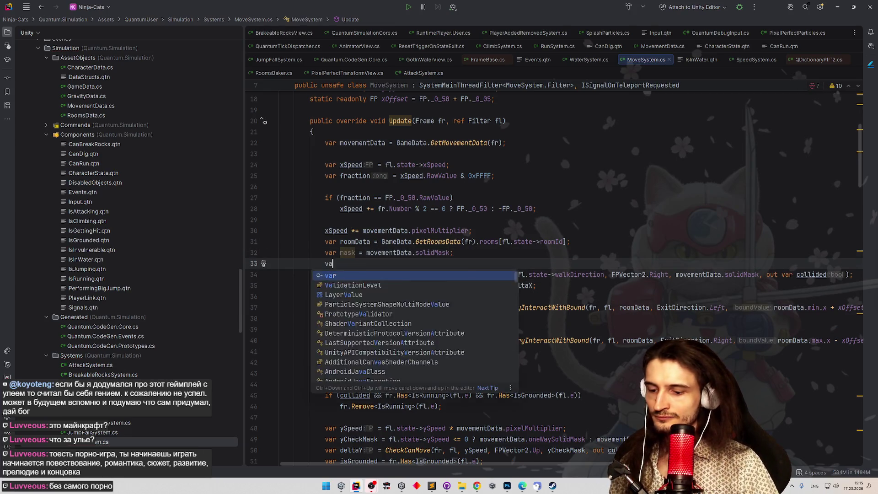
Add 'if (!fr.Has<CanDig>(fl.e)) mask |= movementData.digMask;' below it.
{"action": "key", "text": "BackSpace"}
{"action": "type", "text": "if "}
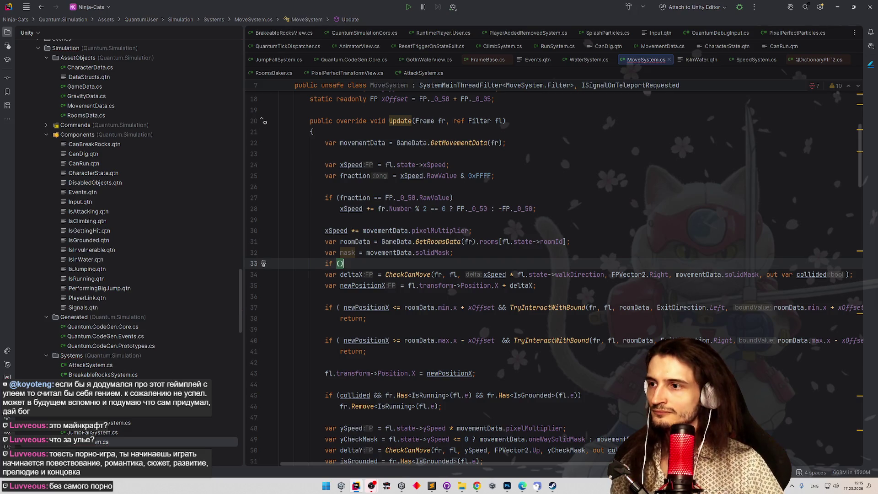
{"action": "type", "text": "("}
{"action": "type", "text": "fl.C"}
{"action": "key", "text": "BackSpace"}
{"action": "key", "text": "BackSpace"}
{"action": "key", "text": "BackSpace"}
{"action": "type", "text": "r.Has"}
{"action": "key", "text": "Return"}
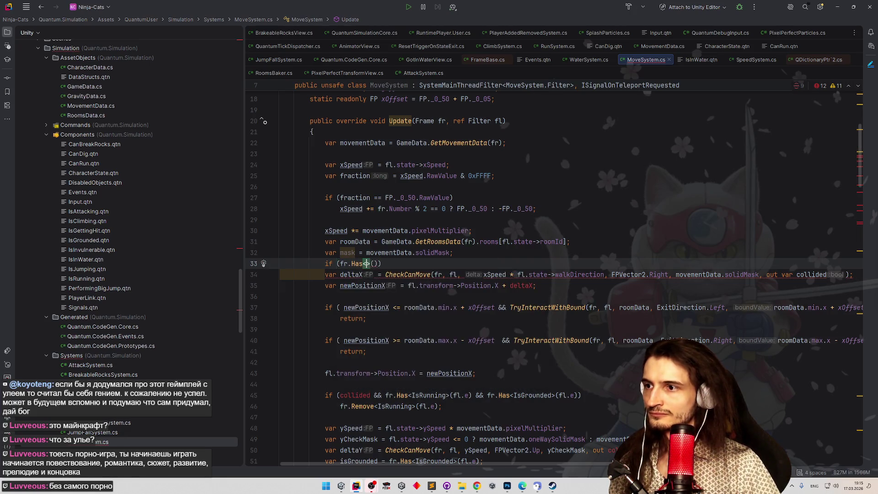
{"action": "type", "text": "CanDi"}
{"action": "key", "text": "Return"}
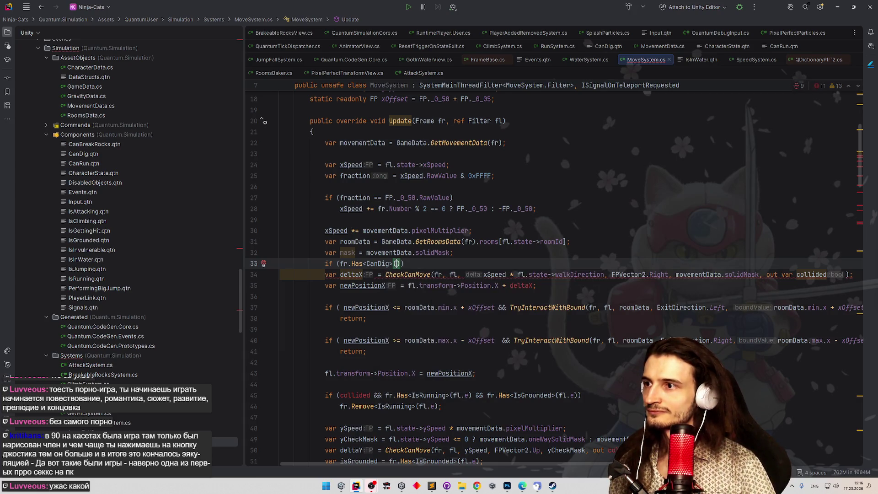
{"action": "type", "text": "fle"}
{"action": "key", "text": "Escape"}
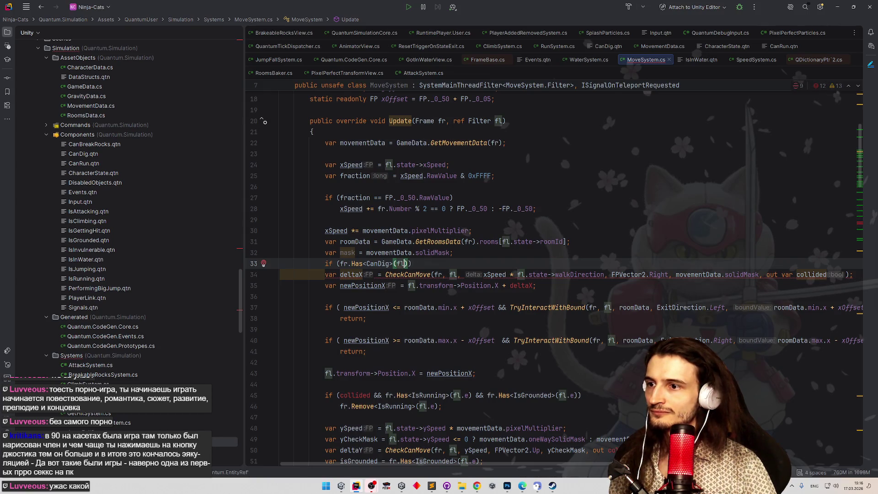
{"action": "type", "text": ".e)"}
{"action": "left_click", "coordinate": [508, 176]}
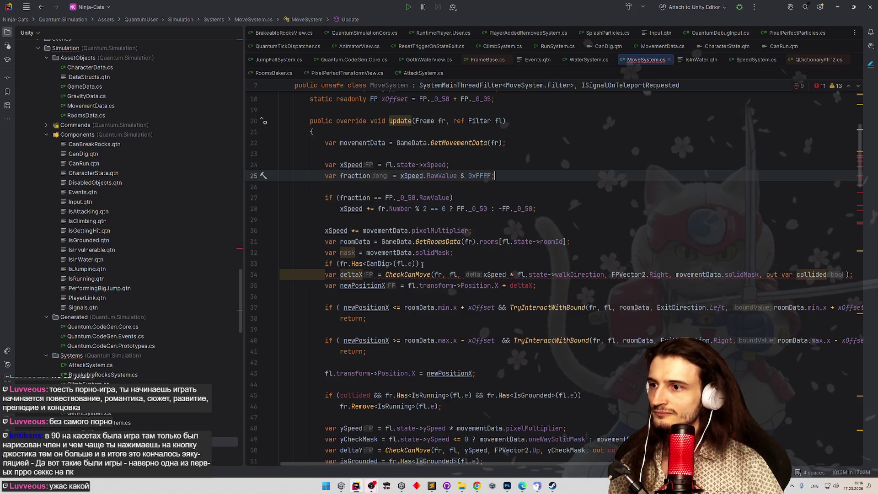
{"action": "left_click", "coordinate": [423, 264]}
{"action": "key", "text": "Return"}
{"action": "type", "text": "mask"}
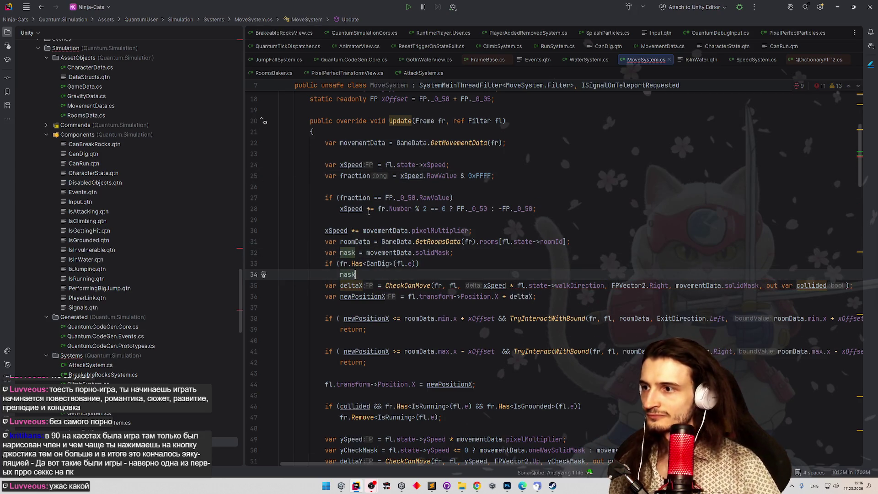
{"action": "type", "text": " |= "}
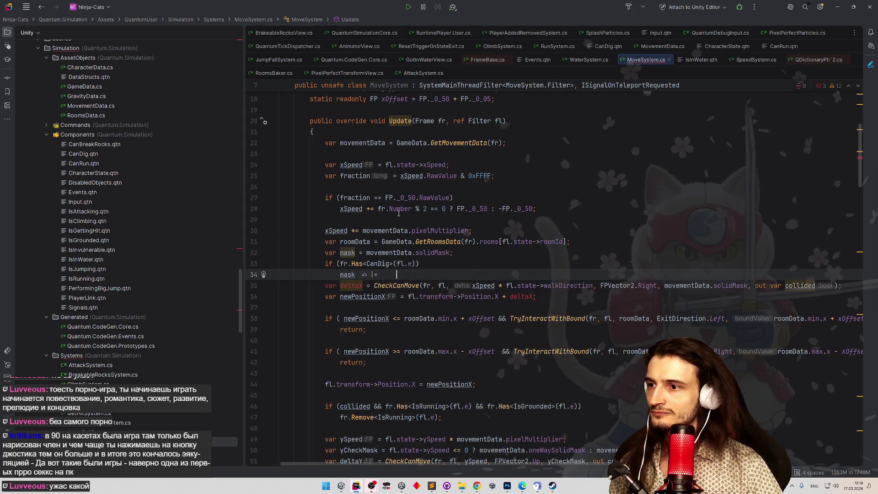
{"action": "type", "text": "    movementData"}
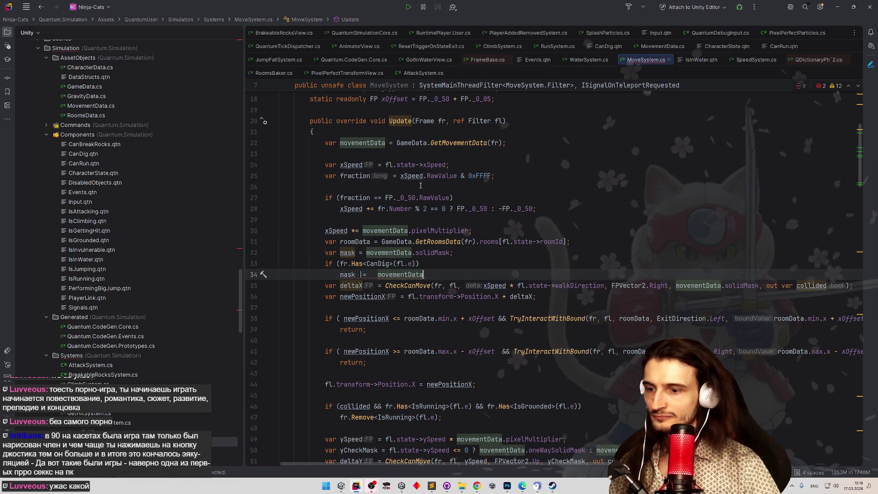
{"action": "type", "text": ".d"}
{"action": "key", "text": "Return"}
{"action": "type", "text": ";"}
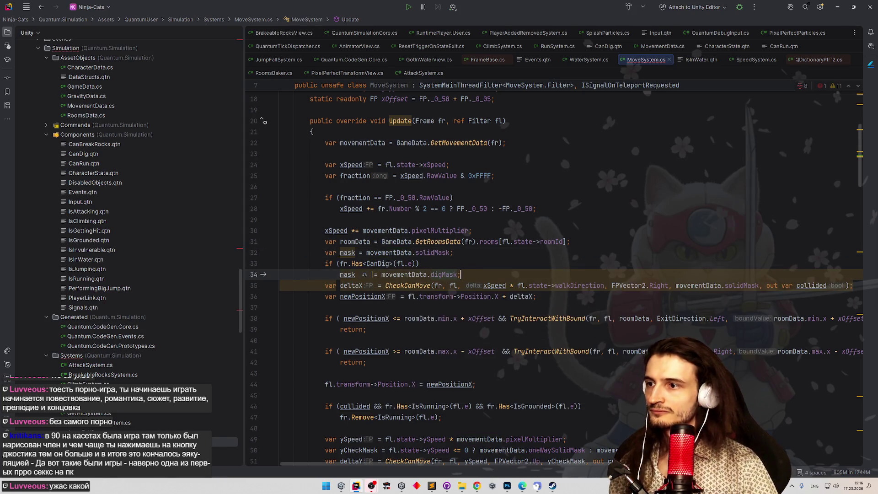
{"action": "left_click", "coordinate": [350, 264]}
{"action": "type", "text": "!"}
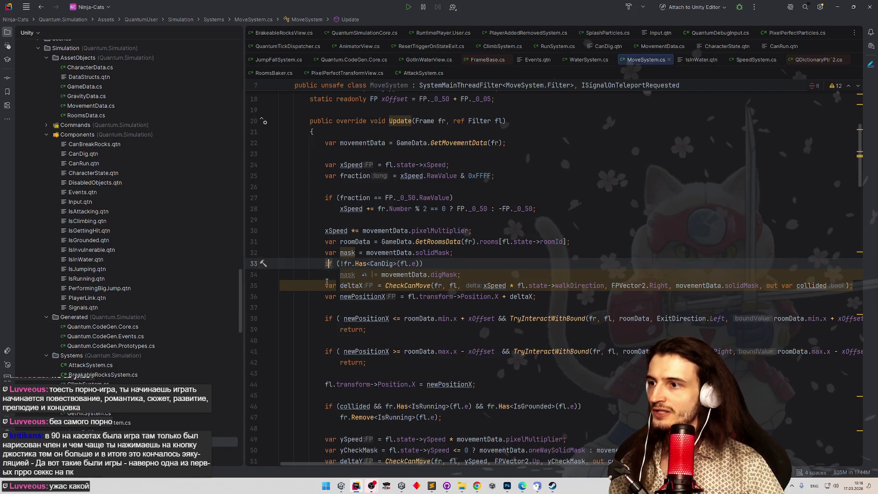
{"action": "key", "text": "Down"}
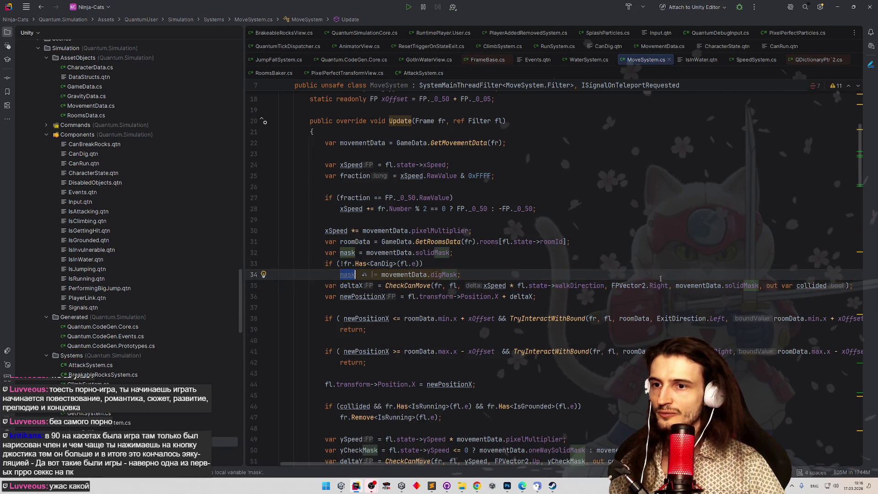
Pass mask to the deltaX CheckCanMove call and switch over to Unity.
{"action": "left_click_drag", "start_coordinate": [676, 285], "coordinate": [759, 286]}
{"action": "type", "text": "mask"}
{"action": "left_click", "coordinate": [706, 251]}
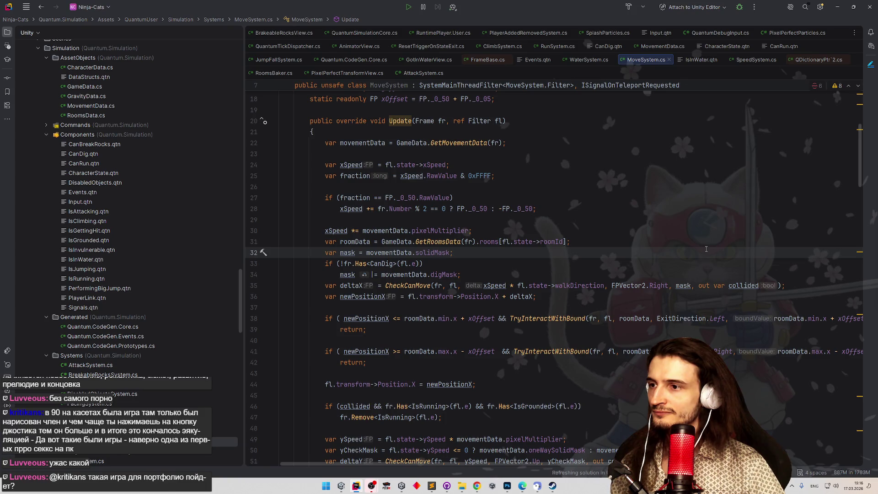
{"action": "key", "text": "alt+Tab"}
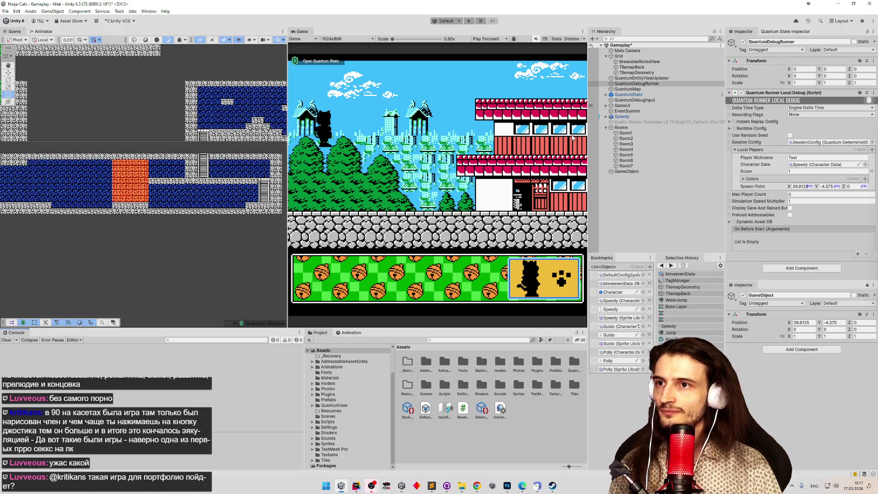
{"action": "scroll", "coordinate": [215, 177], "scroll_direction": "up", "scroll_amount": 2}
{"action": "scroll", "coordinate": [198, 190], "scroll_direction": "up", "scroll_amount": 1}
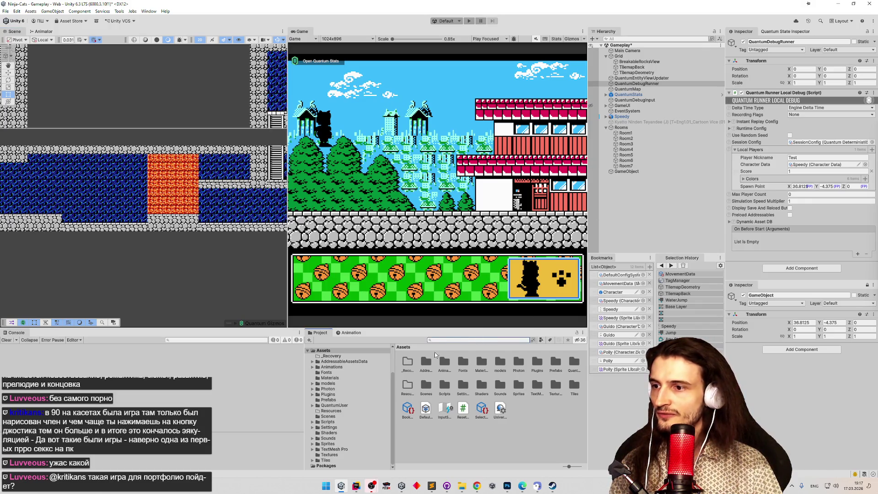
{"action": "type", "text": "ile"}
Select the Level 1 Screen 1_45 tile in Tiles > SolidLvl1Scr1.
{"action": "double_click", "coordinate": [407, 362]}
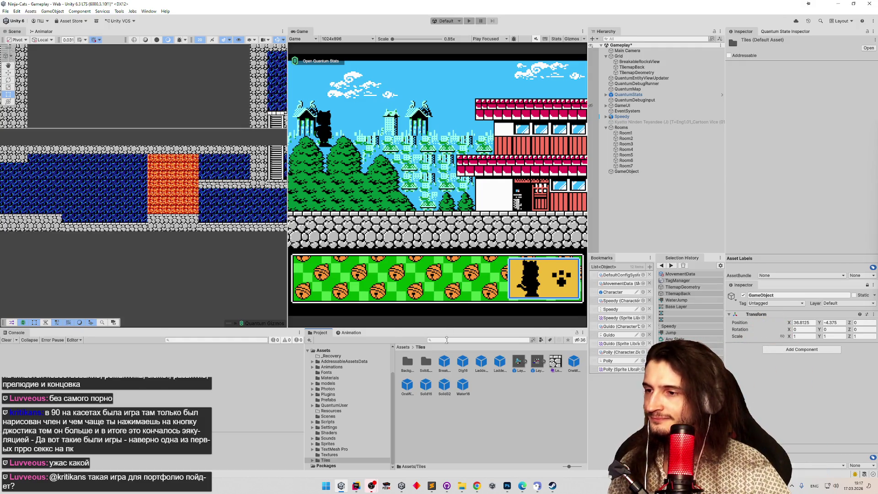
{"action": "double_click", "coordinate": [426, 363]}
{"action": "left_click", "coordinate": [445, 384]}
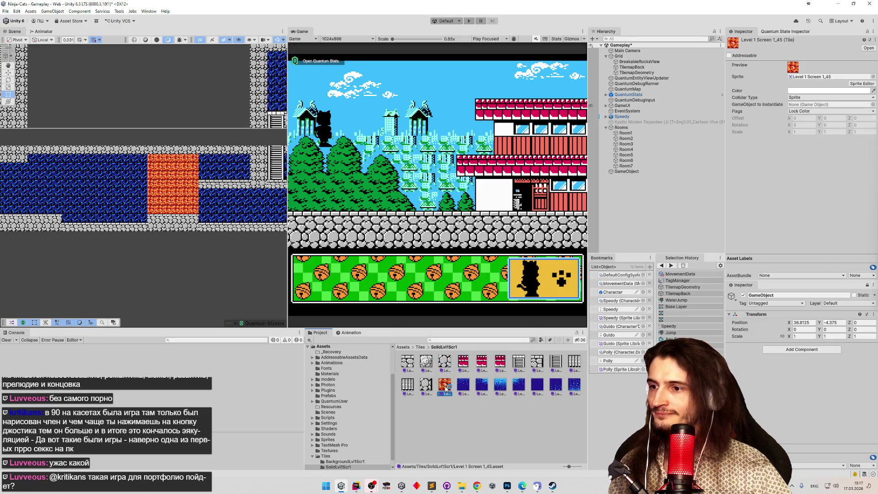
{"action": "left_click", "coordinate": [872, 76]}
{"action": "key", "text": "Escape"}
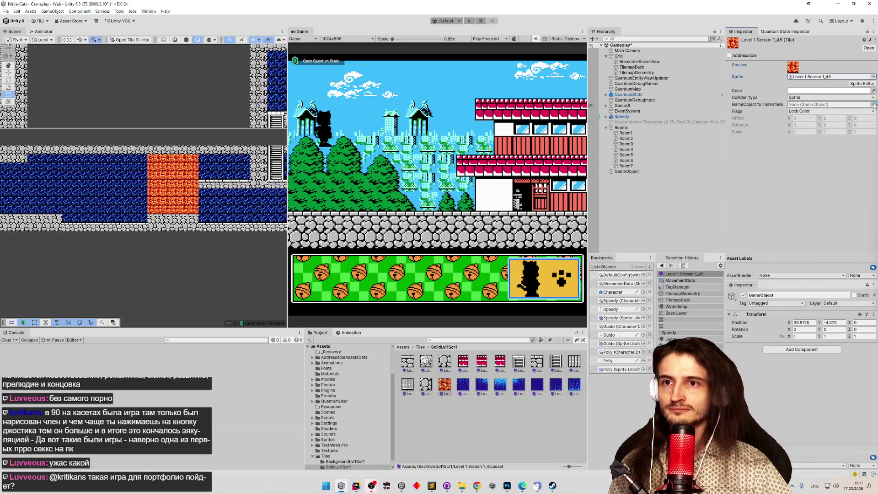
Set the tile's GameObject to Instantiate to Dig16, clear the console and start play mode.
{"action": "left_click", "coordinate": [872, 105]}
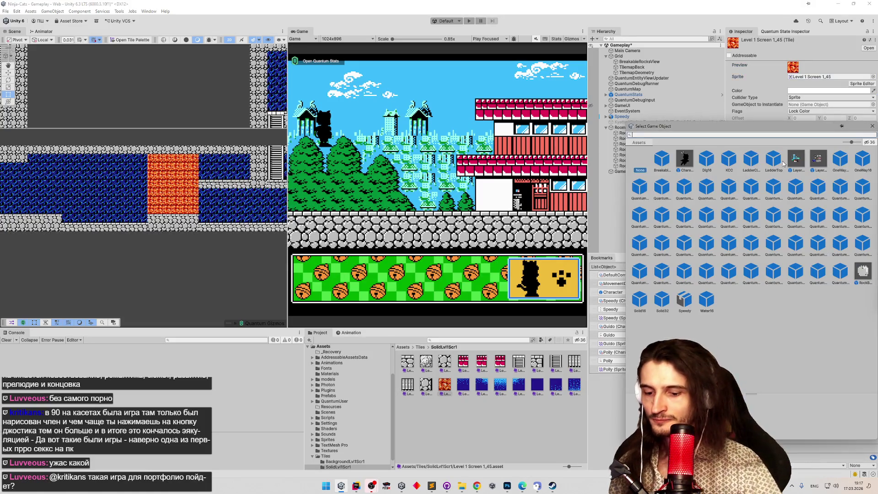
{"action": "type", "text": "dig"}
{"action": "double_click", "coordinate": [662, 162]}
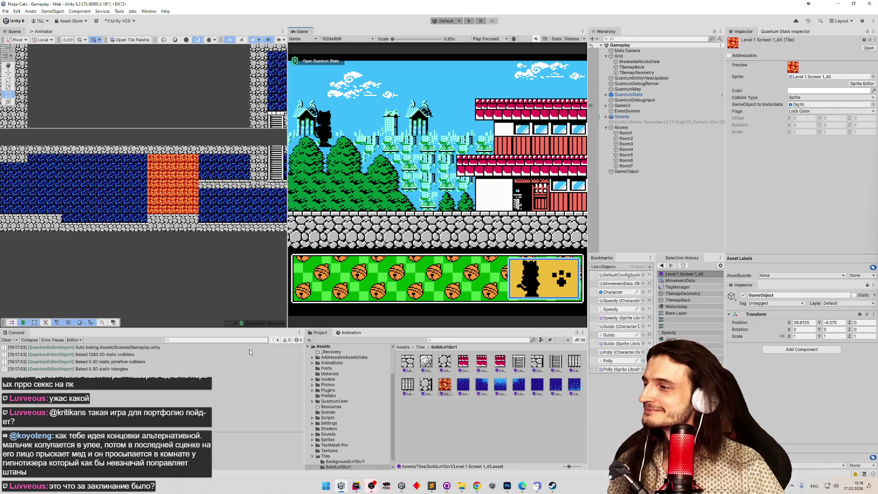
{"action": "left_click", "coordinate": [8, 341]}
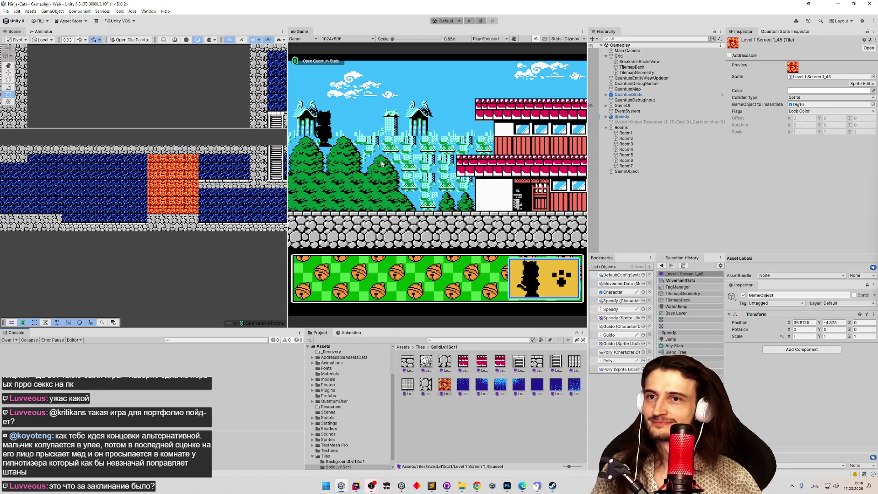
{"action": "key", "text": "Return"}
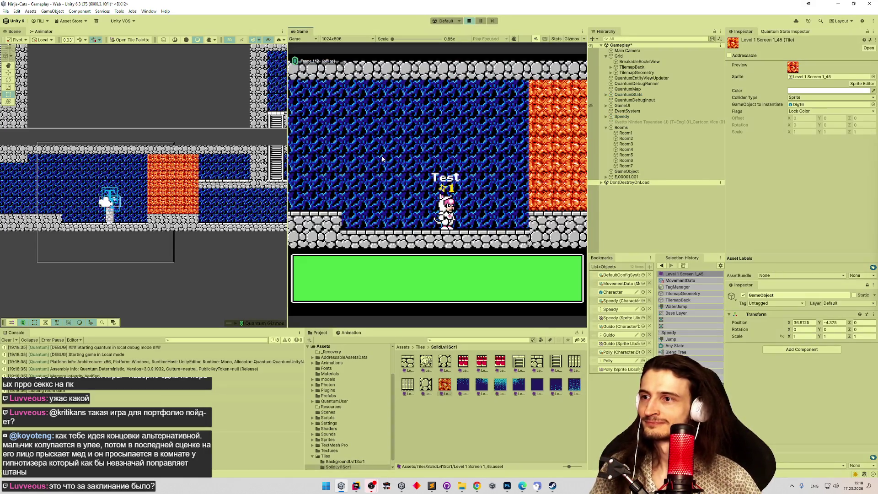
Walk the character right and left into the orange tiles, then stop the playtest.
{"action": "key", "text": "Right"}
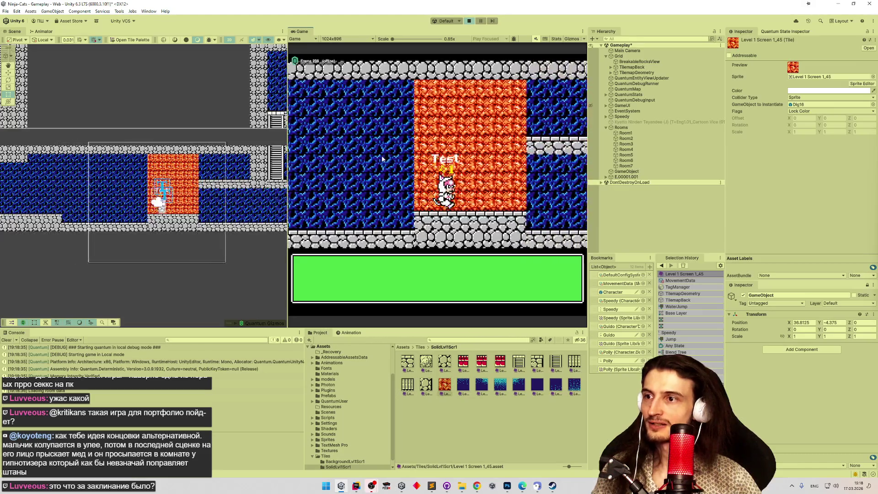
{"action": "key", "text": "Left"}
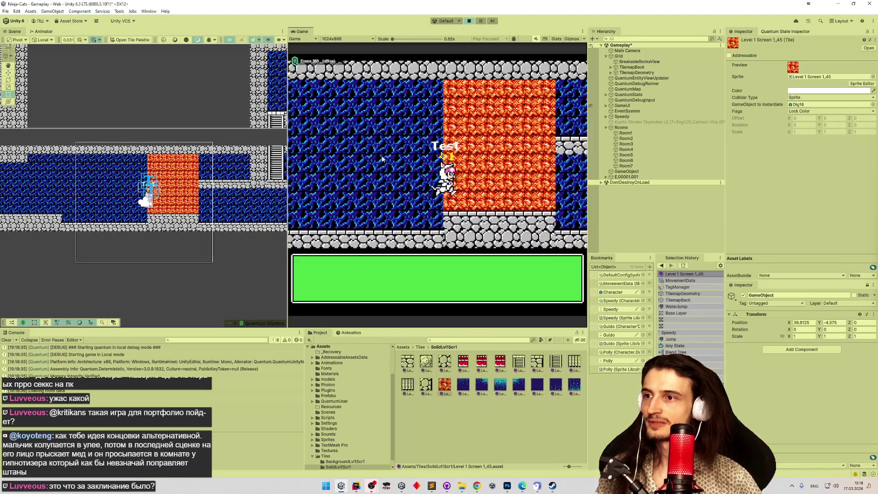
{"action": "key", "text": "ctrl+p"}
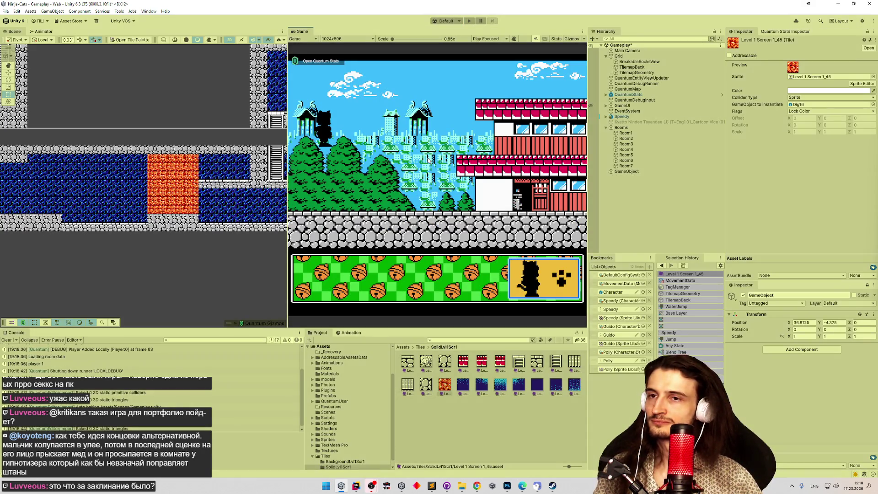
Walk right into the orange area again and open the Character prototype for editing.
{"action": "key", "text": "Right"}
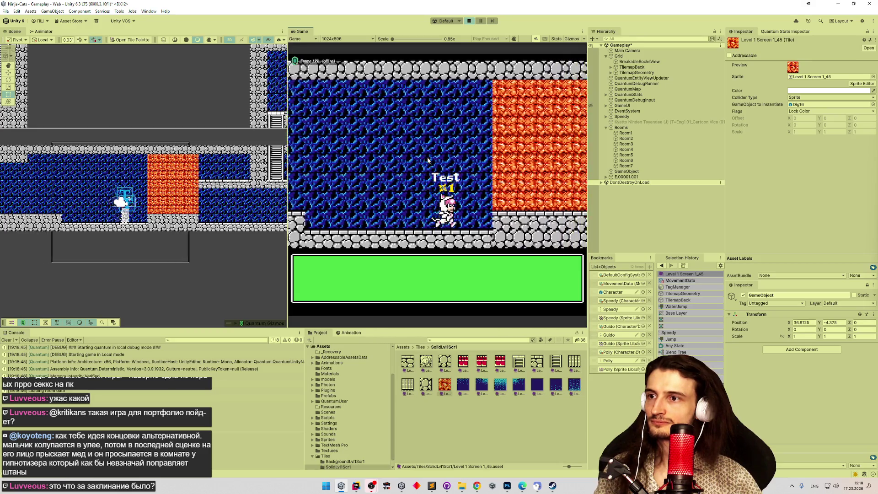
{"action": "key", "text": "Right"}
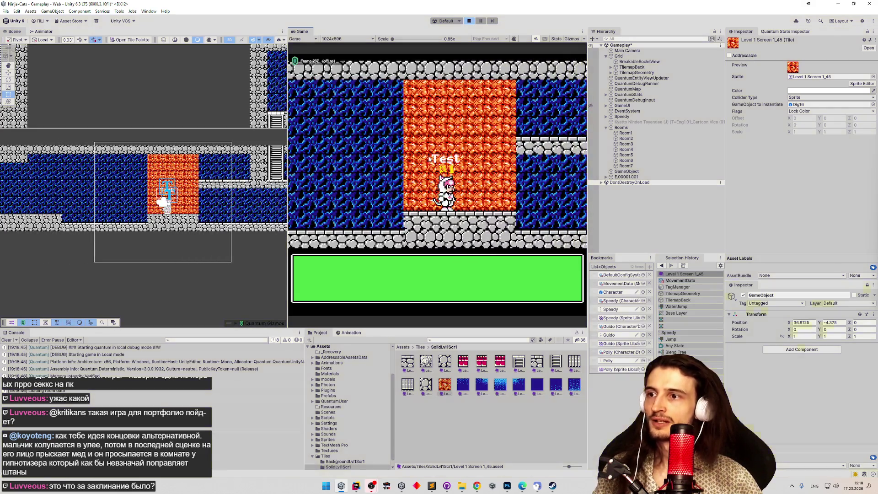
{"action": "double_click", "coordinate": [613, 292]}
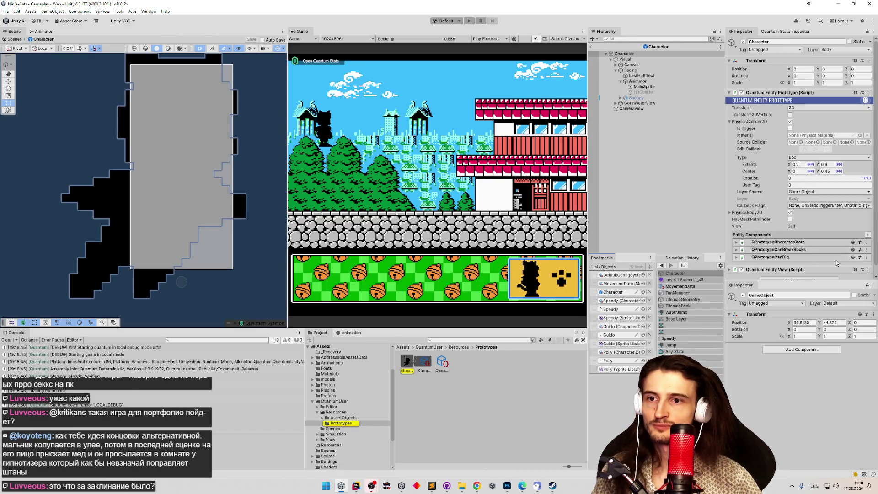
Remove the QPrototypeCanDig component from the Character prototype.
{"action": "left_click", "coordinate": [864, 258]}
{"action": "left_click", "coordinate": [811, 266]}
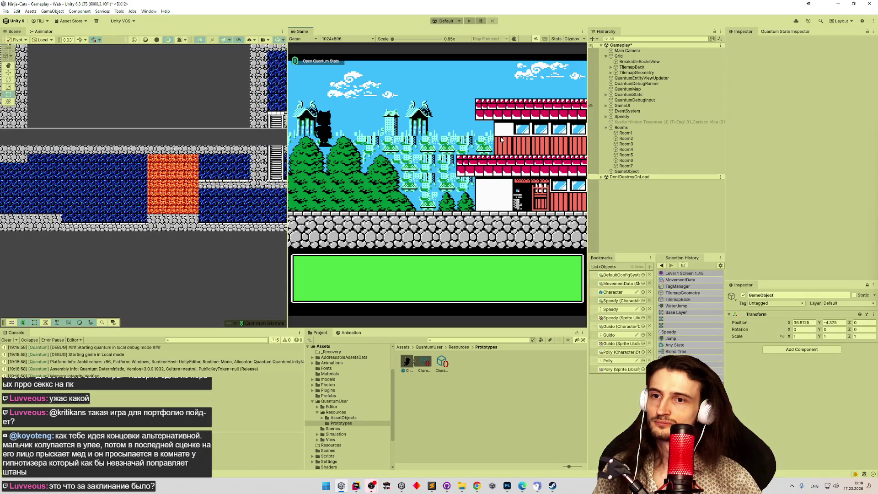
Playtest running and jumping the character into the lava room against the wall.
{"action": "key", "text": "Right"}
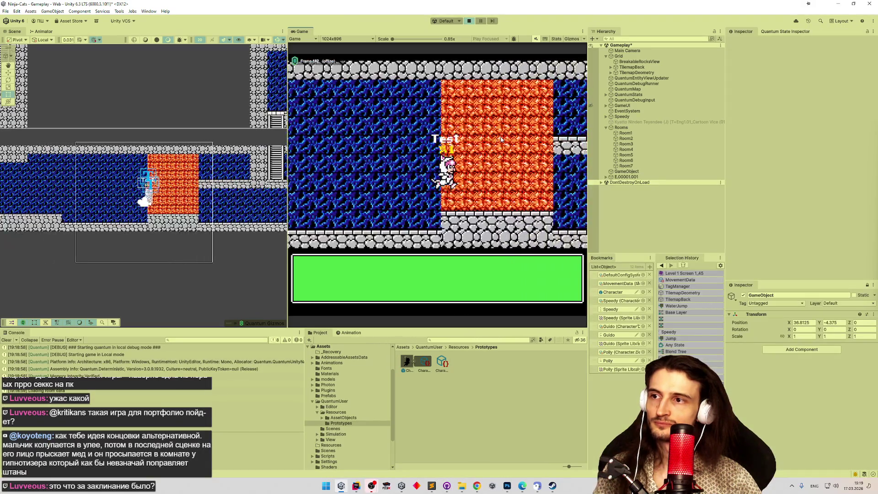
{"action": "key", "text": "space"}
{"action": "key", "text": "space"}
{"action": "key", "text": "Left"}
{"action": "key", "text": "Left"}
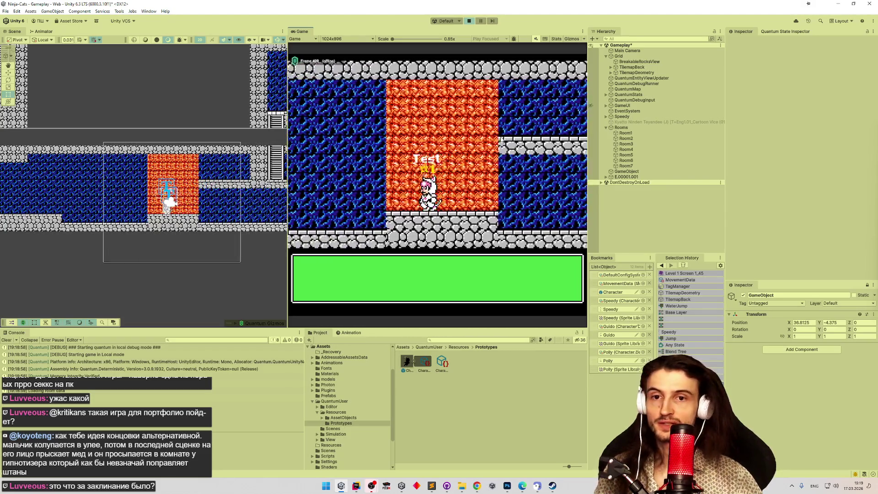
{"action": "key", "text": "Right"}
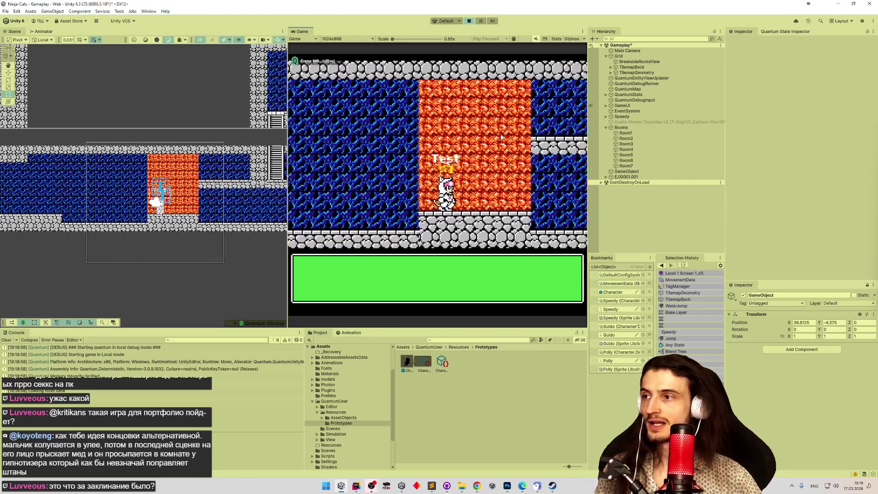
{"action": "key", "text": "space"}
{"action": "key", "text": "Left"}
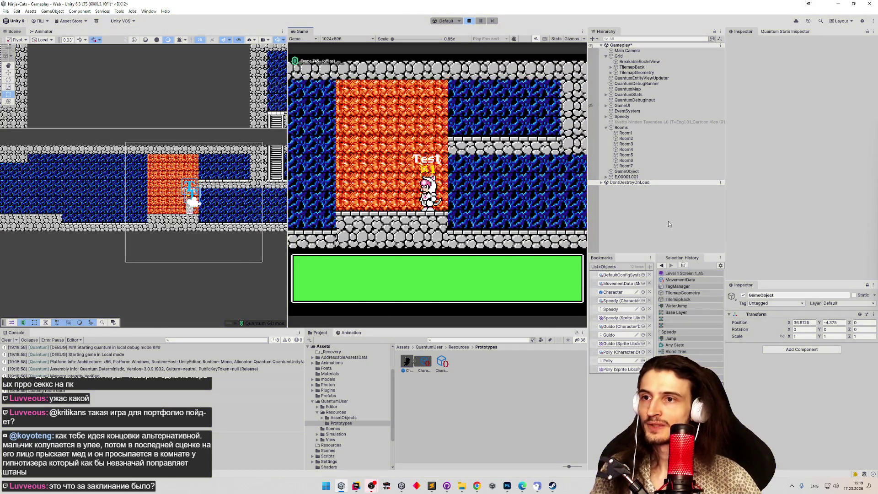
Stop the playtest, clear the console and begin a project asset search.
{"action": "key", "text": "ctrl+p"}
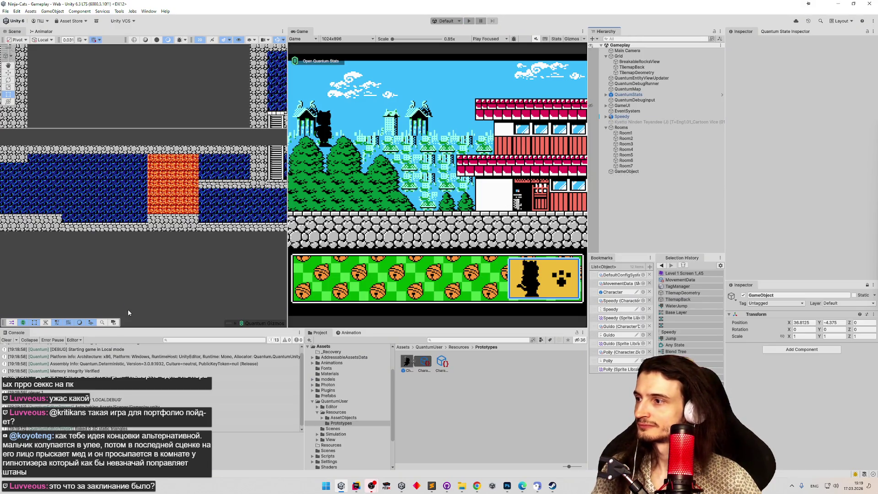
{"action": "left_click", "coordinate": [8, 341]}
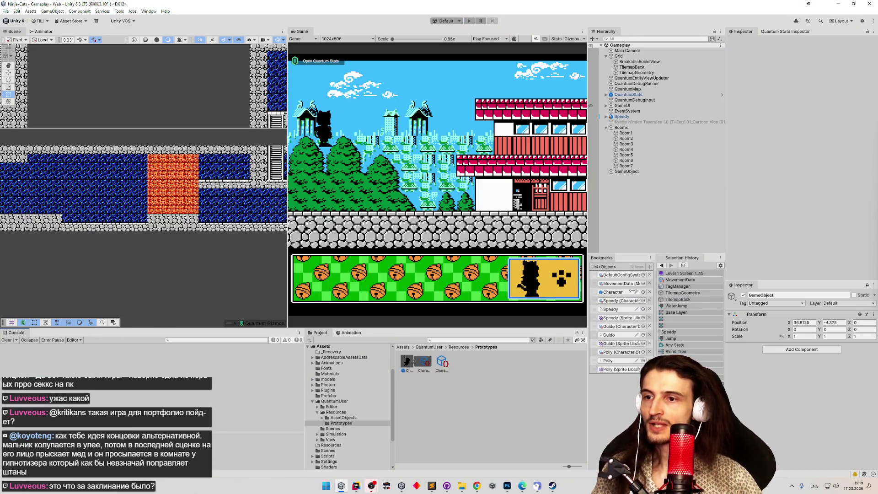
{"action": "left_click", "coordinate": [456, 340]}
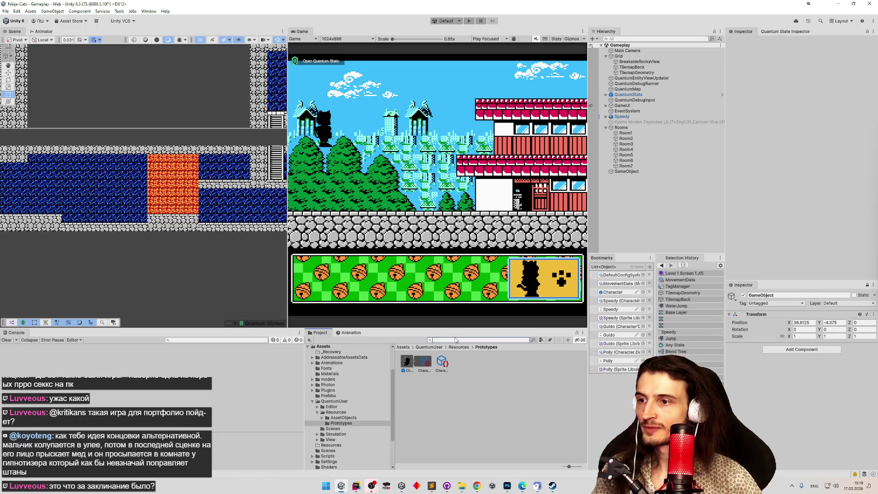
{"action": "type", "text": "movement"}
Enable the Dig layer in MovementData's Dig Mask, then walk the character right to the lava wall.
{"action": "left_click", "coordinate": [408, 364]}
{"action": "left_click", "coordinate": [813, 133]}
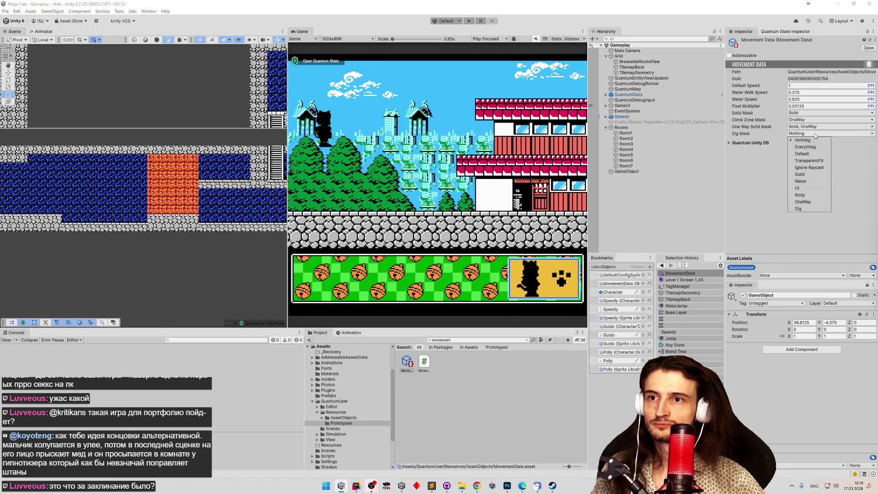
{"action": "left_click", "coordinate": [804, 207]}
{"action": "left_click", "coordinate": [717, 194]}
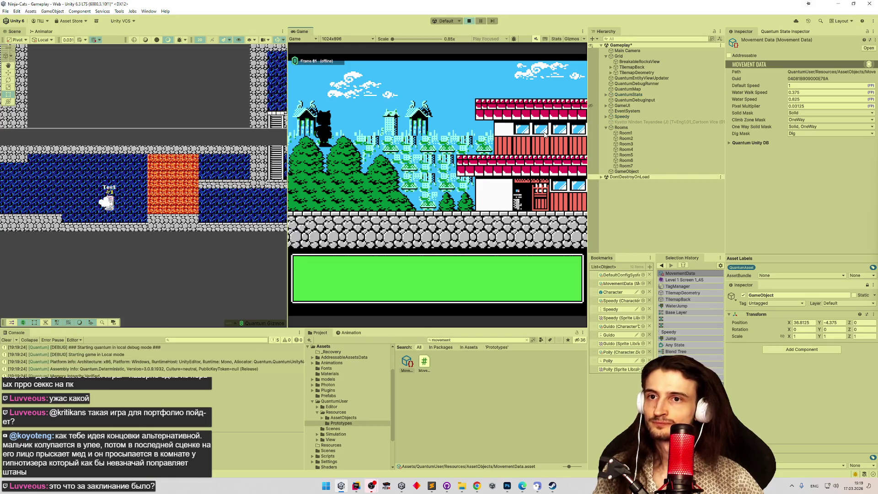
{"action": "key", "text": "Right"}
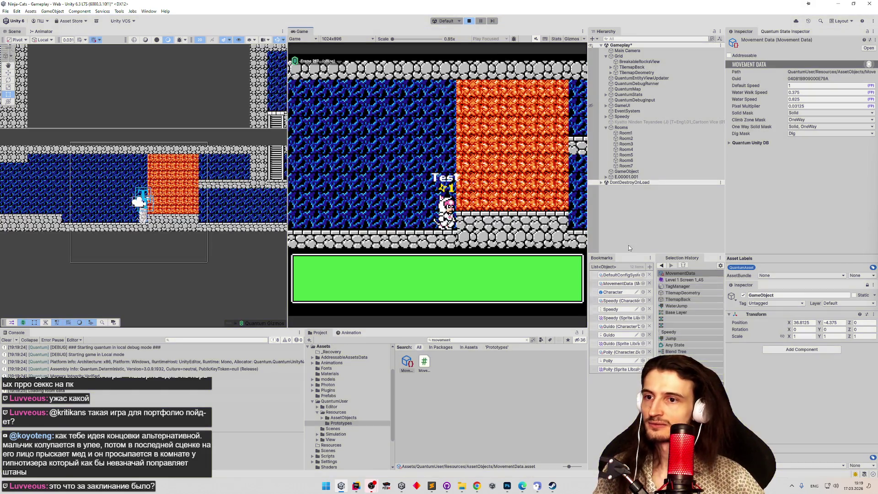
Add the CanDig entity component back to the Character prototype.
{"action": "double_click", "coordinate": [613, 292]}
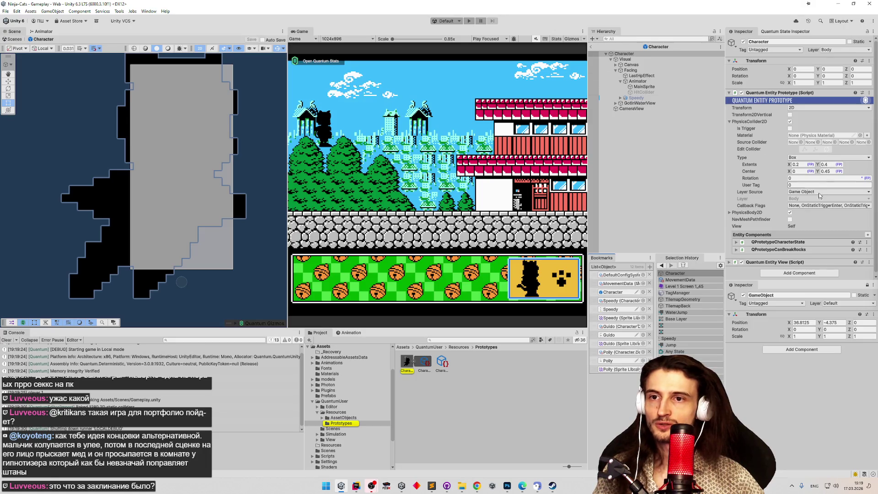
{"action": "left_click", "coordinate": [868, 234]}
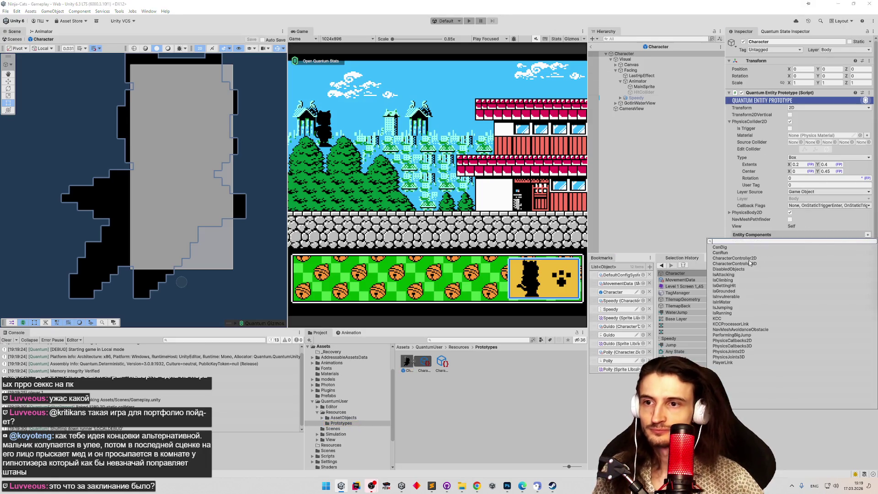
{"action": "left_click", "coordinate": [734, 247]}
Start play, exit prefab mode at the warning, and run and jump into the lava area.
{"action": "key", "text": "ctrl+p"}
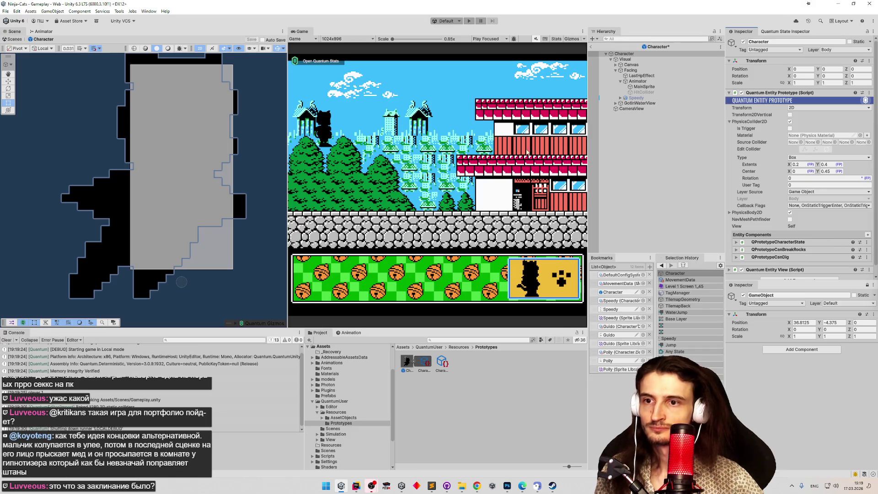
{"action": "left_click", "coordinate": [466, 266]}
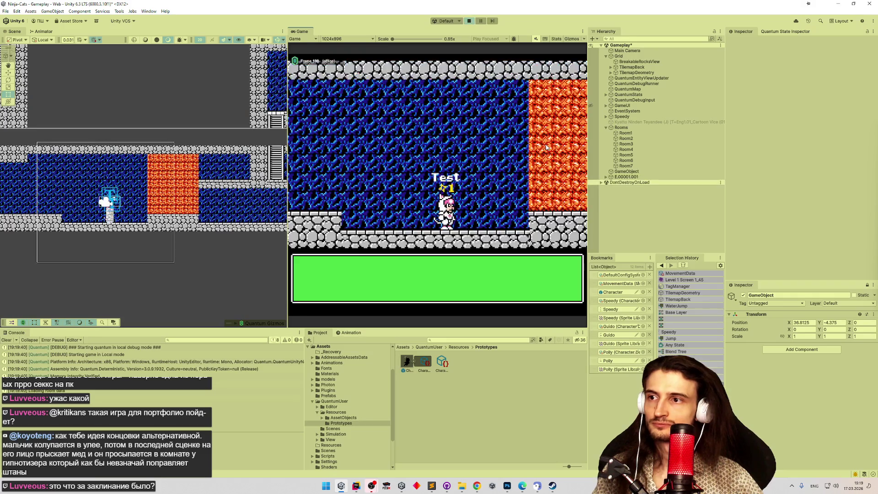
{"action": "key", "text": "Right"}
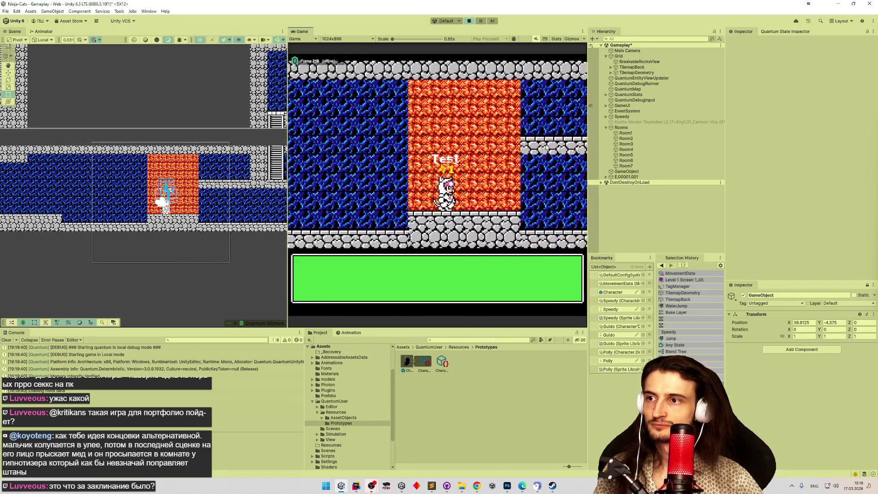
{"action": "key", "text": "space"}
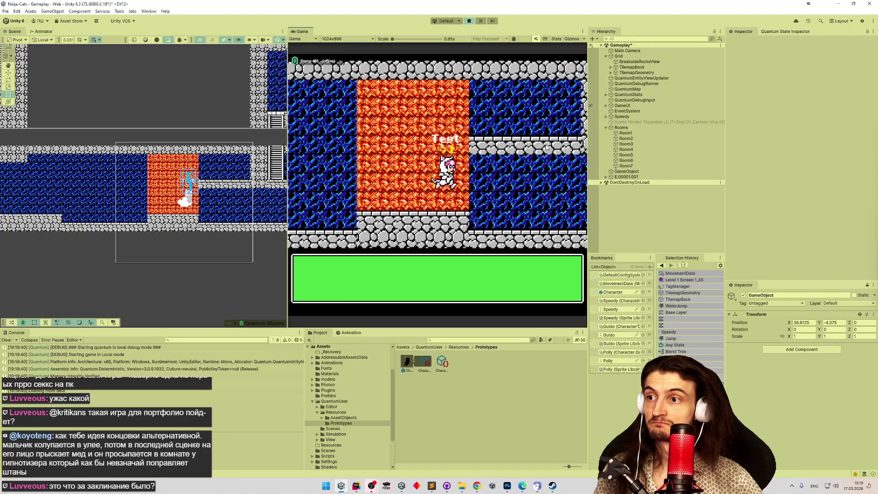
Maximize the Game view and run the Test character left and right past the lava wall.
{"action": "key", "text": "shift+space"}
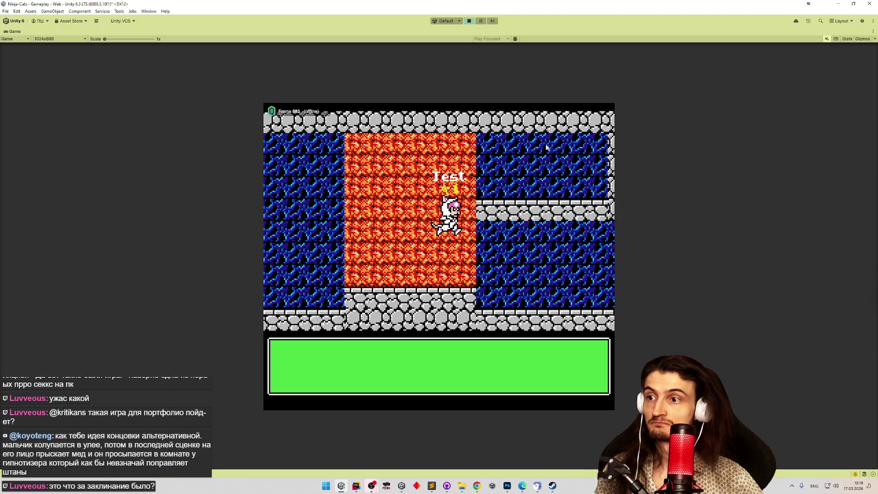
{"action": "key", "text": "Left"}
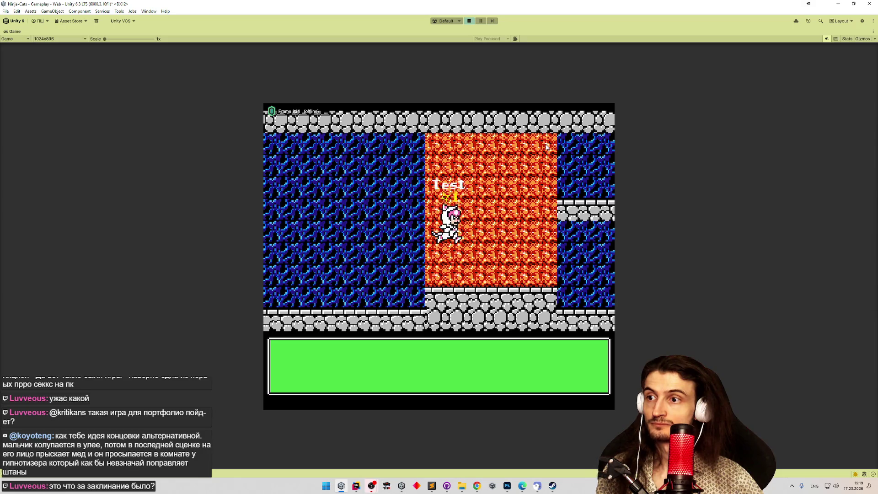
{"action": "key", "text": "Right"}
{"action": "key", "text": "Left"}
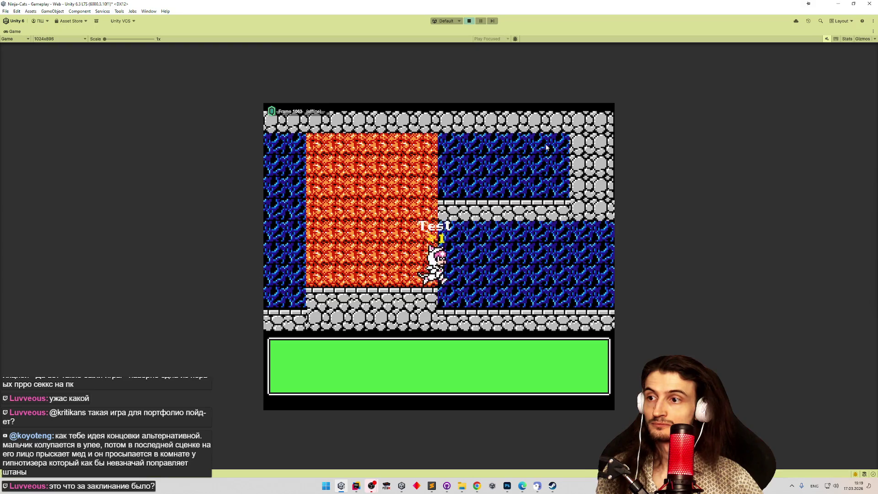
{"action": "key", "text": "Right"}
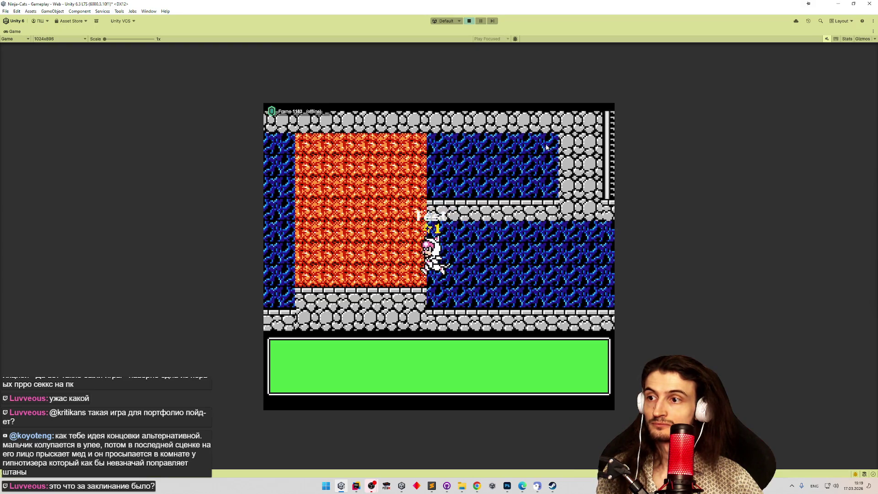
{"action": "key", "text": "Left"}
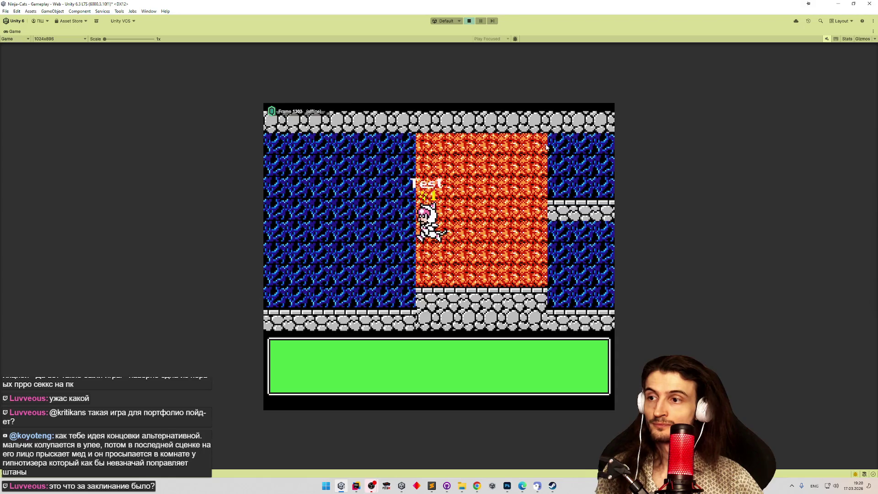
Climb the wall and run the character right through the lava, then restore the editor layout.
{"action": "key", "text": "Left"}
{"action": "key", "text": "Right"}
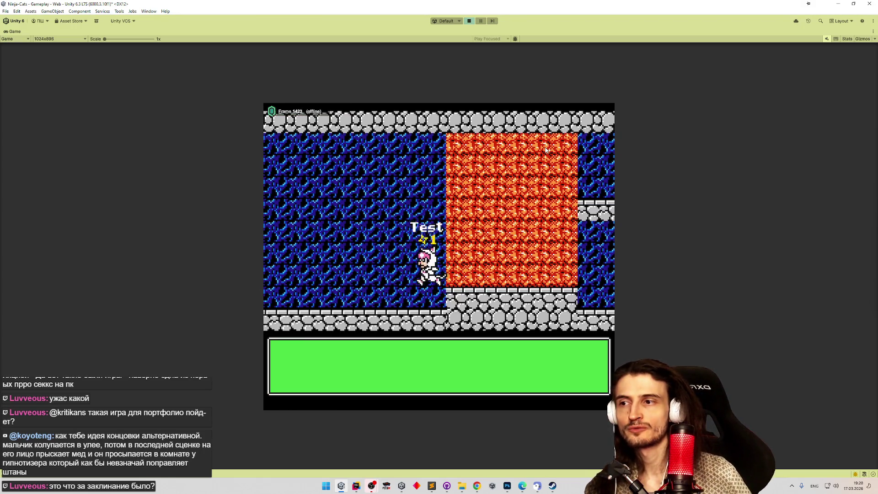
{"action": "key", "text": "Right"}
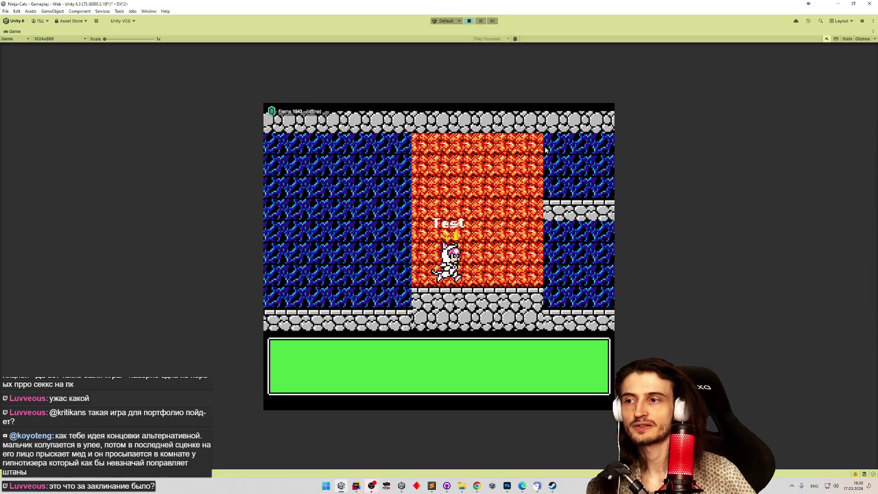
{"action": "key", "text": "Right"}
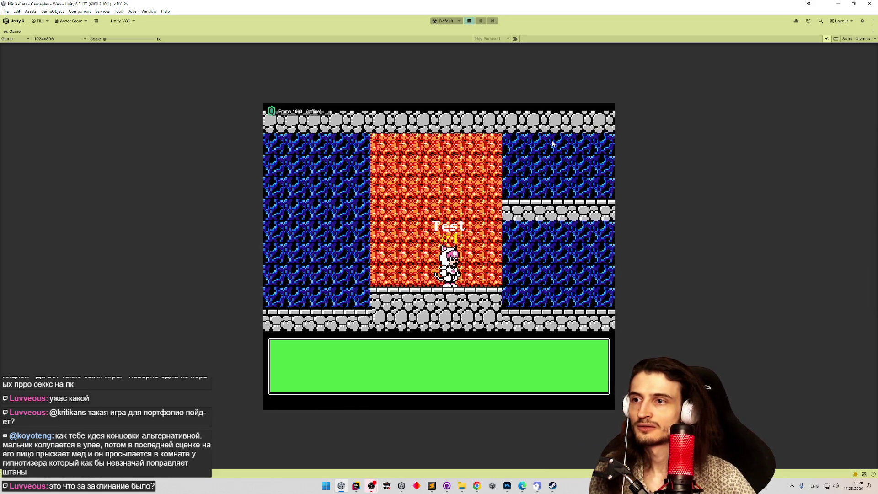
{"action": "key", "text": "shift+space"}
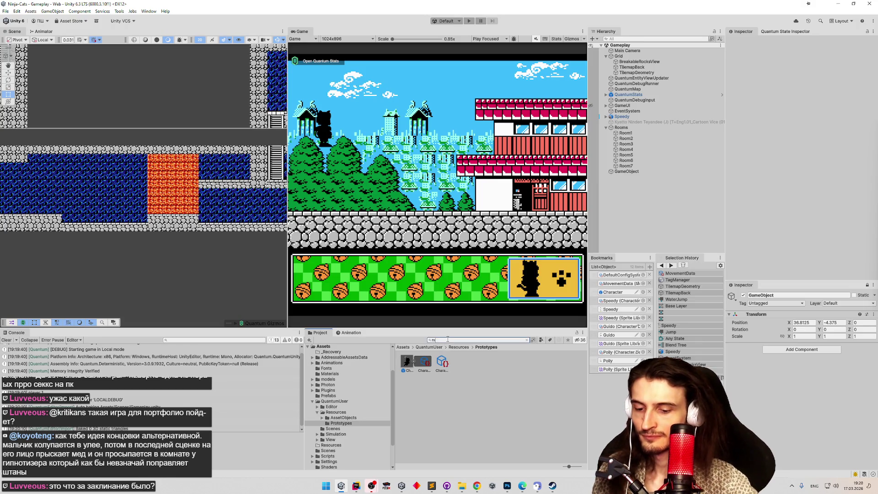
Add the Dig layer to MovementData's One Way Solid Mask.
{"action": "left_click", "coordinate": [408, 361]}
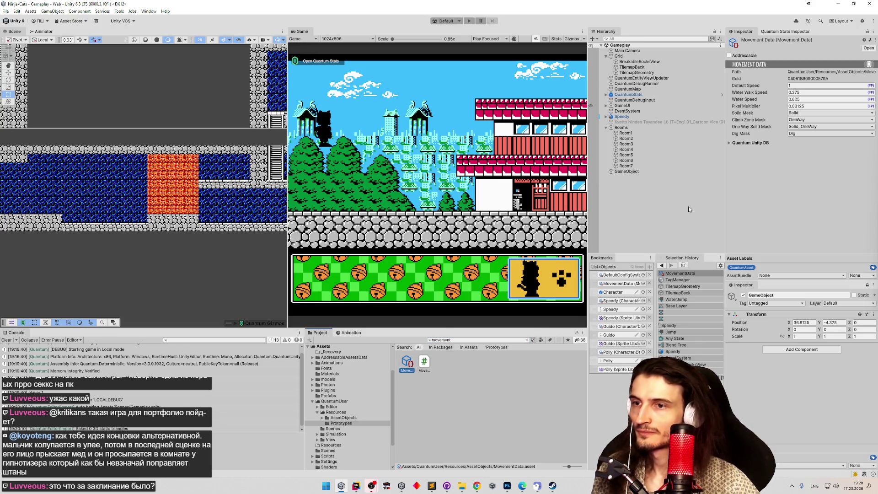
{"action": "left_click", "coordinate": [815, 128]}
{"action": "left_click", "coordinate": [802, 203]}
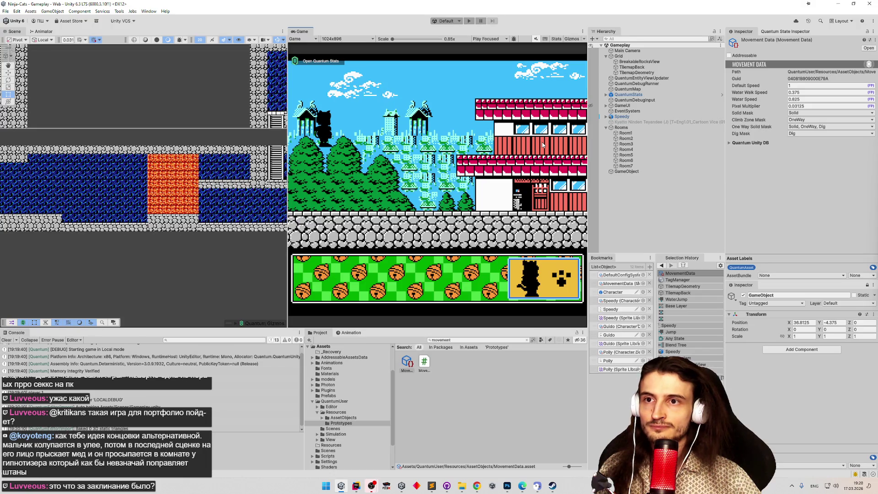
Add the Dig layer to MovementData's Solid Mask, then return to MoveSystem.cs in Rider.
{"action": "left_click", "coordinate": [799, 114]}
{"action": "left_click", "coordinate": [800, 188]}
{"action": "left_click", "coordinate": [779, 175]}
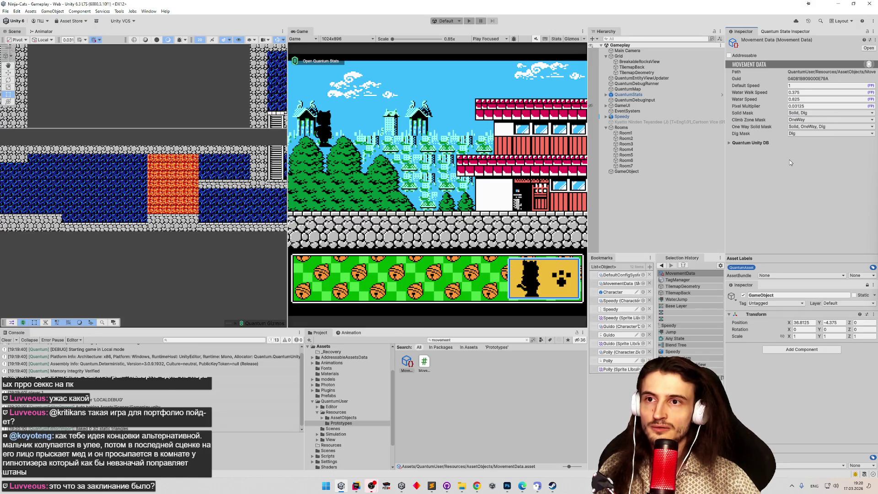
{"action": "key", "text": "alt+Tab"}
{"action": "left_click", "coordinate": [683, 285]}
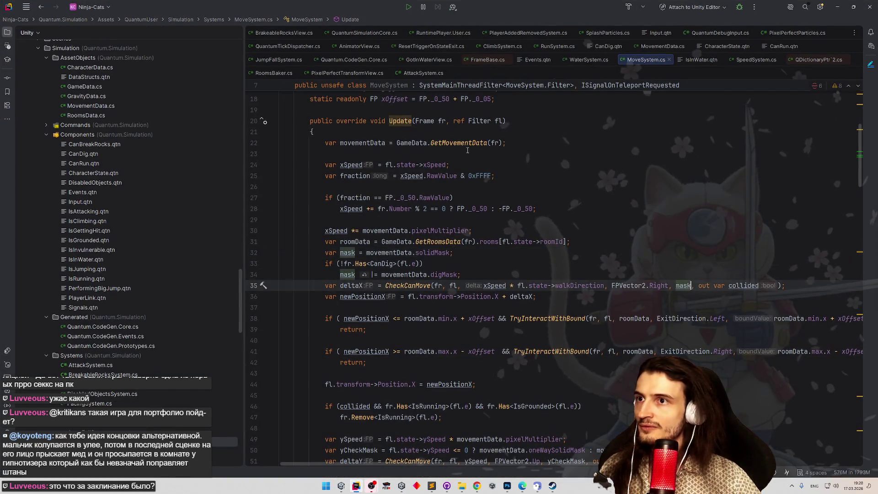
Browse Search Everywhere results from the Update method without settling on a file.
{"action": "key", "text": "Up"}
{"action": "key", "text": "Up"}
{"action": "key", "text": "Up"}
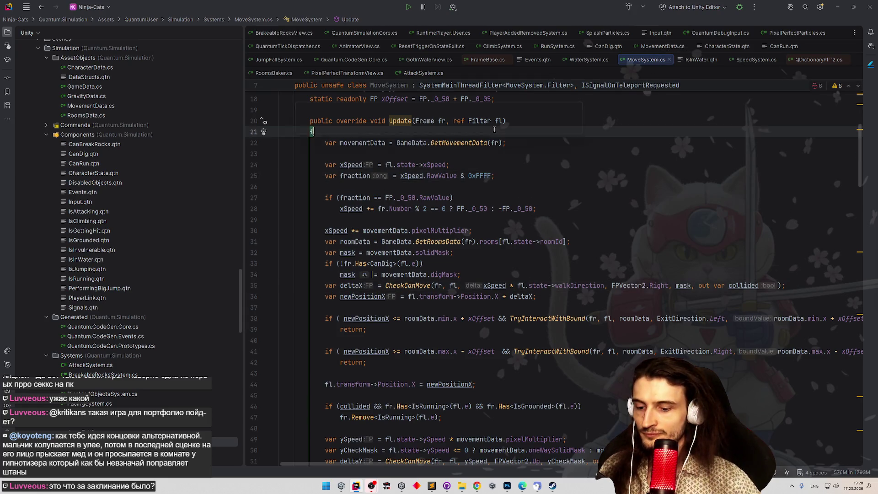
{"action": "key", "text": "ctrl+t"}
{"action": "type", "text": "moves"}
{"action": "key", "text": "Return"}
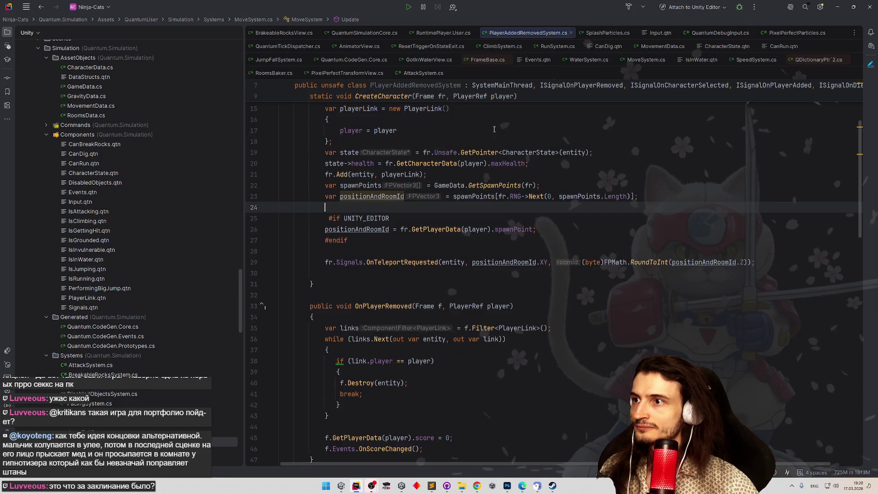
{"action": "key", "text": "ctrl+t"}
{"action": "type", "text": "mov"}
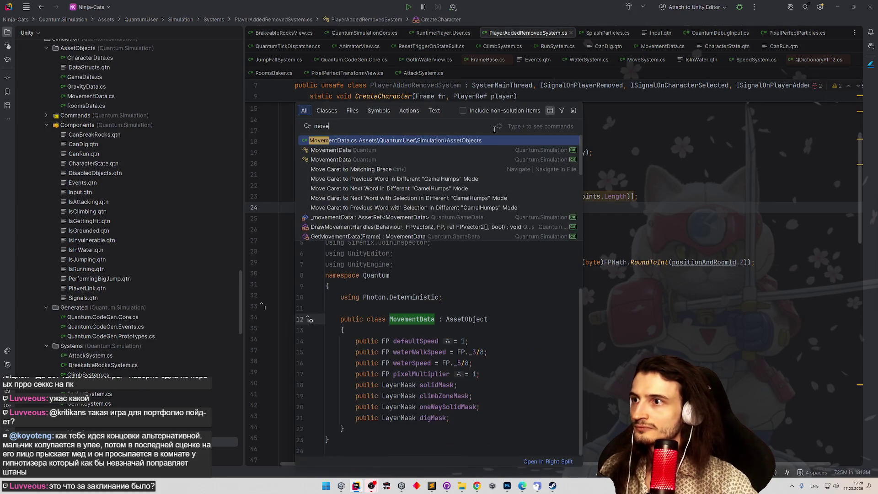
{"action": "key", "text": "Escape"}
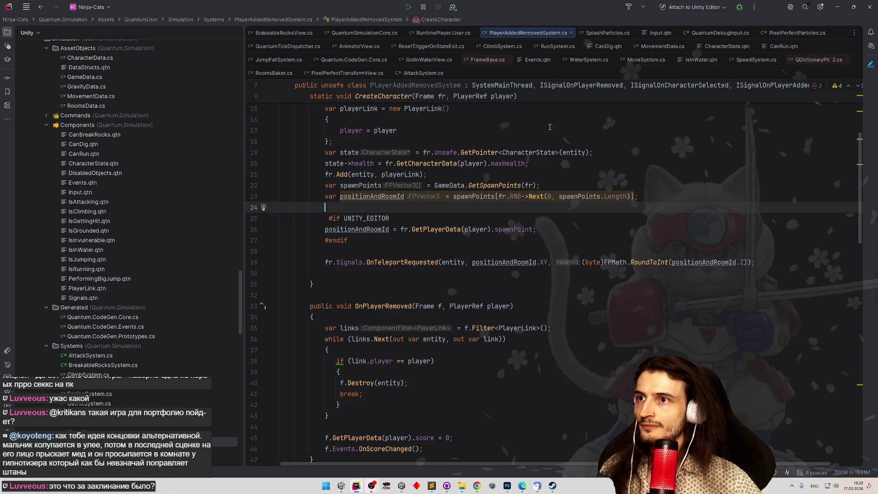
Close all editor tabs and reopen only MoveSystem.cs, jumping to the start of Update.
{"action": "right_click", "coordinate": [544, 34]}
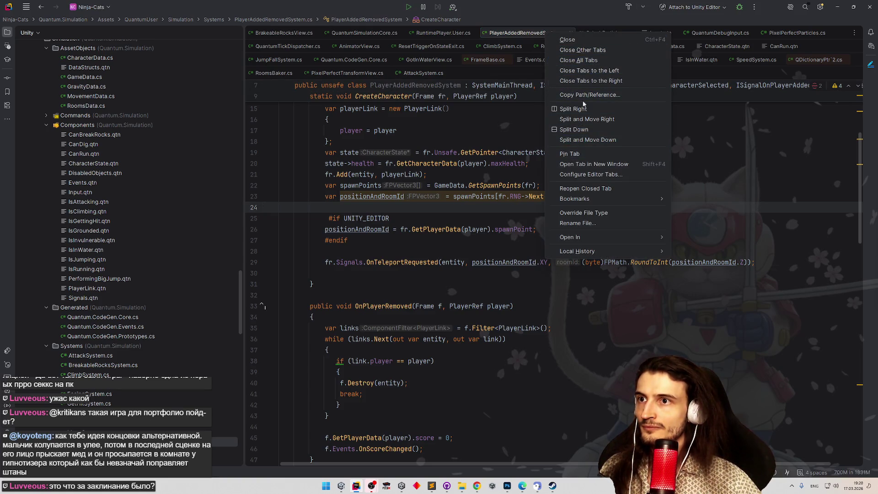
{"action": "left_click", "coordinate": [579, 60]}
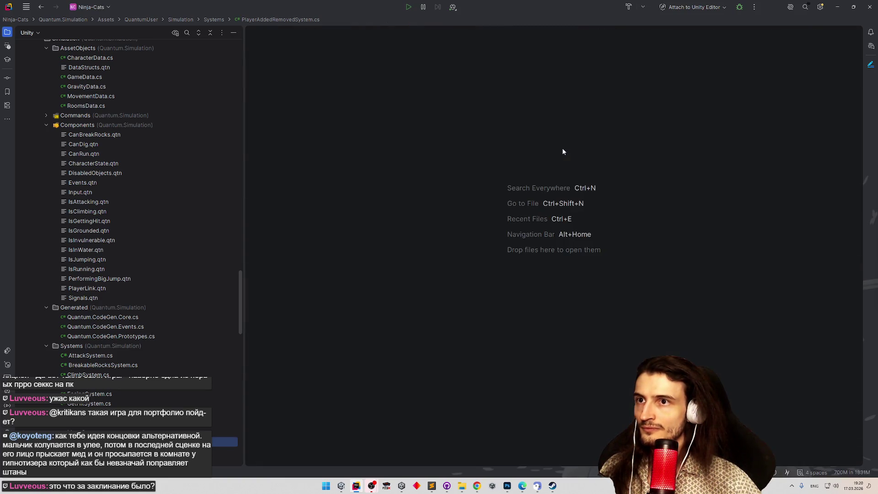
{"action": "key", "text": "ctrl+n"}
{"action": "type", "text": "movesys"}
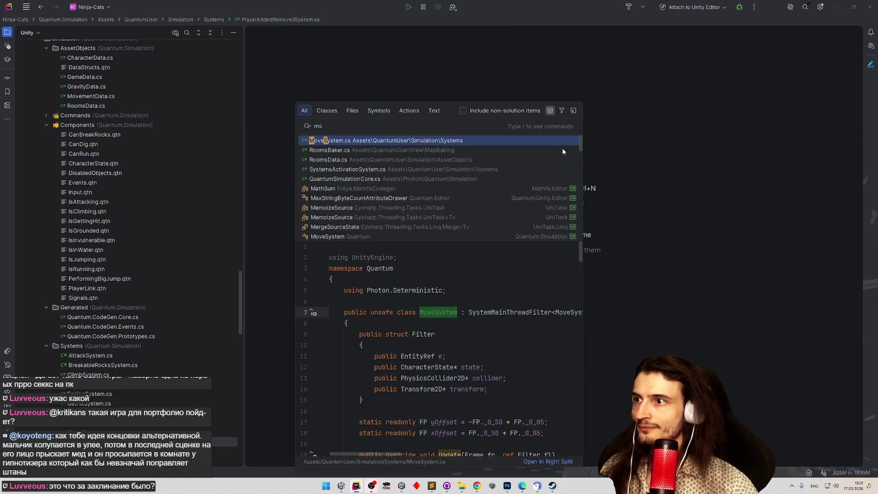
{"action": "key", "text": "Return"}
{"action": "scroll", "coordinate": [562, 148], "scroll_direction": "down", "scroll_amount": 1}
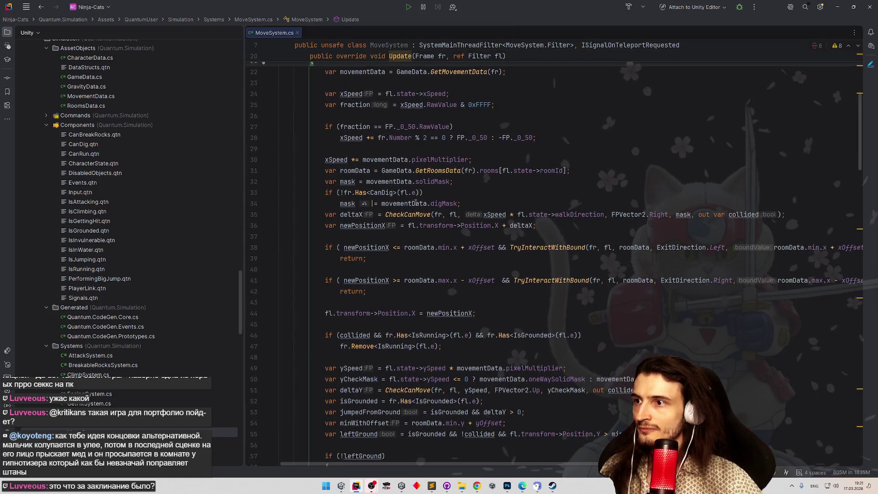
{"action": "scroll", "coordinate": [470, 214], "scroll_direction": "down", "scroll_amount": 3}
{"action": "scroll", "coordinate": [469, 233], "scroll_direction": "down", "scroll_amount": 5}
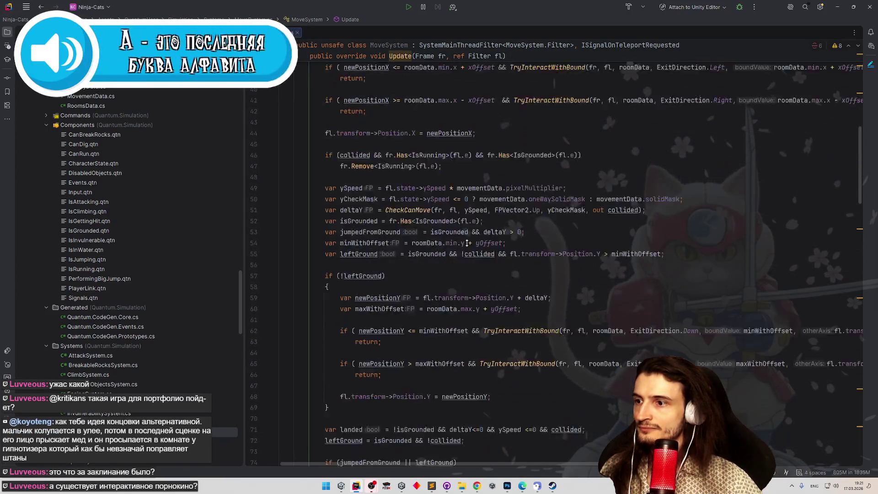
{"action": "scroll", "coordinate": [469, 254], "scroll_direction": "down", "scroll_amount": 5}
{"action": "scroll", "coordinate": [477, 247], "scroll_direction": "up", "scroll_amount": 10}
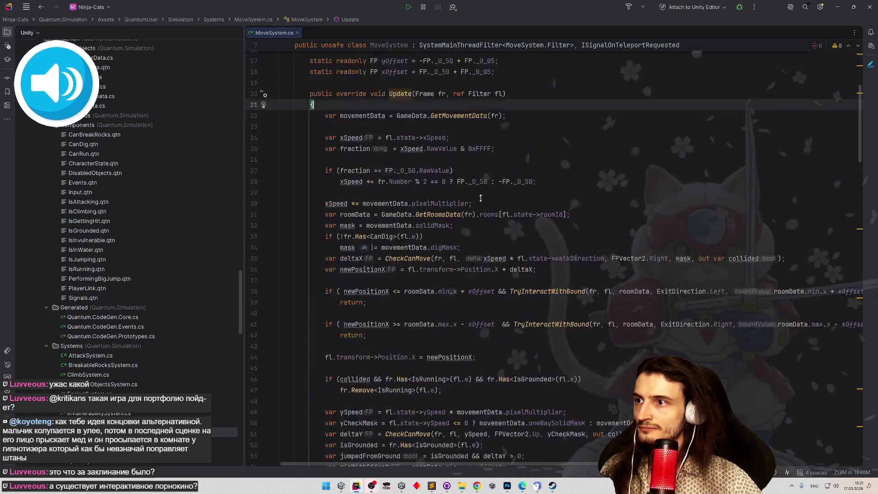
{"action": "scroll", "coordinate": [485, 238], "scroll_direction": "up", "scroll_amount": 5}
{"action": "scroll", "coordinate": [485, 238], "scroll_direction": "down", "scroll_amount": 4}
{"action": "scroll", "coordinate": [489, 239], "scroll_direction": "down", "scroll_amount": 2}
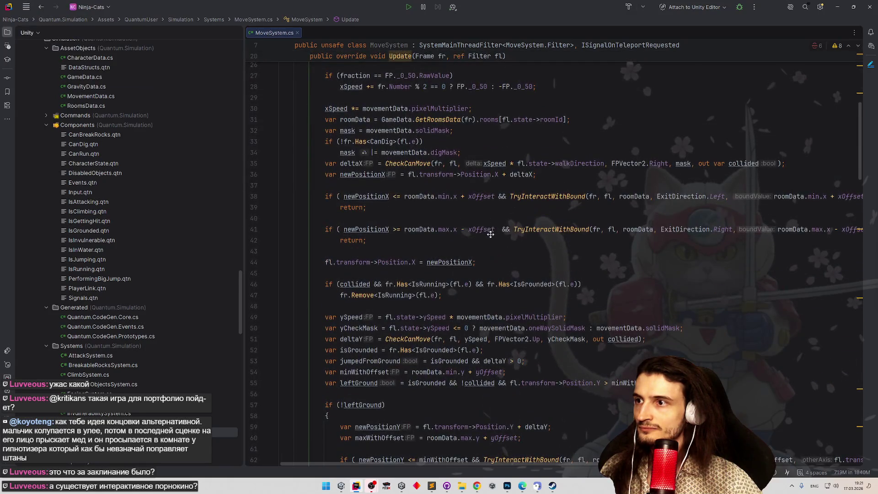
{"action": "scroll", "coordinate": [489, 254], "scroll_direction": "down", "scroll_amount": 2}
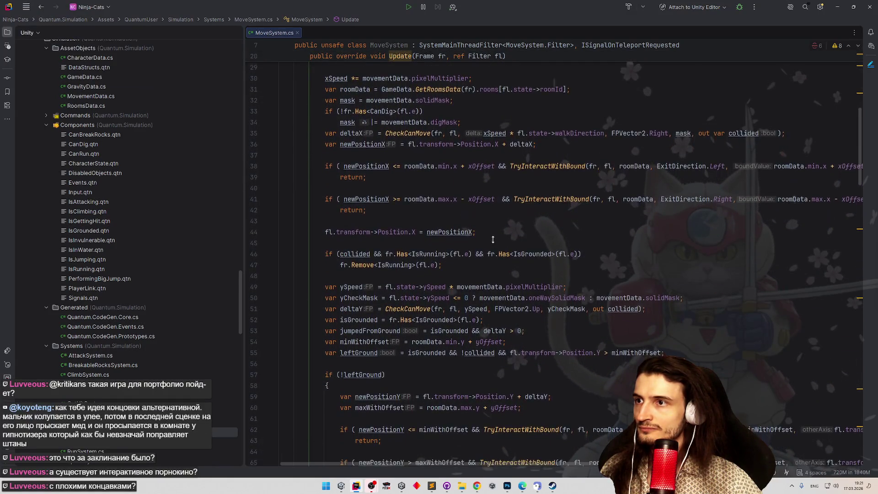
{"action": "scroll", "coordinate": [487, 277], "scroll_direction": "down", "scroll_amount": 4}
{"action": "scroll", "coordinate": [491, 247], "scroll_direction": "down", "scroll_amount": 2}
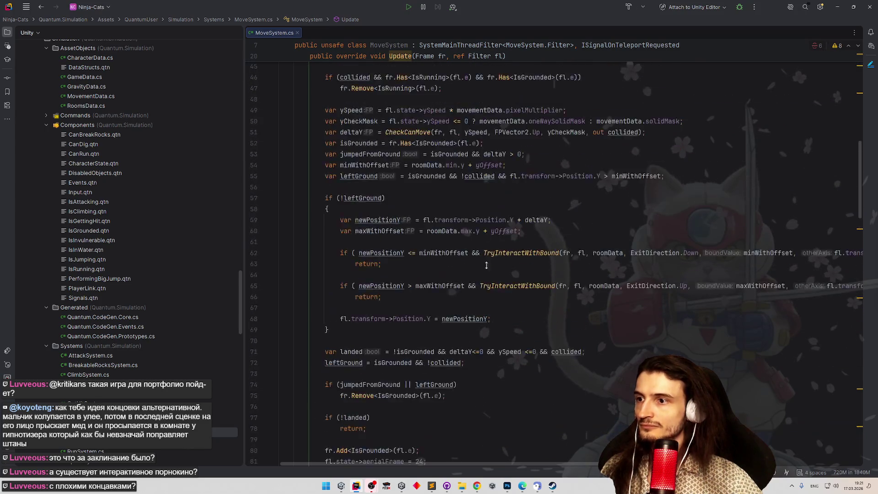
{"action": "scroll", "coordinate": [500, 234], "scroll_direction": "down", "scroll_amount": 6}
{"action": "key", "text": "ctrl+bracketleft"}
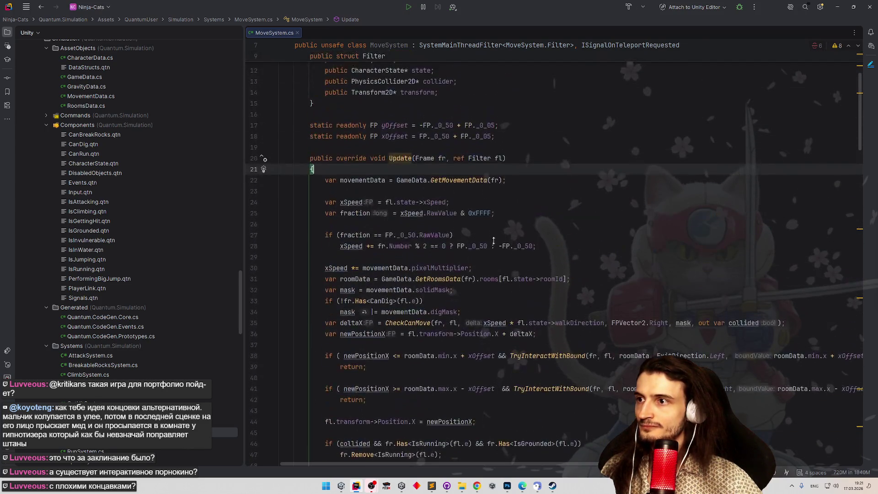
{"action": "scroll", "coordinate": [496, 248], "scroll_direction": "down", "scroll_amount": 2}
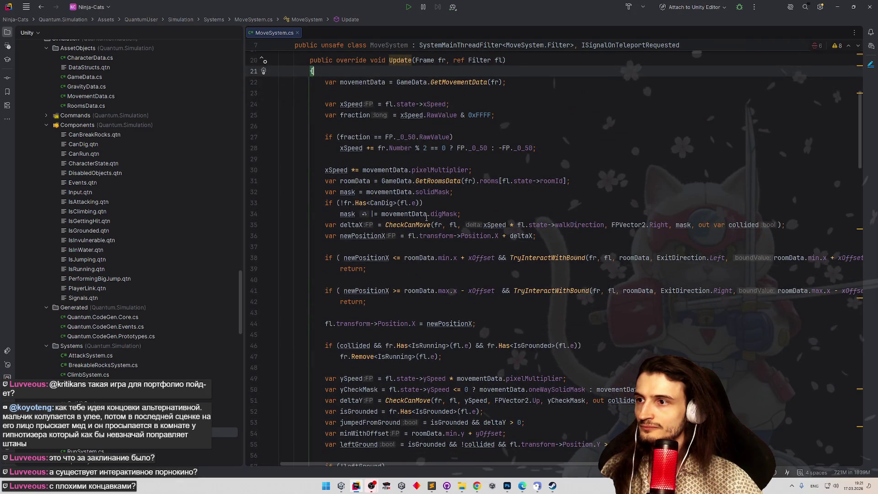
Remove the '!' from the CanDig check and the '|' from the digMask assignment on line 34.
{"action": "left_click", "coordinate": [342, 203]}
{"action": "key", "text": "BackSpace"}
{"action": "left_click", "coordinate": [373, 213]}
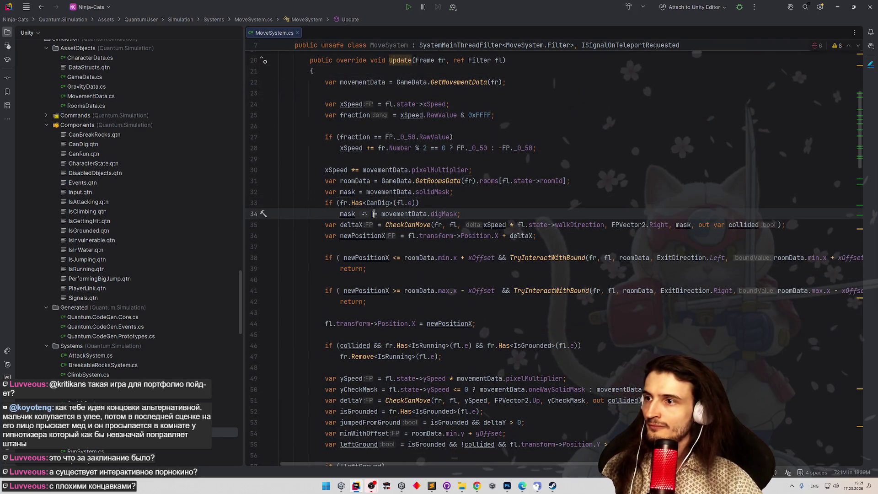
{"action": "key", "text": "Delete"}
{"action": "type", "text": "~"}
{"action": "key", "text": "Up"}
{"action": "key", "text": "End"}
{"action": "key", "text": "Down"}
{"action": "key", "text": "End"}
{"action": "mouse_move", "coordinate": [362, 214]}
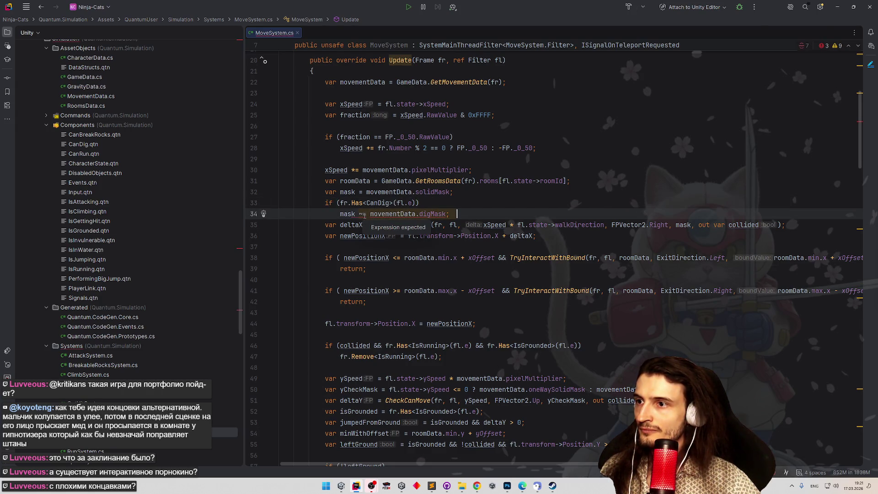
{"action": "left_click", "coordinate": [360, 214]}
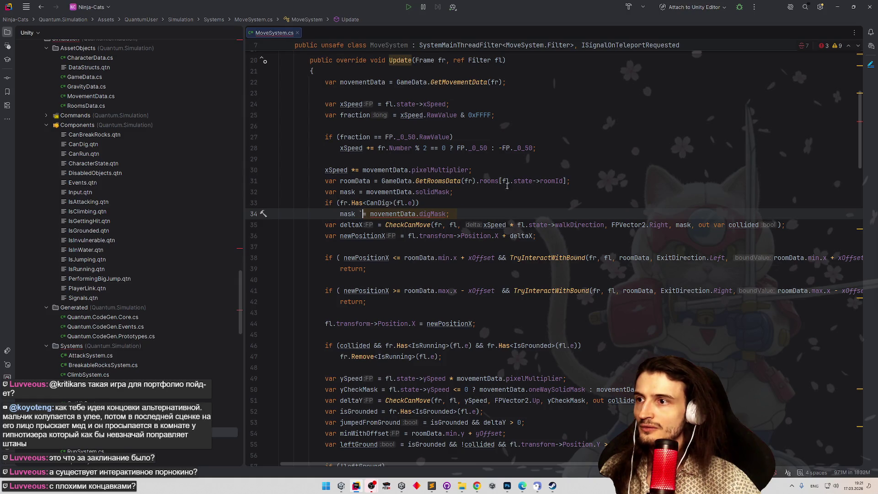
{"action": "left_click", "coordinate": [373, 214]}
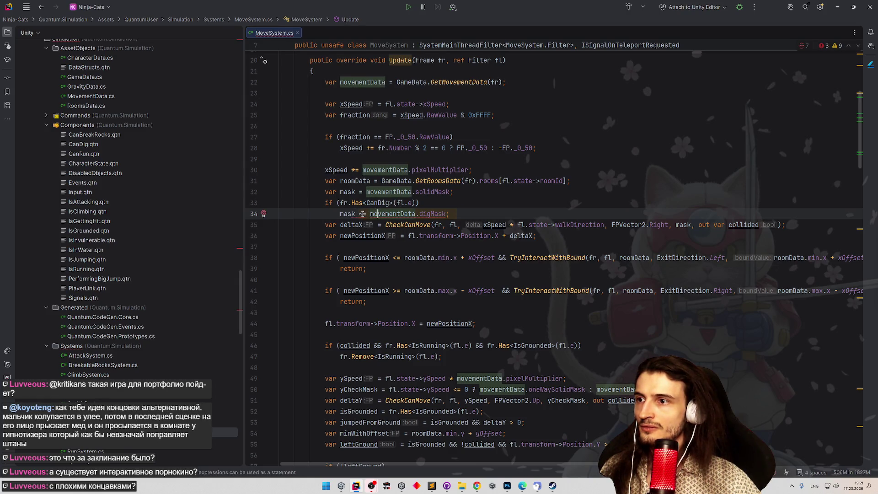
{"action": "left_click", "coordinate": [477, 486]}
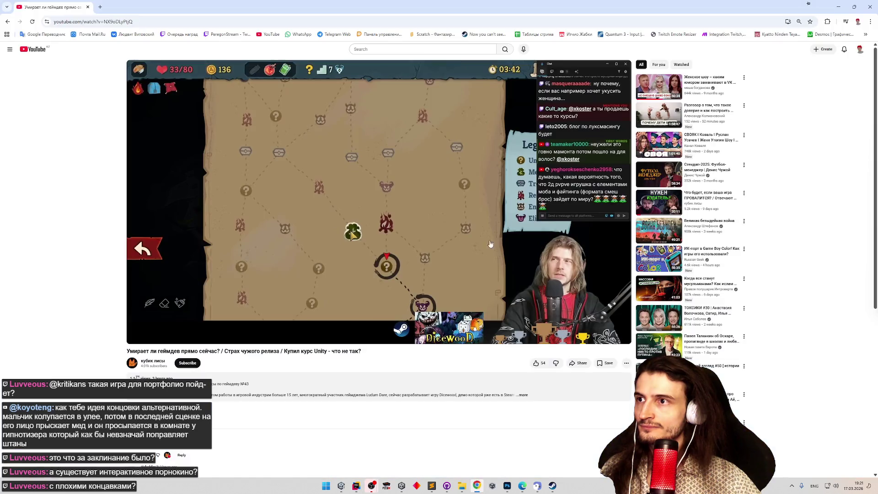
Search Google for 'unity layer mask operations' and expand the AI overview's bitwise operator table.
{"action": "left_click", "coordinate": [100, 7]}
{"action": "type", "text": "unity layer mask"}
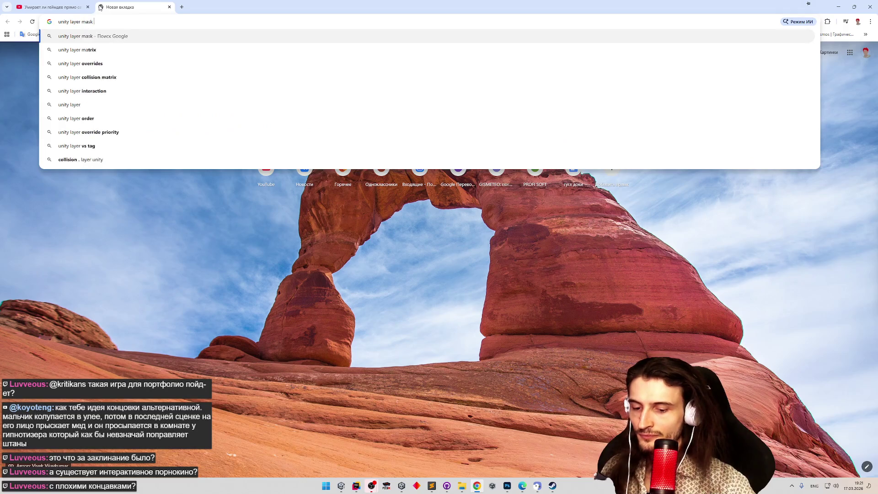
{"action": "type", "text": " opre"}
{"action": "key", "text": "BackSpace"}
{"action": "key", "text": "BackSpace"}
{"action": "type", "text": "erations"}
{"action": "key", "text": "Return"}
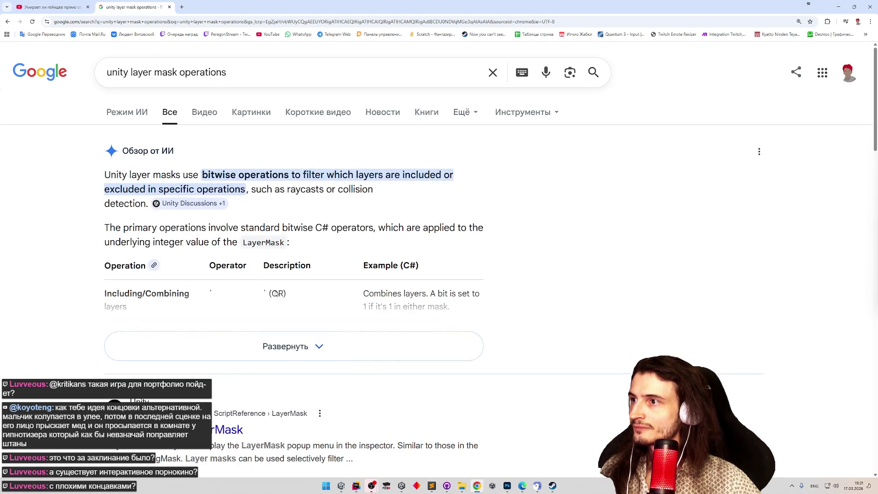
{"action": "left_click", "coordinate": [453, 346]}
{"action": "scroll", "coordinate": [509, 316], "scroll_direction": "down", "scroll_amount": 1}
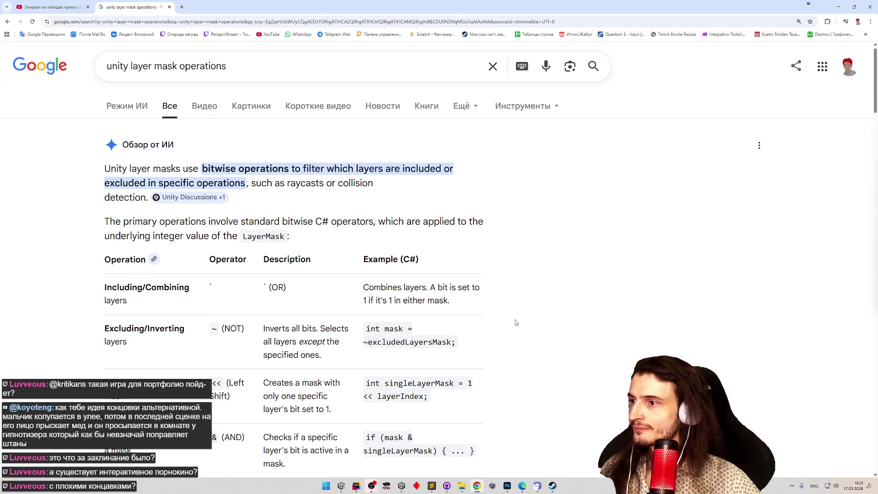
{"action": "key", "text": "alt+Tab"}
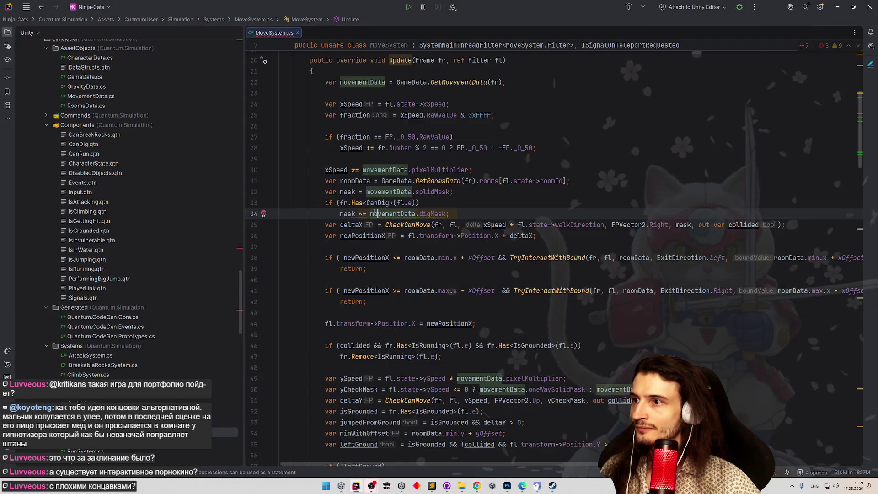
Rework line 34 into a '~=' compound assignment of movementData.digMask, then return to the search results.
{"action": "key", "text": "BackSpace"}
{"action": "key", "text": "Up"}
{"action": "key", "text": "End"}
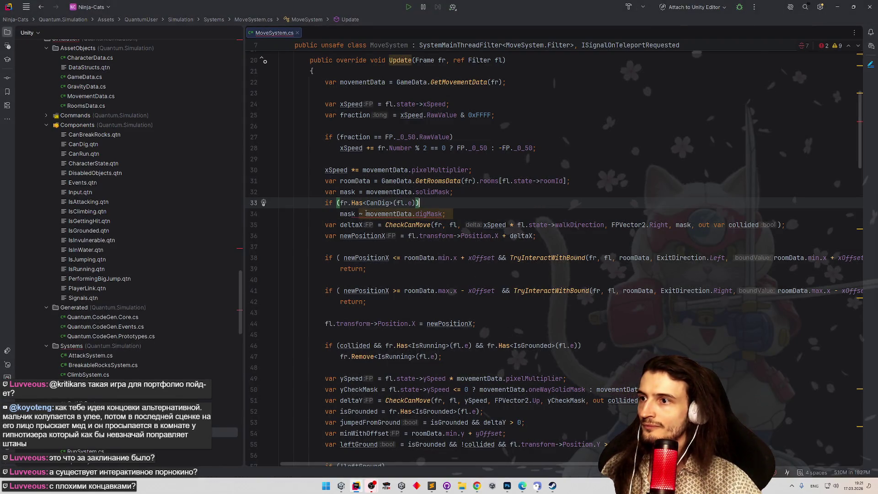
{"action": "left_click", "coordinate": [361, 213]}
{"action": "key", "text": "BackSpace"}
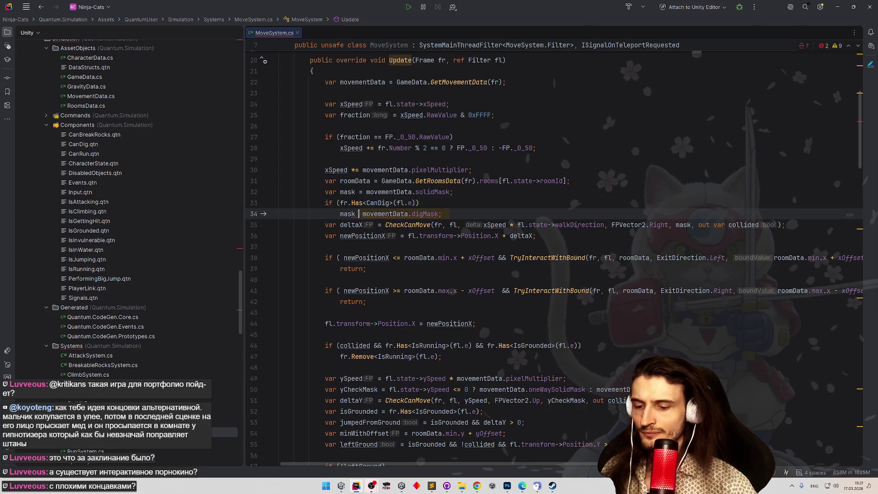
{"action": "type", "text": "~="}
{"action": "left_click", "coordinate": [423, 169]}
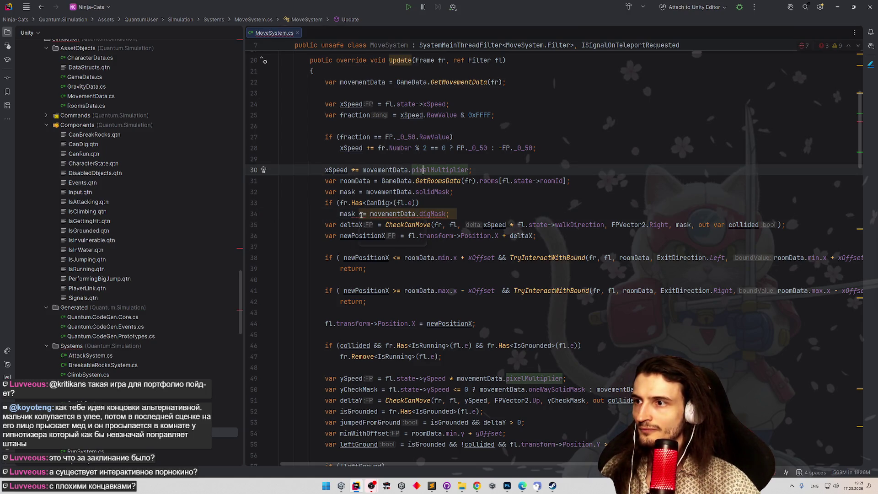
{"action": "key", "text": "alt+Tab"}
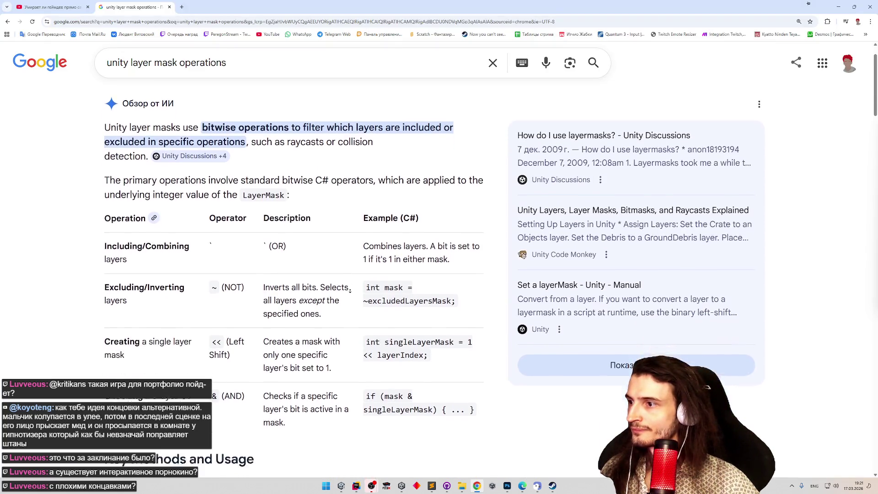
{"action": "scroll", "coordinate": [350, 289], "scroll_direction": "down", "scroll_amount": 3}
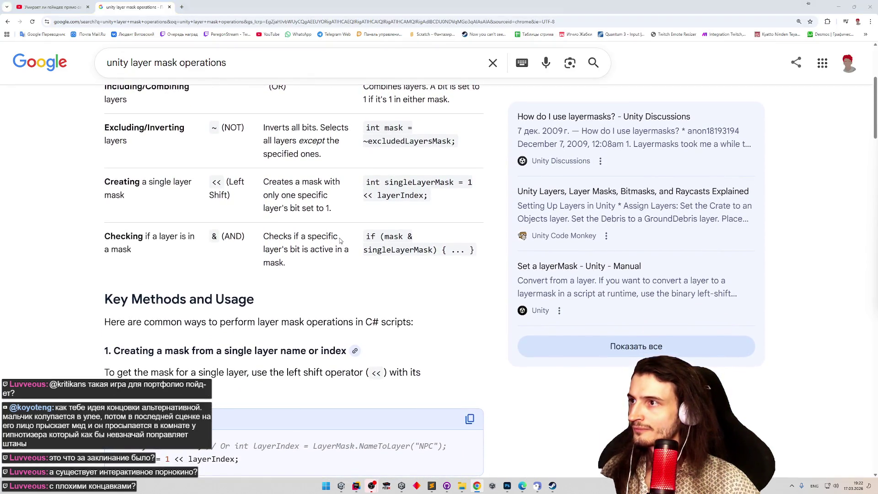
Read the overview's 'Excluding layers' section and select the '~ignoredLayers' example.
{"action": "key", "text": "alt+Tab"}
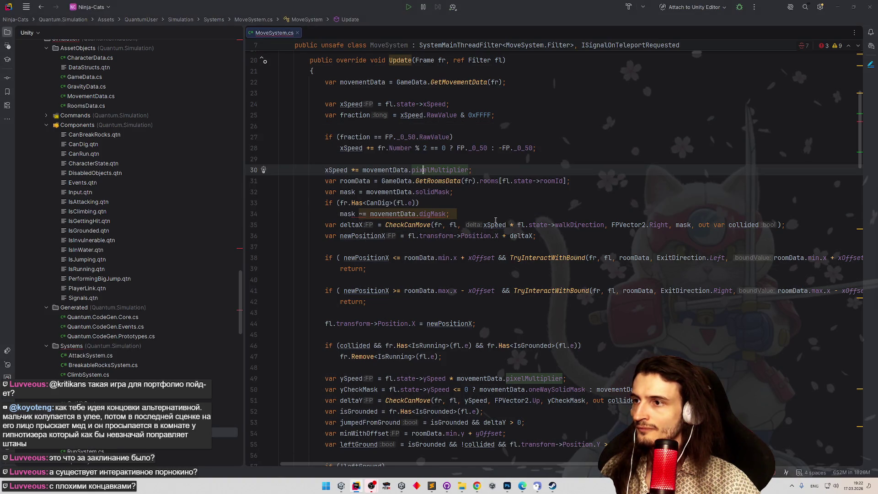
{"action": "key", "text": "alt+Tab"}
{"action": "scroll", "coordinate": [286, 295], "scroll_direction": "down", "scroll_amount": 3}
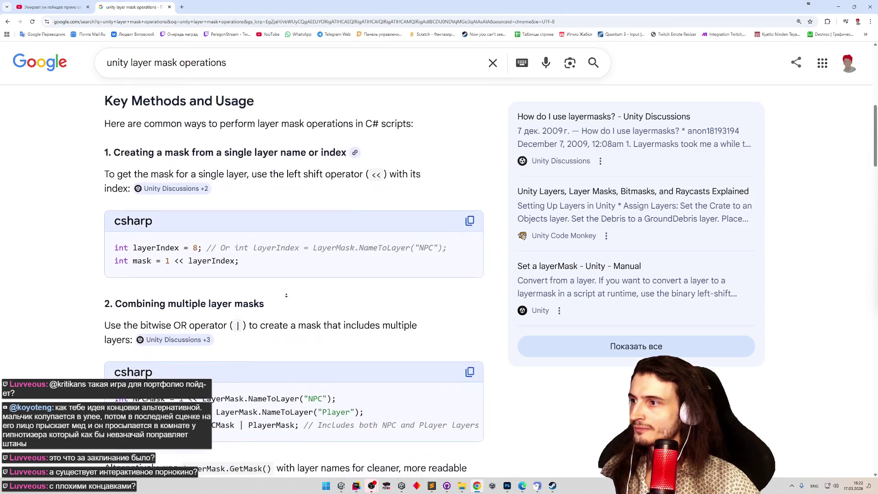
{"action": "scroll", "coordinate": [286, 295], "scroll_direction": "down", "scroll_amount": 1}
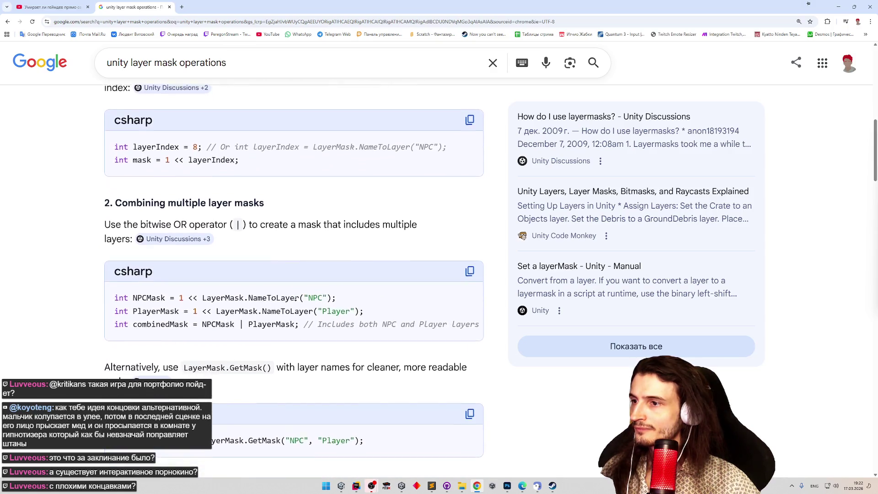
{"action": "scroll", "coordinate": [297, 298], "scroll_direction": "down", "scroll_amount": 1}
{"action": "scroll", "coordinate": [297, 306], "scroll_direction": "down", "scroll_amount": 2}
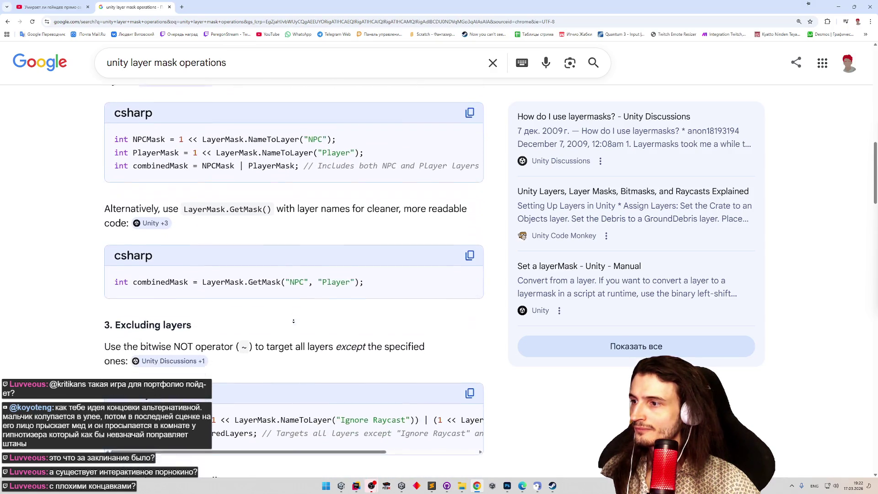
{"action": "scroll", "coordinate": [294, 321], "scroll_direction": "down", "scroll_amount": 2}
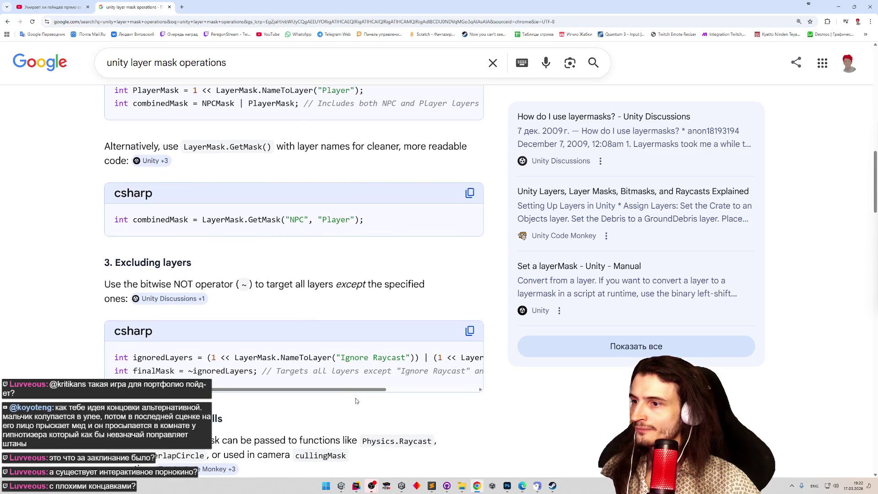
{"action": "mouse_move", "coordinate": [359, 371]}
{"action": "left_mouse_down"}
{"action": "mouse_move", "coordinate": [471, 387]}
{"action": "mouse_move", "coordinate": [353, 382]}
{"action": "left_mouse_up"}
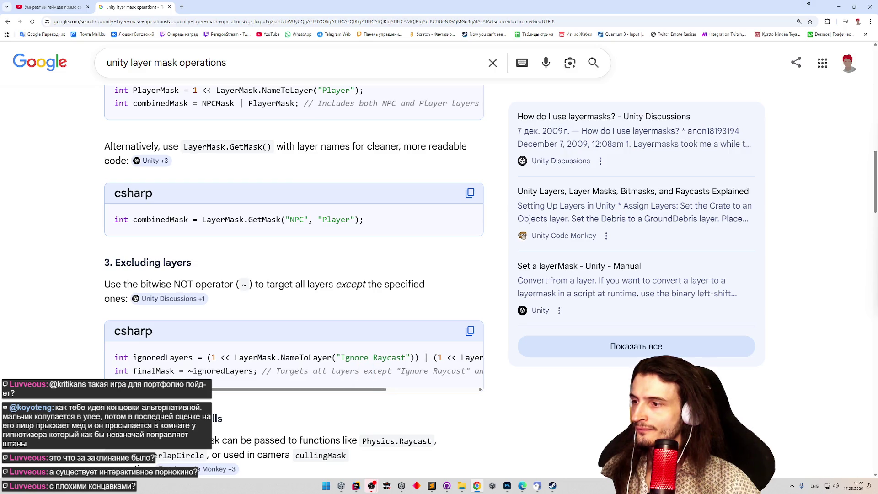
{"action": "left_click_drag", "start_coordinate": [190, 371], "coordinate": [244, 371]}
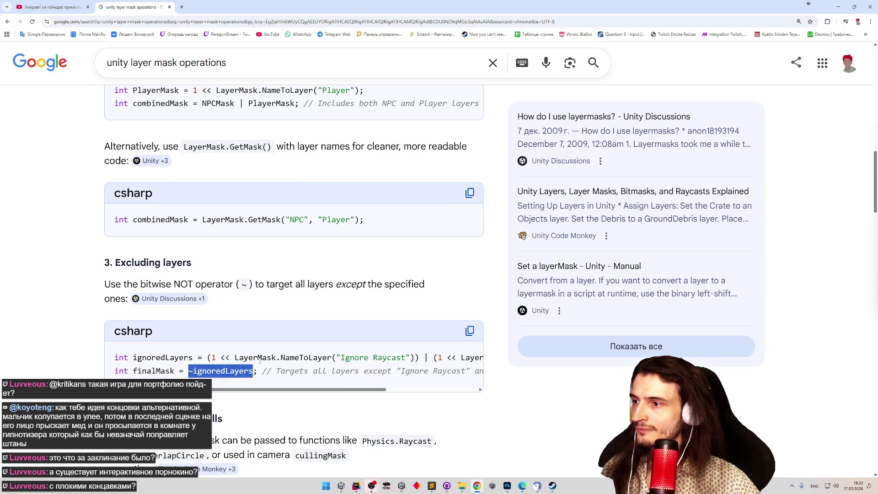
Change line 34 to 'mask = ~movementData.digMask'.
{"action": "key", "text": "alt+Tab"}
{"action": "left_click", "coordinate": [362, 213]}
{"action": "type", "text": "~"}
{"action": "key", "text": "BackSpace"}
{"action": "left_click", "coordinate": [370, 213]}
{"action": "type", "text": "~movementData.digMask;"}
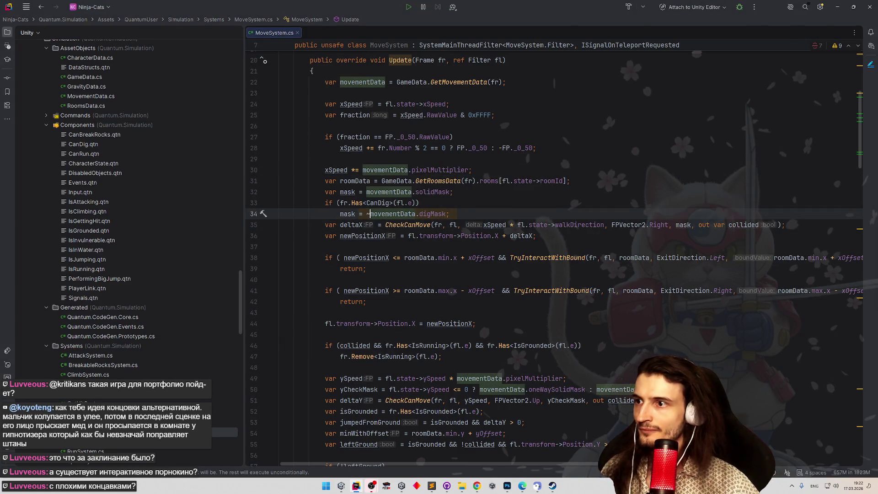
Insert a blank line after the solidMask line, before the CanDig check, then return to Chrome.
{"action": "left_click", "coordinate": [521, 203]}
{"action": "type", "text": "&"}
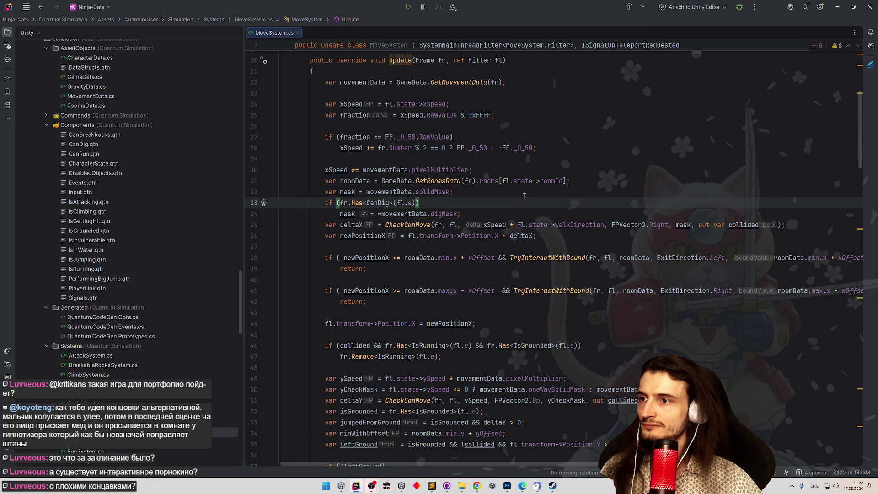
{"action": "left_click", "coordinate": [468, 196]}
{"action": "key", "text": "Return"}
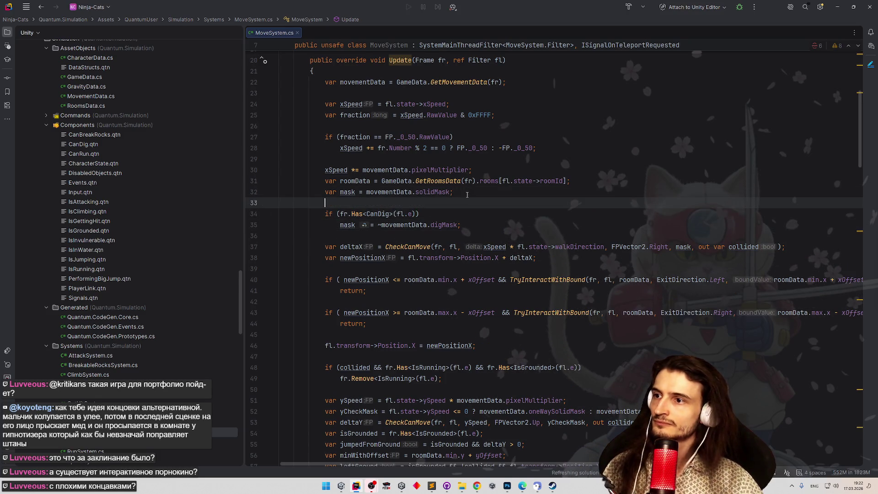
{"action": "key", "text": "alt+Tab"}
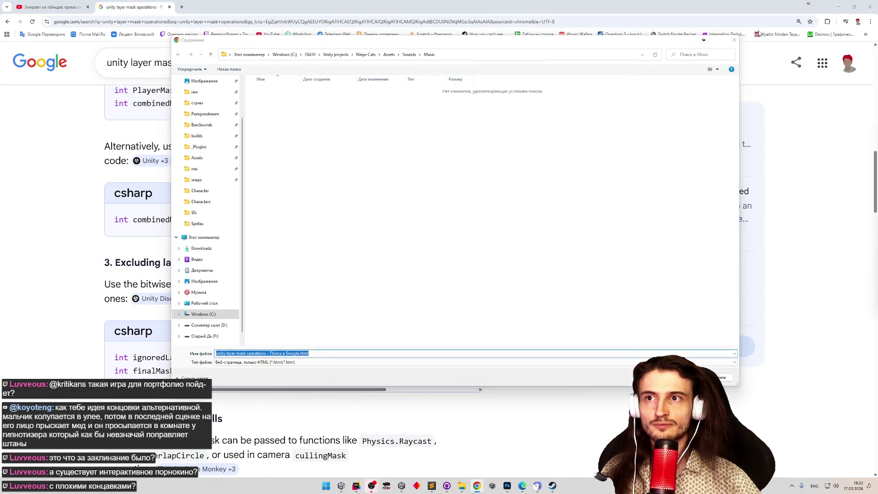
Cancel the Save As dialog and minimize Chrome to reveal Unity.
{"action": "left_click", "coordinate": [839, 7]}
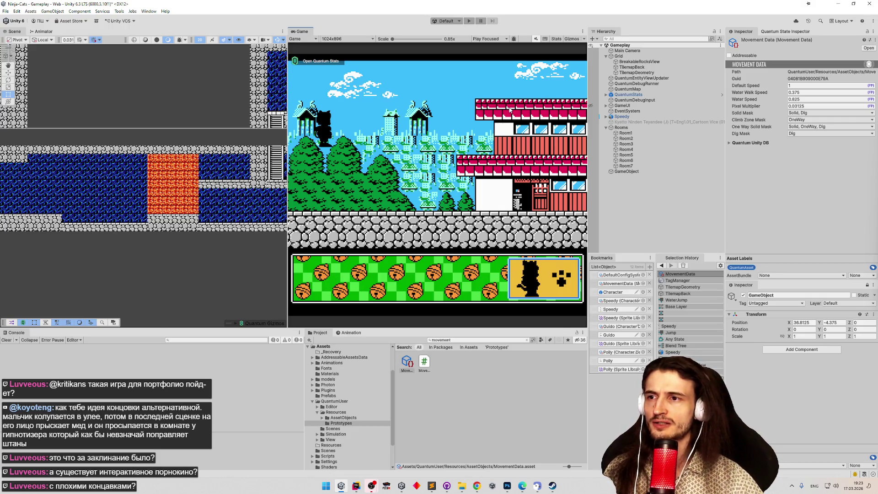
Playtest maximized, walking the Test character back and forth through the red dig tiles, then stop play.
{"action": "key", "text": "shift+space"}
{"action": "key", "text": "Right"}
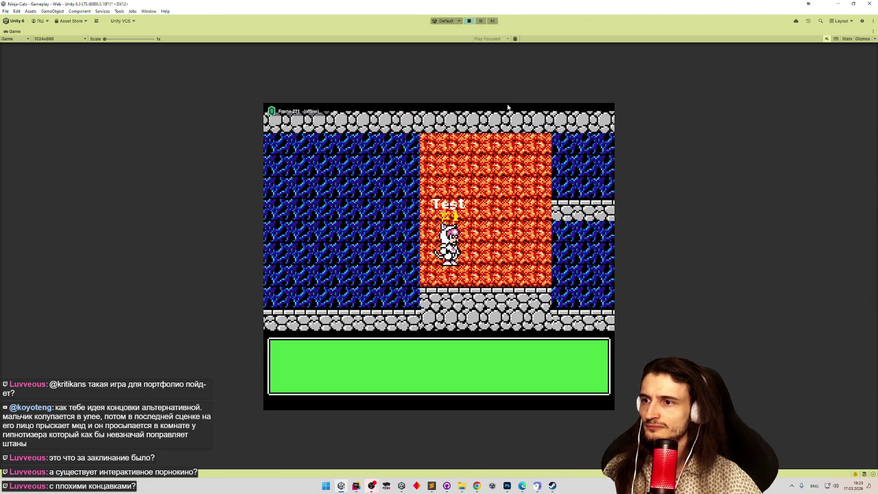
{"action": "key", "text": "Right"}
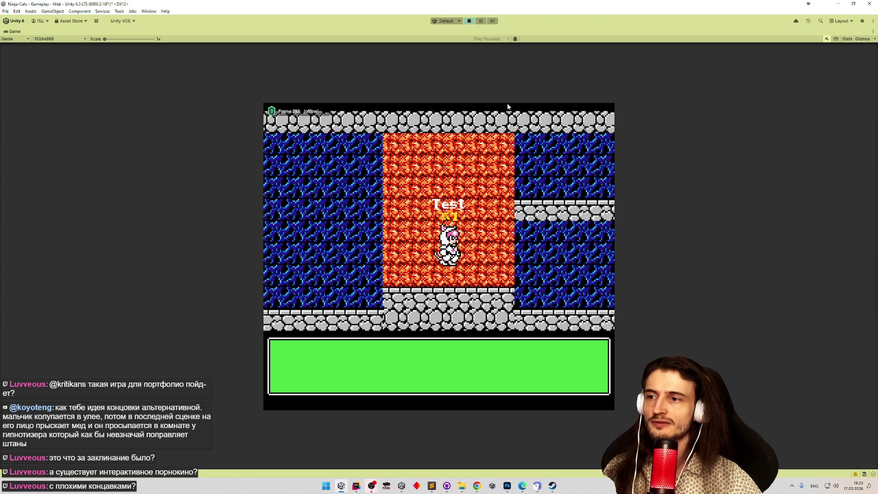
{"action": "key", "text": "Left"}
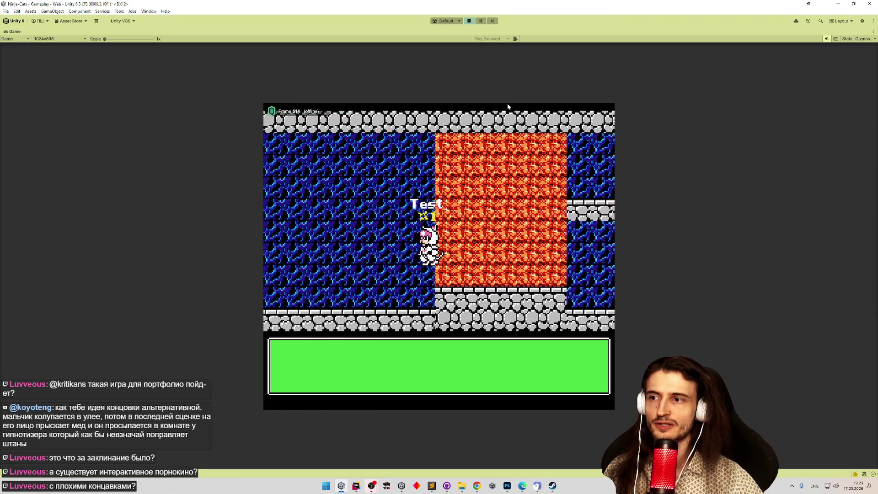
{"action": "key", "text": "Right"}
{"action": "key", "text": "Right"}
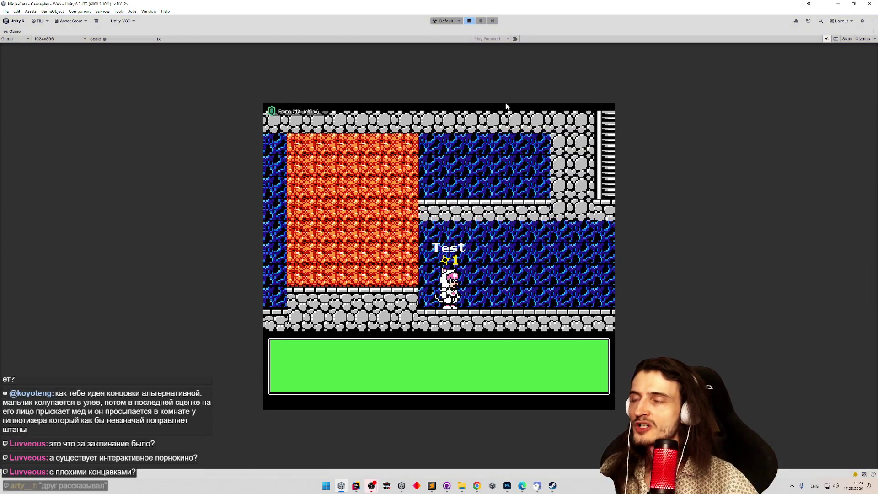
{"action": "key", "text": "ctrl+p"}
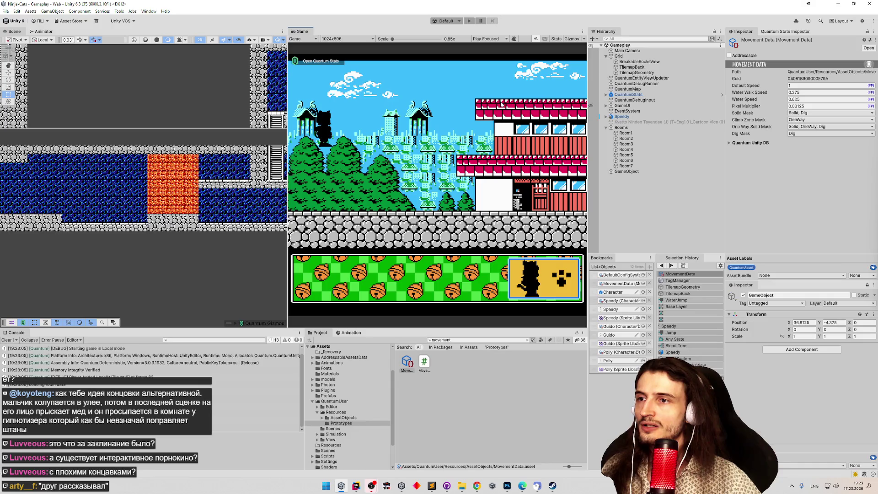
Open the Character prototype and review PhysicsBody2D's Config flags IsKinematic and FreezeRotation.
{"action": "left_click", "coordinate": [356, 484]}
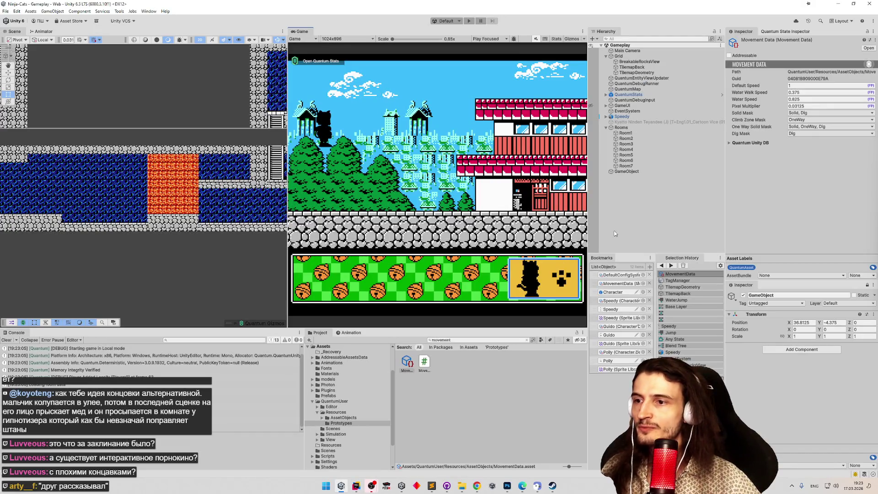
{"action": "left_click", "coordinate": [613, 293]}
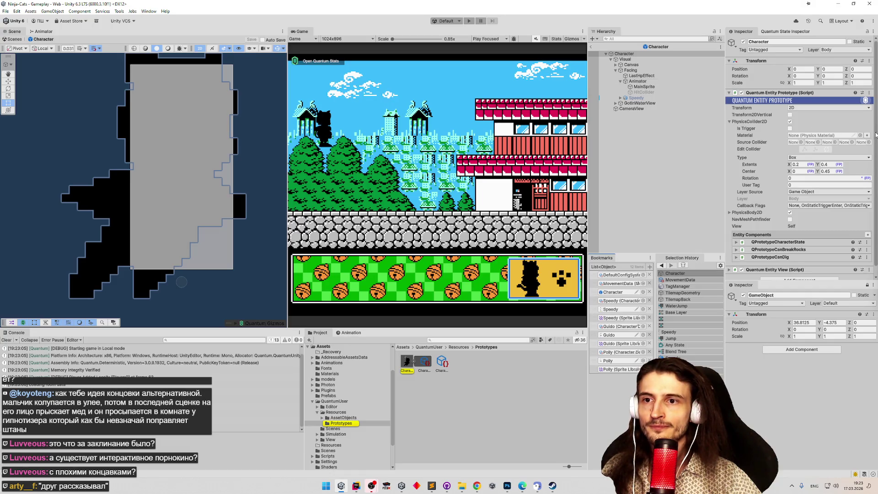
{"action": "left_click_drag", "start_coordinate": [876, 135], "coordinate": [877, 173]}
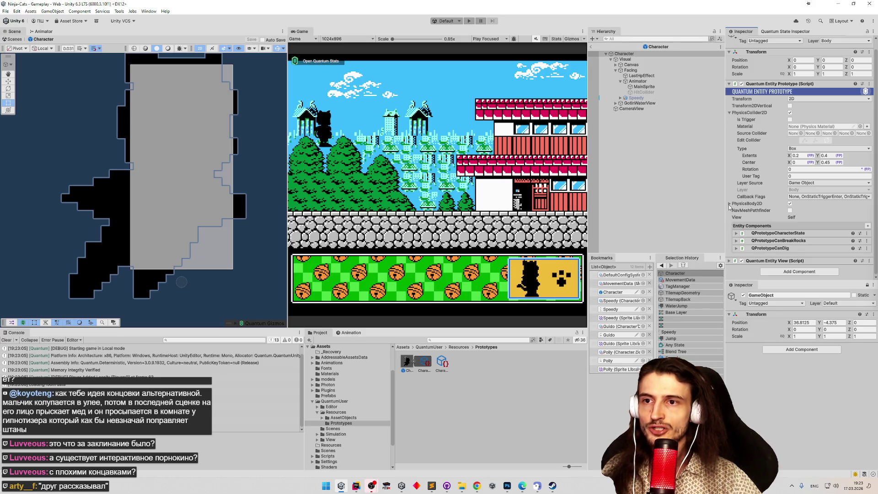
{"action": "left_click", "coordinate": [730, 204]}
{"action": "scroll", "coordinate": [875, 189], "scroll_direction": "down", "scroll_amount": 3}
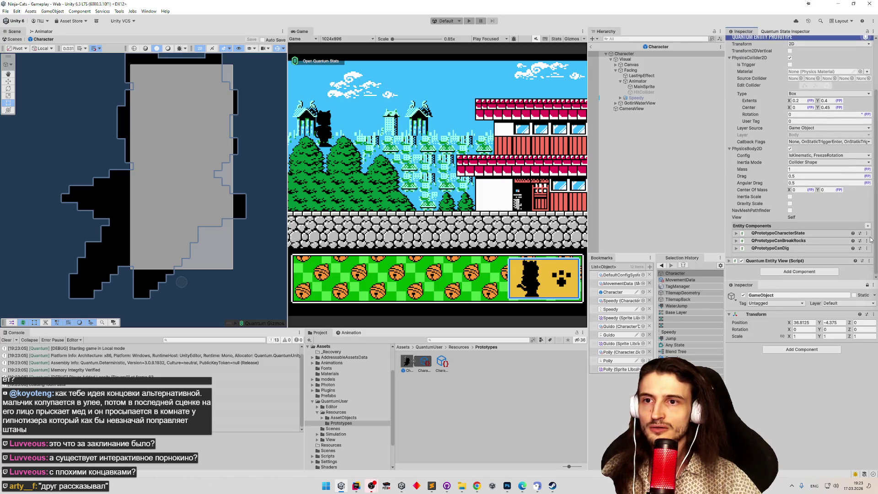
{"action": "left_click", "coordinate": [826, 154]}
{"action": "left_click", "coordinate": [797, 159]}
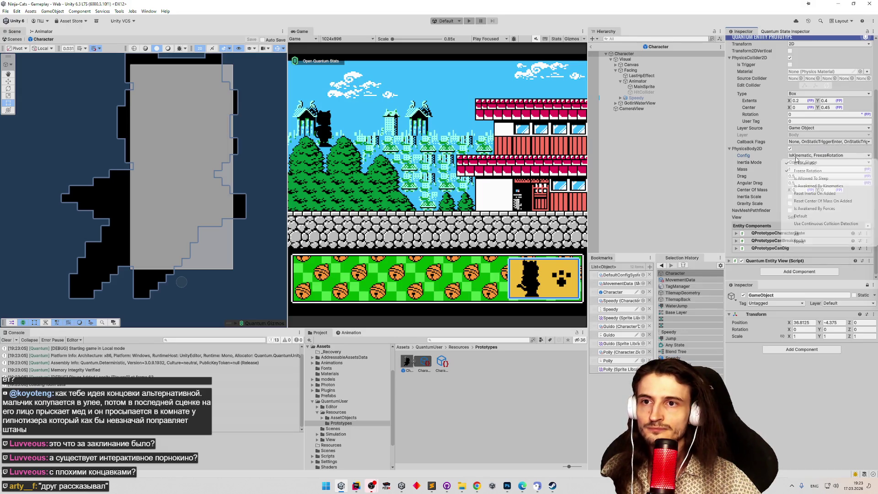